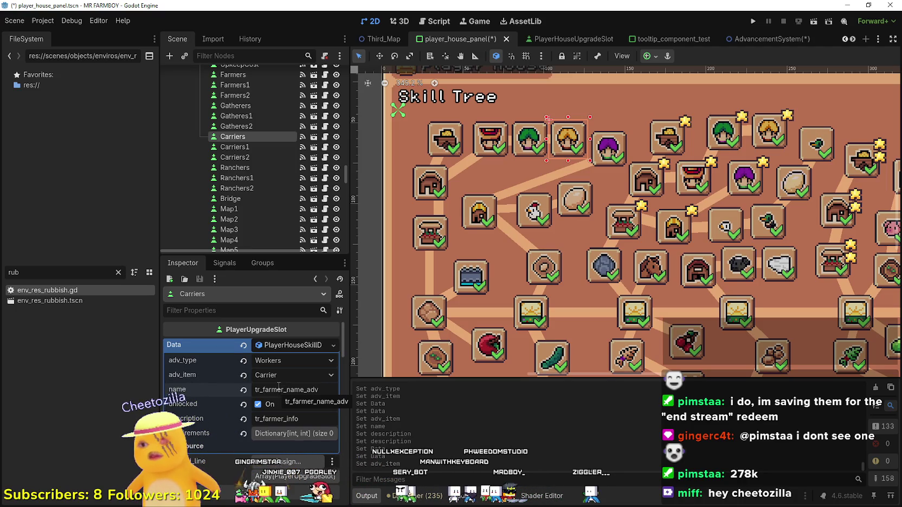
- Rename the Carriers slot's keys to tr_carrier_name_adv and tr_carrier_info, keeping Carrier as item, and save
left_click(280, 389)
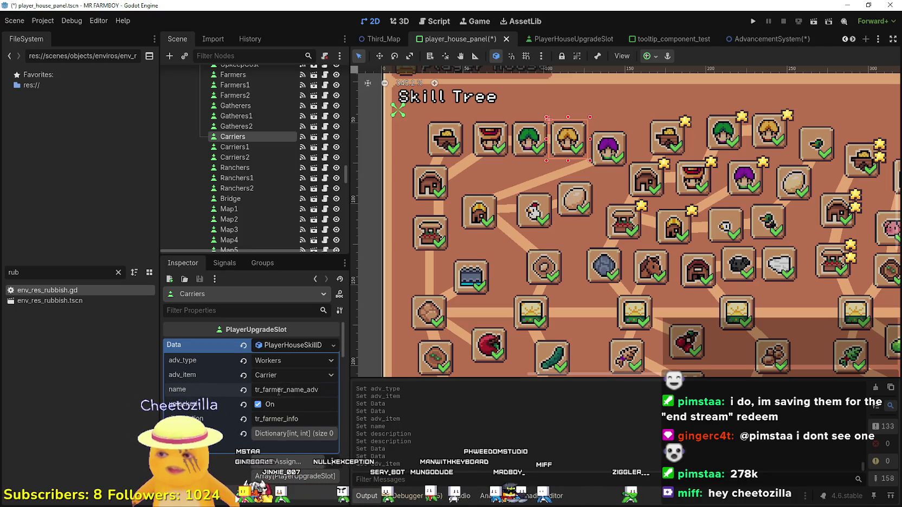
left_click(282, 376)
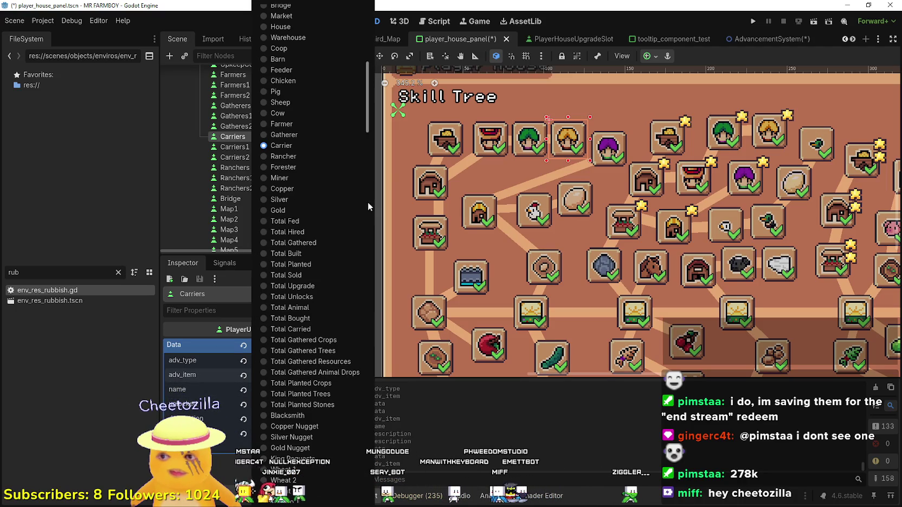
left_click(311, 144)
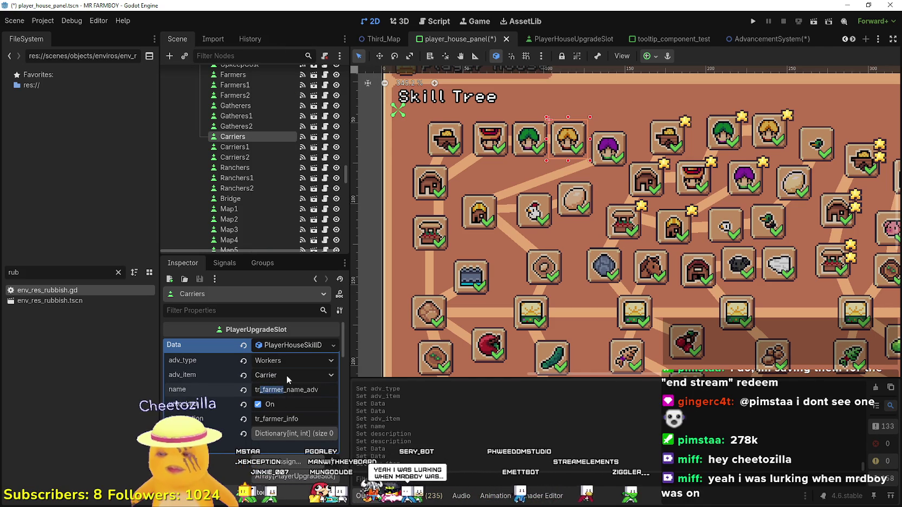
type("_carrier")
key("Return")
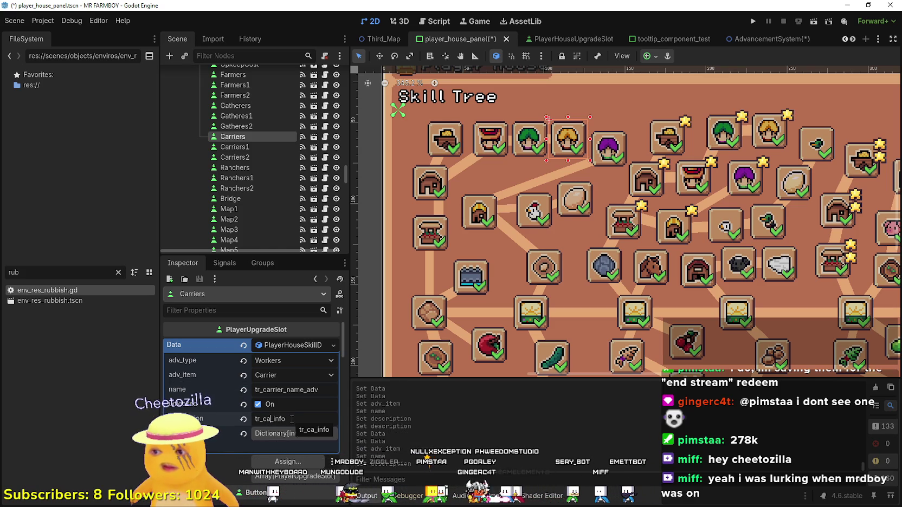
key("ctrl+s")
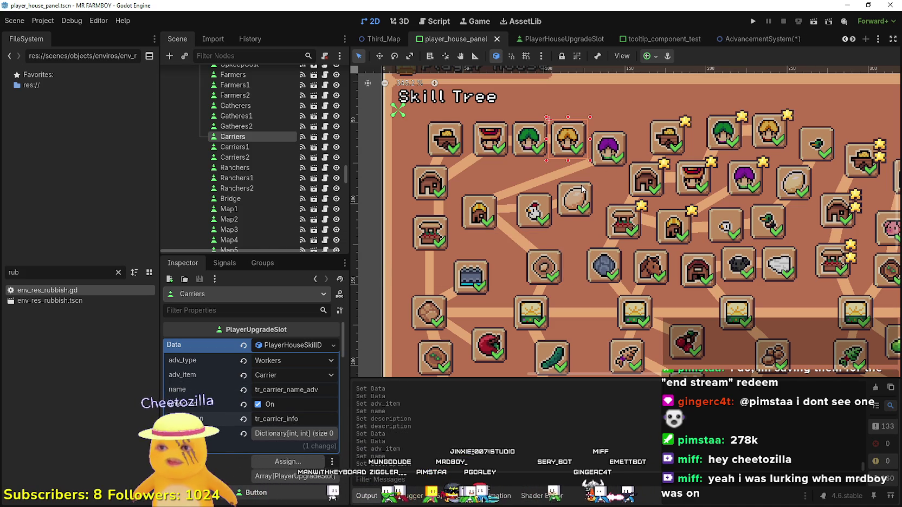
- Paste the copied skill data into the Ranchers slot and set its advancement item to Rancher
left_click(616, 162)
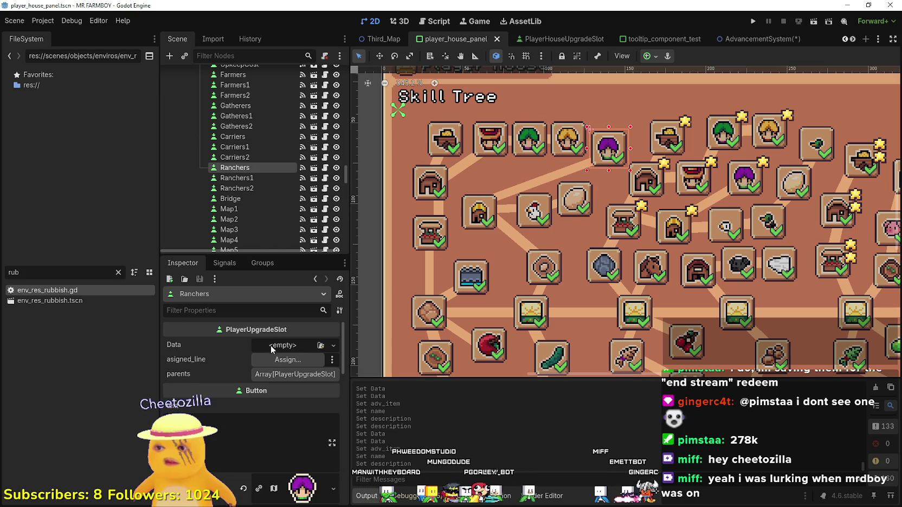
left_click(272, 349)
right_click(217, 352)
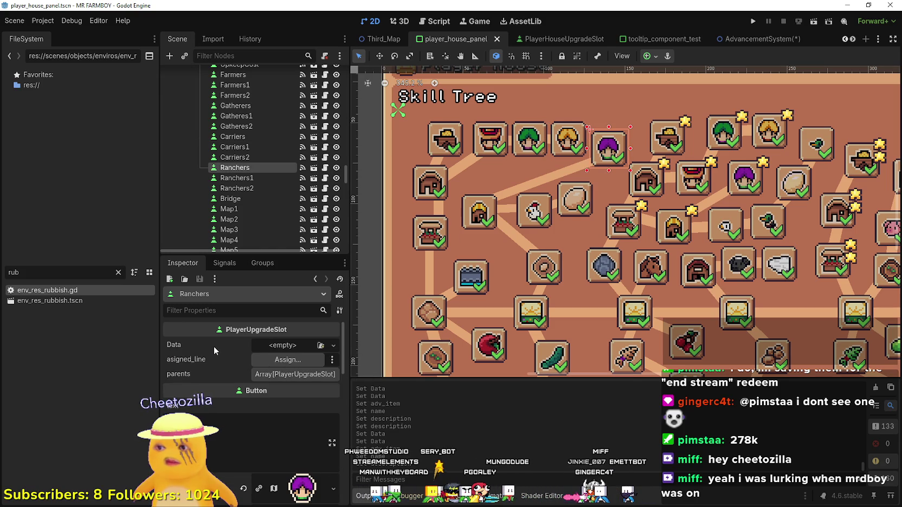
right_click(217, 351)
left_click(253, 368)
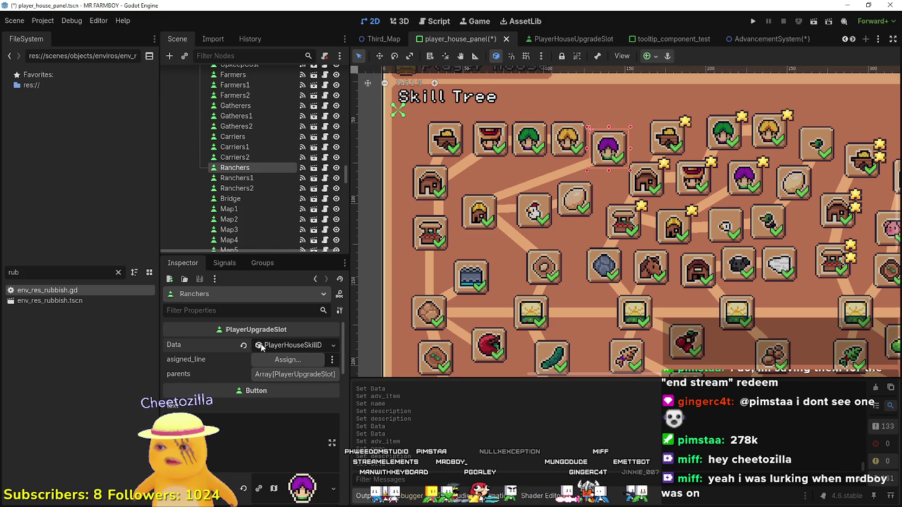
left_click(262, 346)
left_click(288, 379)
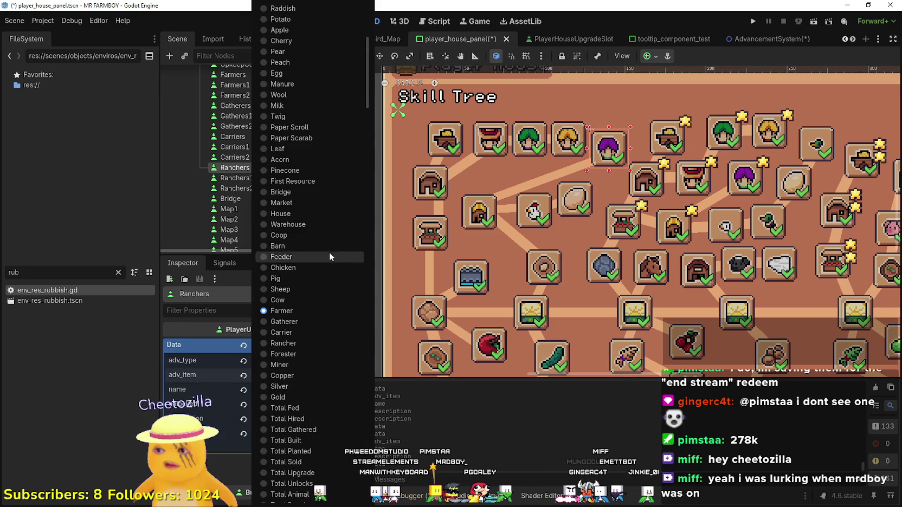
scroll(314, 258, "down", 3)
left_click(296, 280)
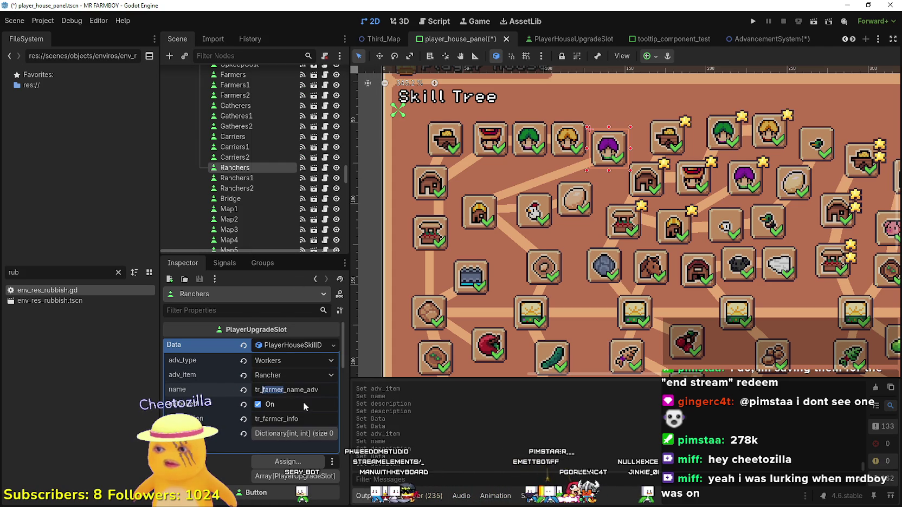
- Change the name and description keys to tr_rancher_name_adv and tr_rancher_info, then save the scene
type("rancher")
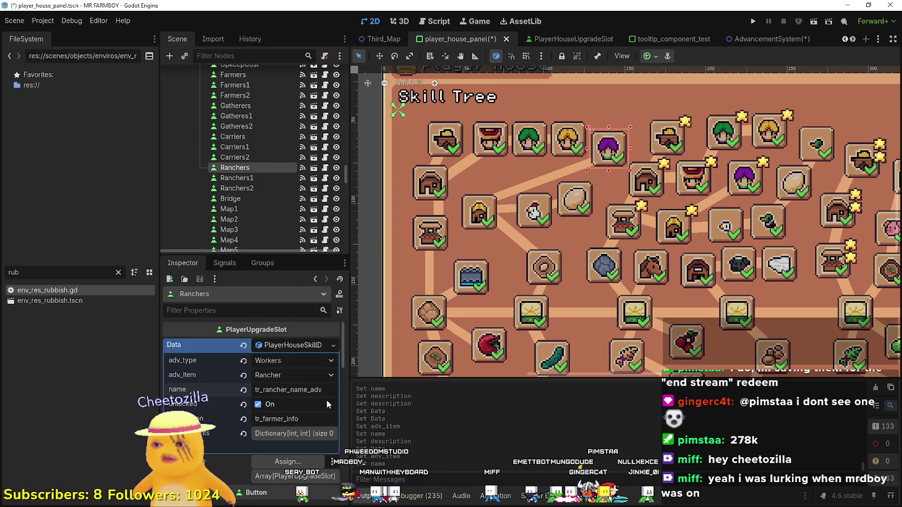
scroll(315, 402, "down", 1)
double_click(285, 396)
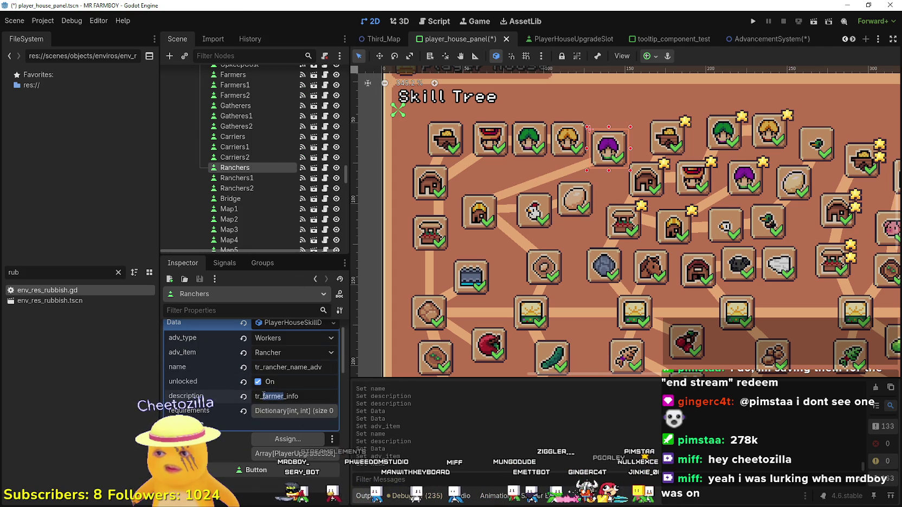
type("ranch")
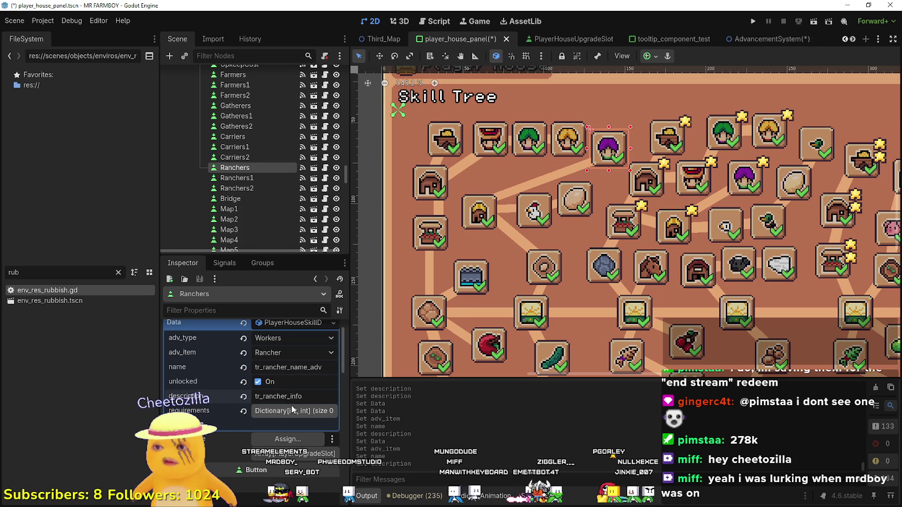
key("ctrl+s")
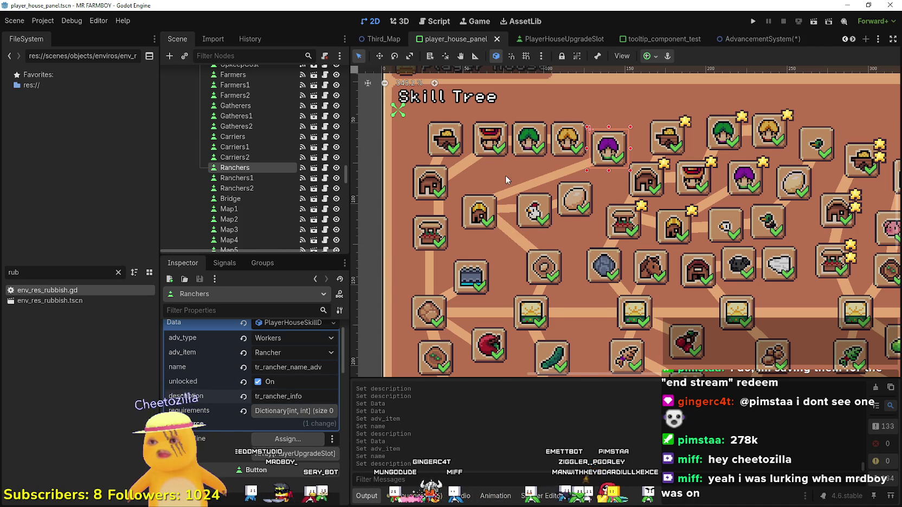
scroll(500, 174, "up", 2)
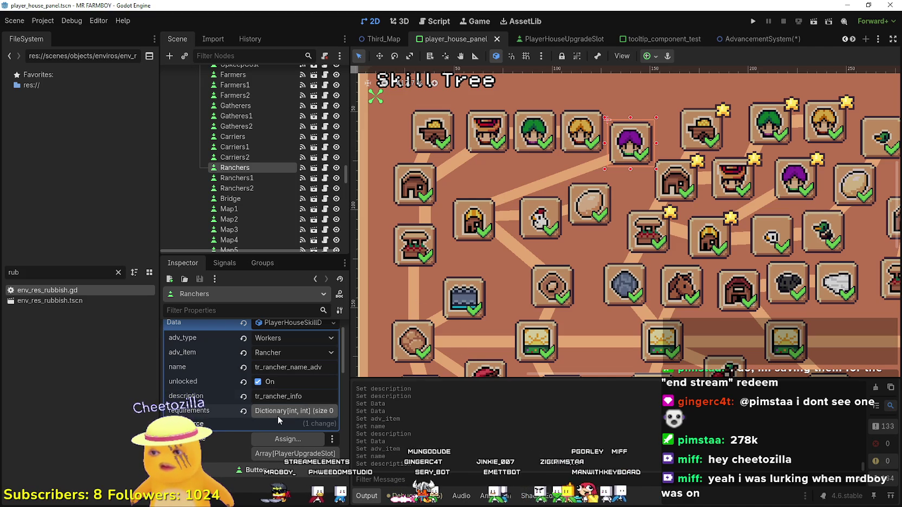
- Locate the RanchersLine connector on the skill tree and reselect the Ranchers slot
scroll(518, 189, "down", 1)
left_click(519, 193)
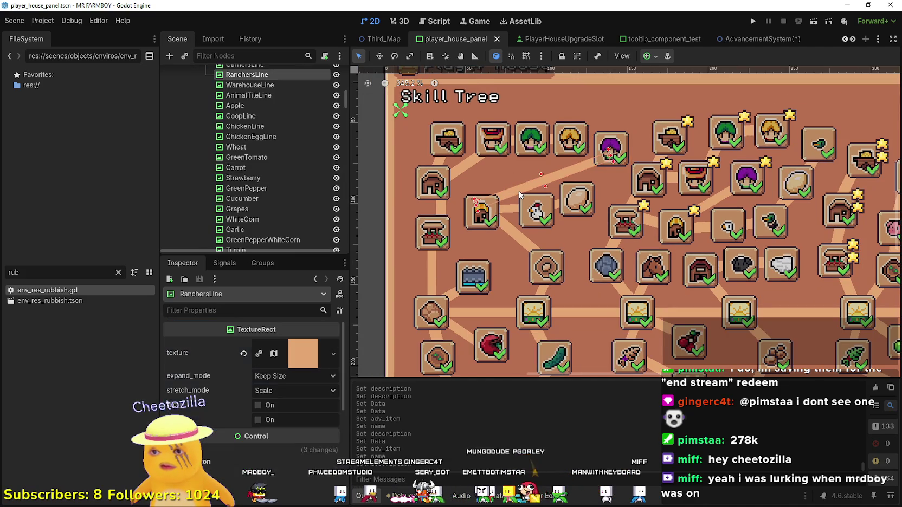
scroll(519, 194, "up", 2)
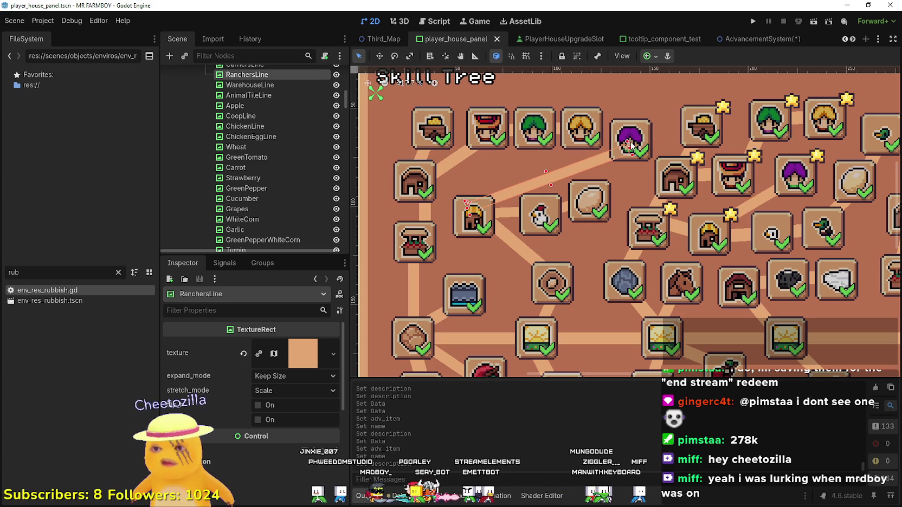
scroll(629, 170, "down", 2)
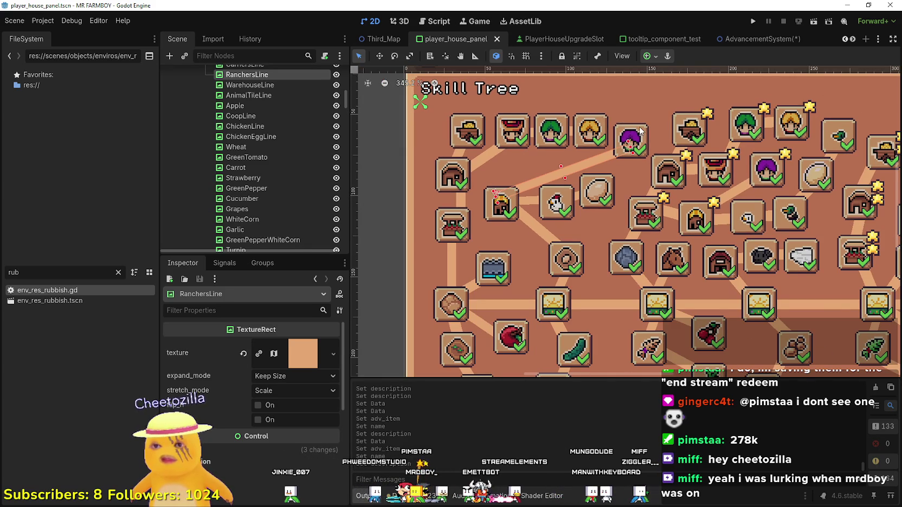
scroll(542, 189, "down", 1)
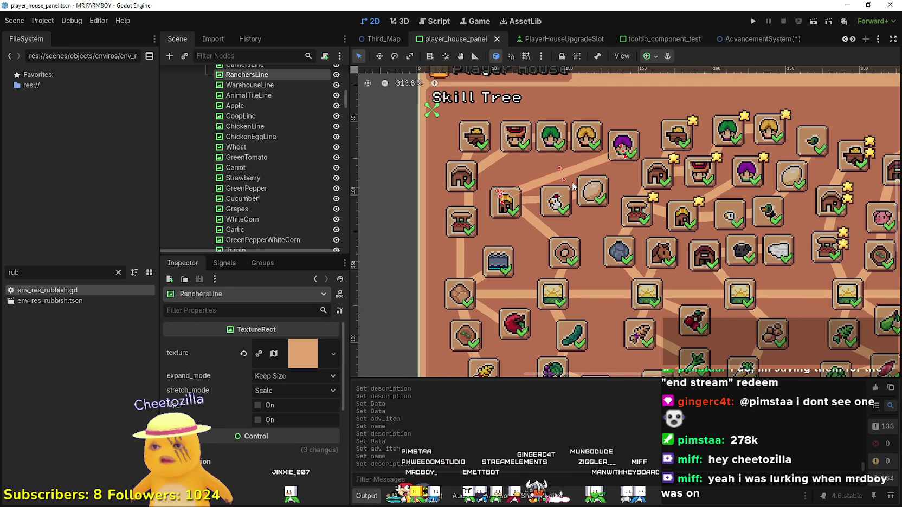
scroll(574, 187, "up", 2)
left_click(631, 132)
scroll(632, 132, "down", 3)
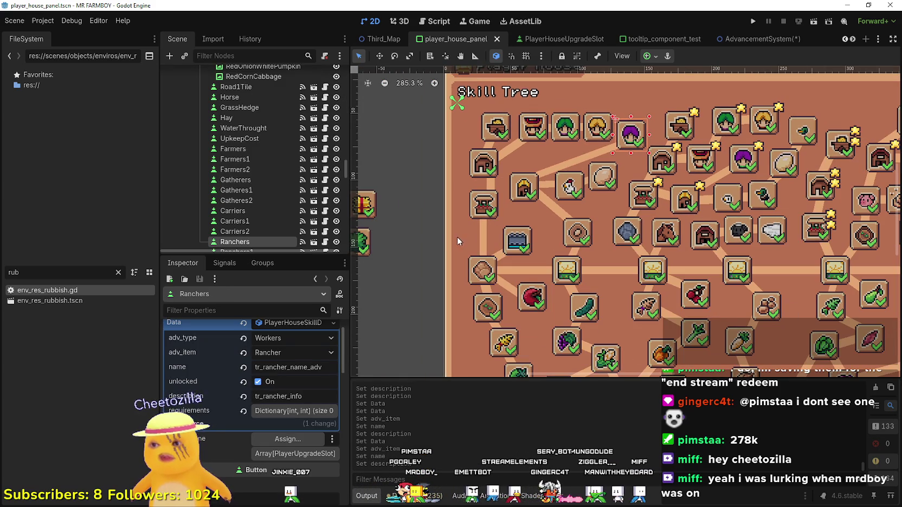
scroll(294, 406, "up", 1)
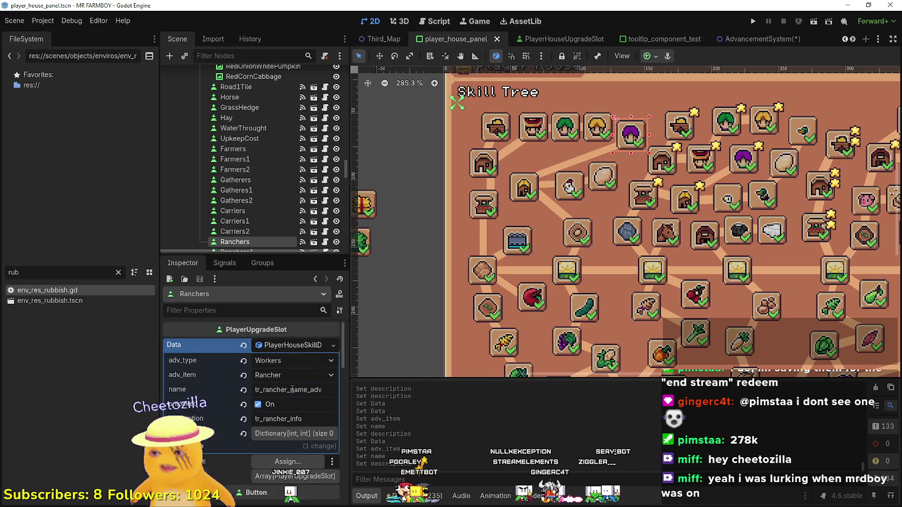
scroll(294, 389, "down", 3)
- Assign RanchersLine as the Ranchers slot's asigned_line, found by filtering for 'ranc'
left_click(288, 349)
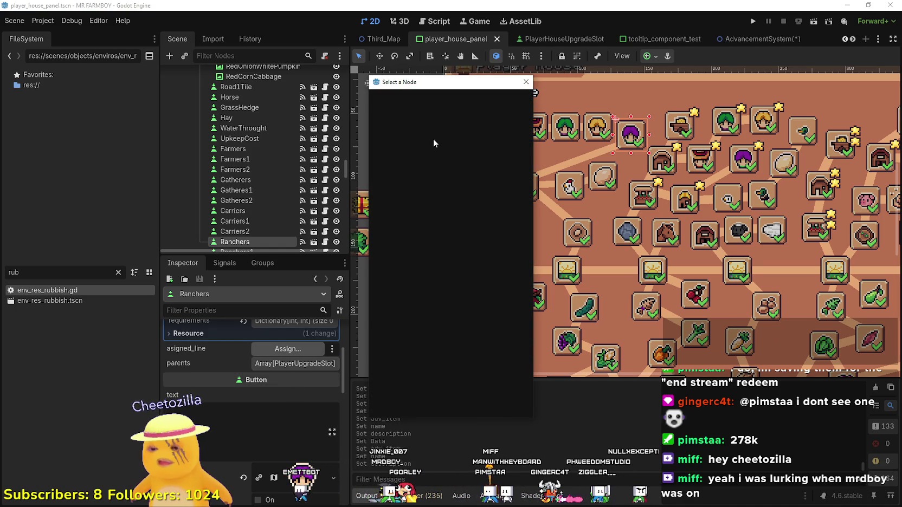
type("ranc")
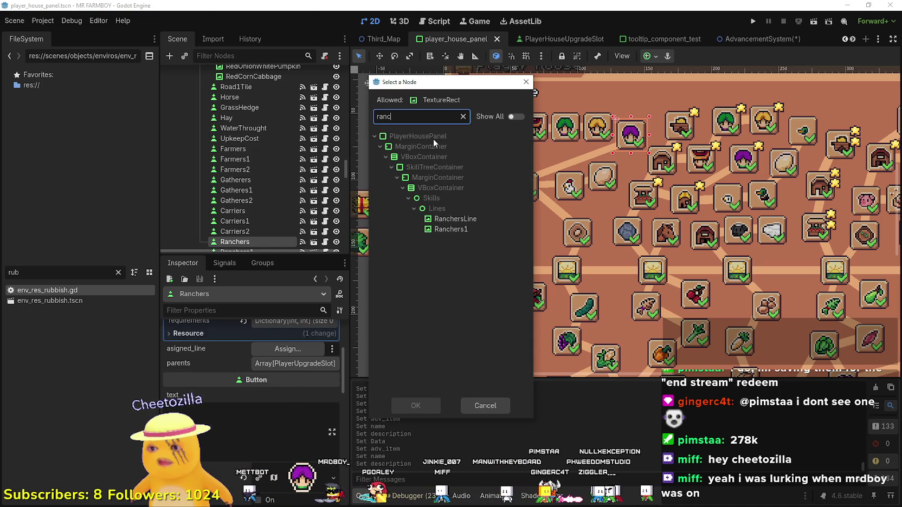
left_click(474, 218)
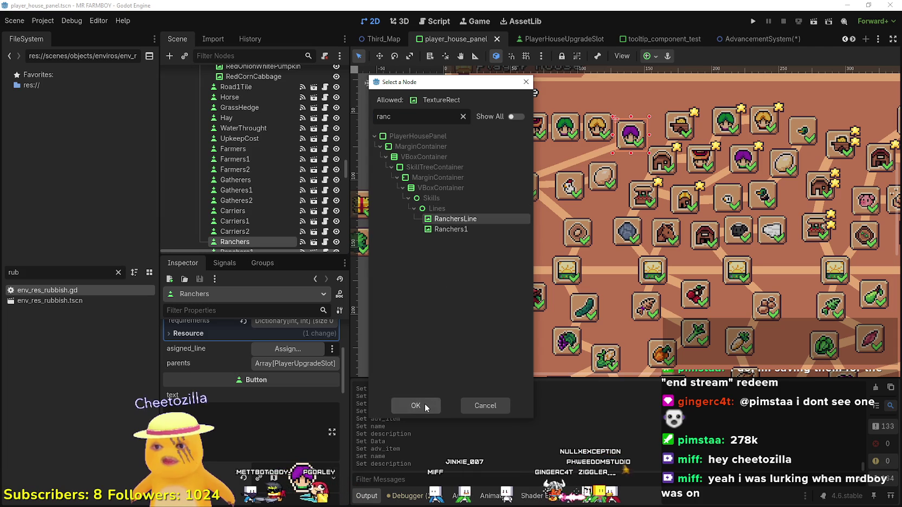
left_click(416, 406)
scroll(542, 217, "down", 2)
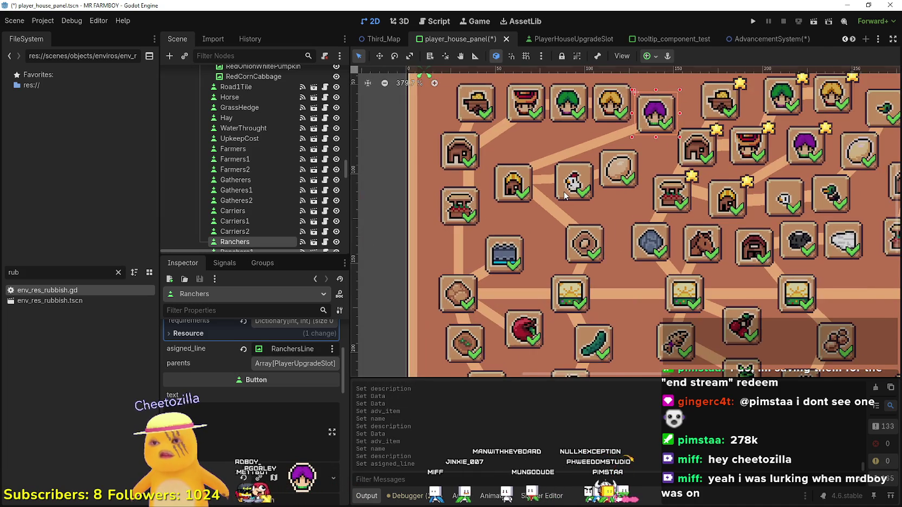
scroll(564, 191, "up", 2)
left_click(520, 187)
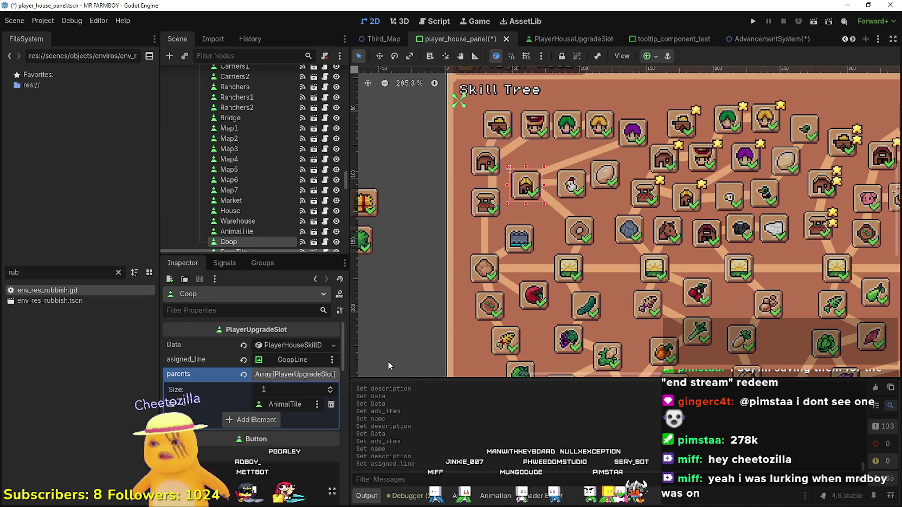
- Add one entry to the Ranchers slot's parents array and drop the Coop node into it
left_click(628, 135)
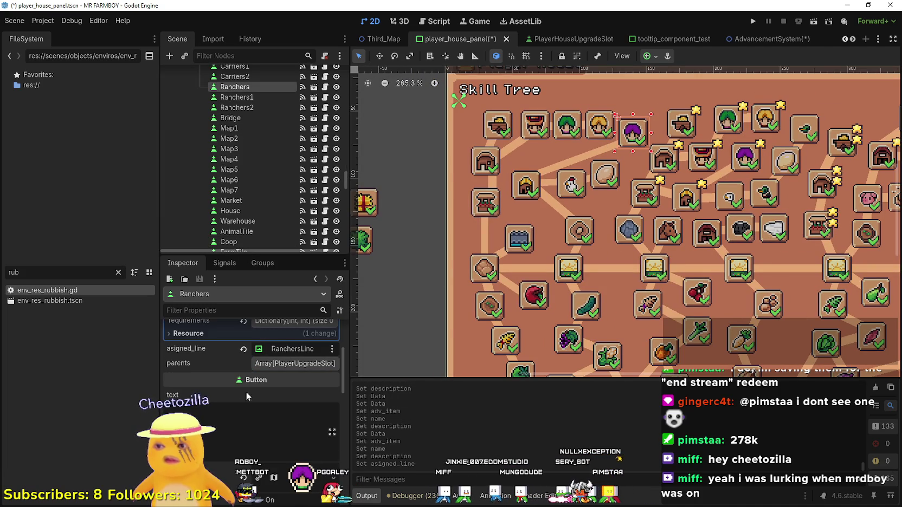
left_click(288, 349)
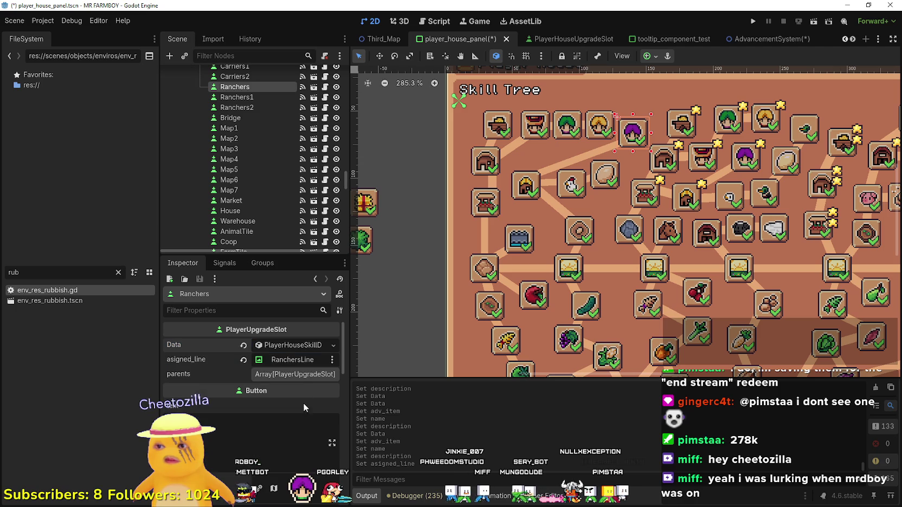
left_click(298, 375)
left_click(259, 405)
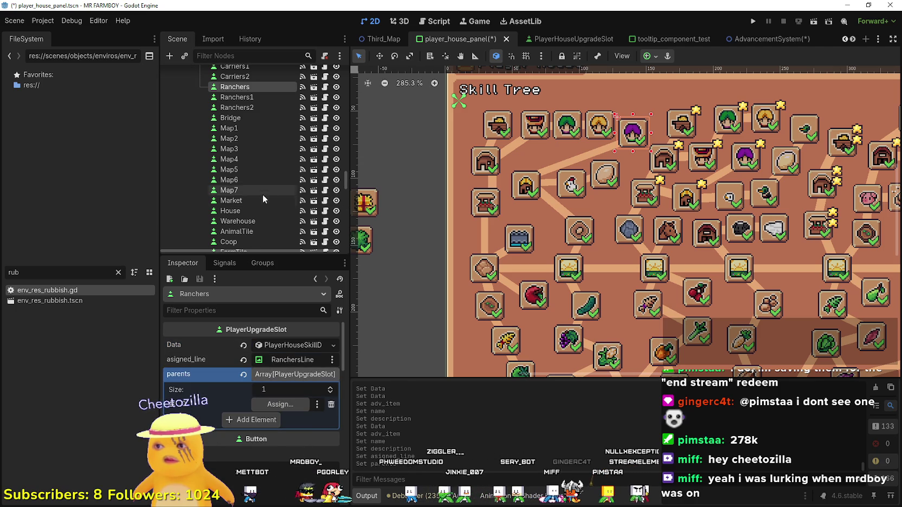
scroll(266, 195, "up", 5)
scroll(273, 192, "up", 5)
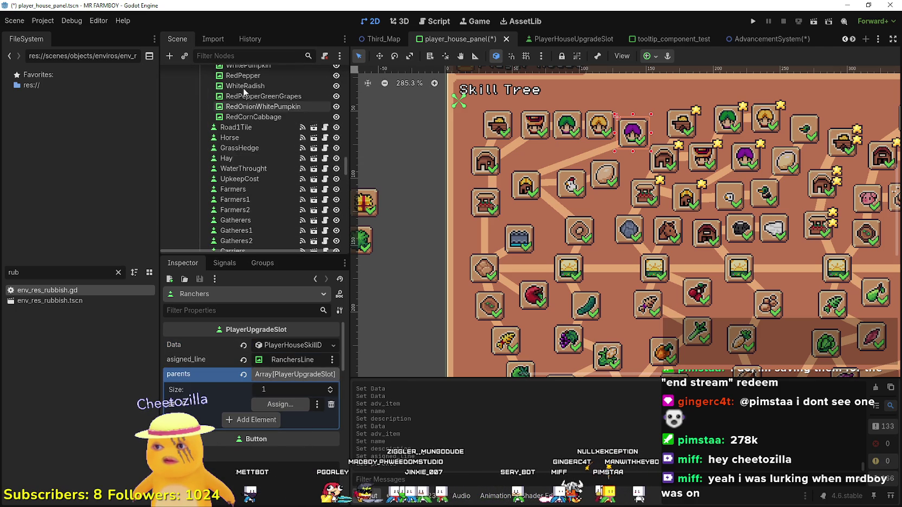
scroll(253, 155, "down", 10)
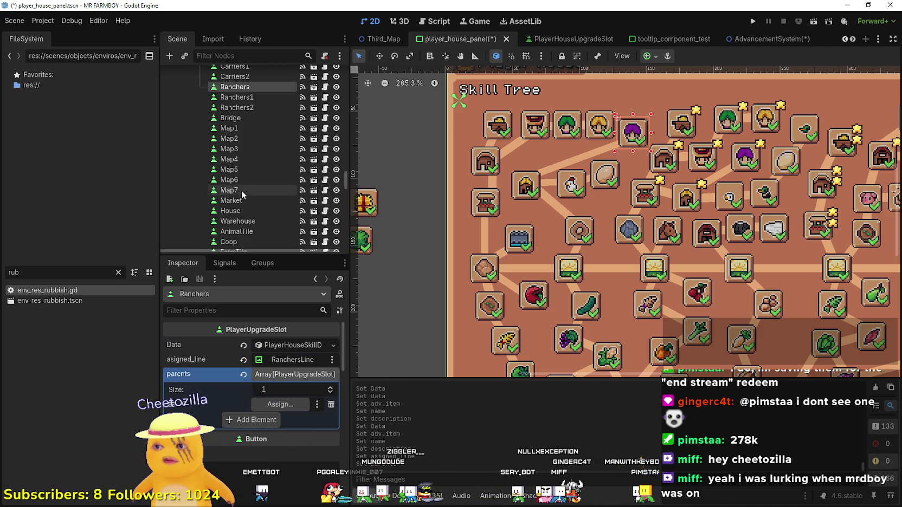
left_click_drag(242, 202, 280, 404)
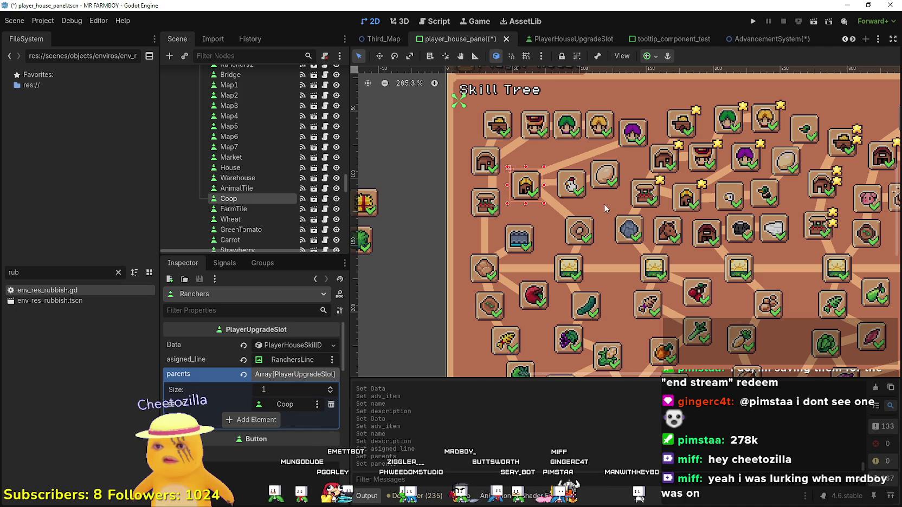
- Add Coop as the single entry in the Chicken slot's parents array
left_click(566, 190)
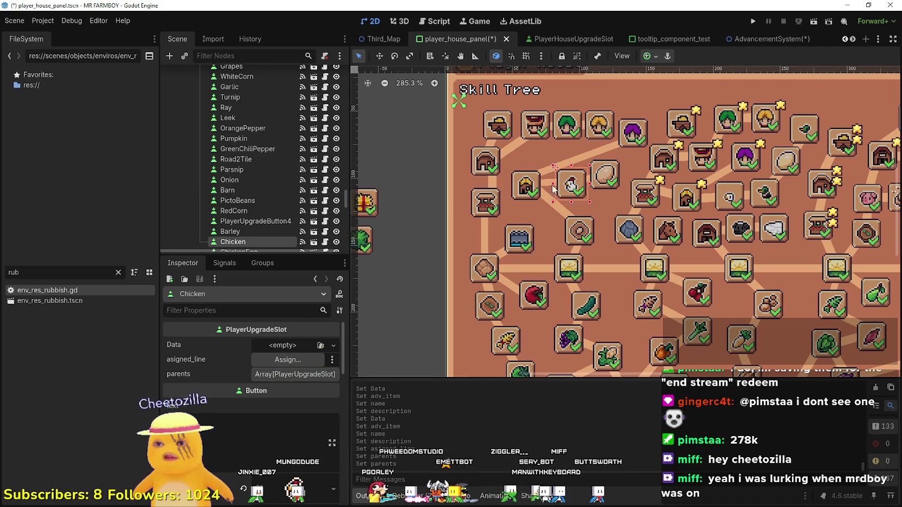
scroll(553, 189, "up", 2)
left_click(289, 375)
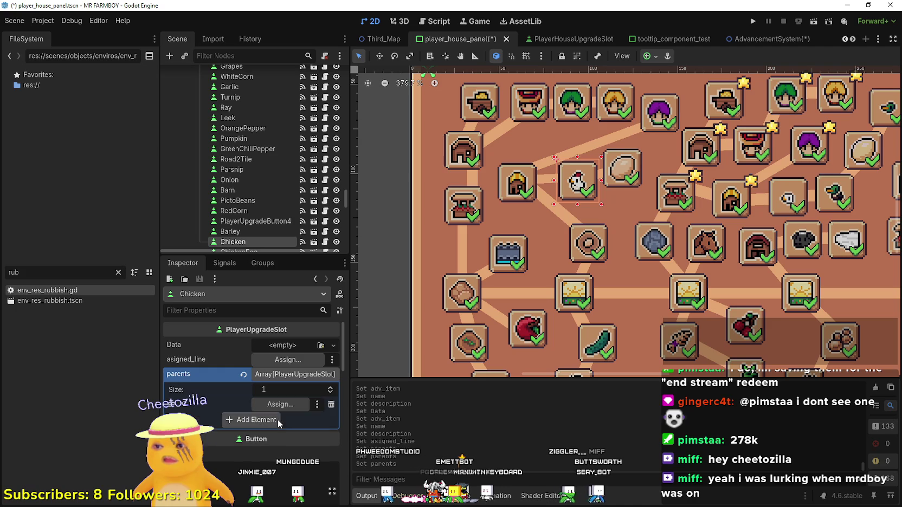
scroll(265, 206, "down", 2)
scroll(268, 206, "up", 2)
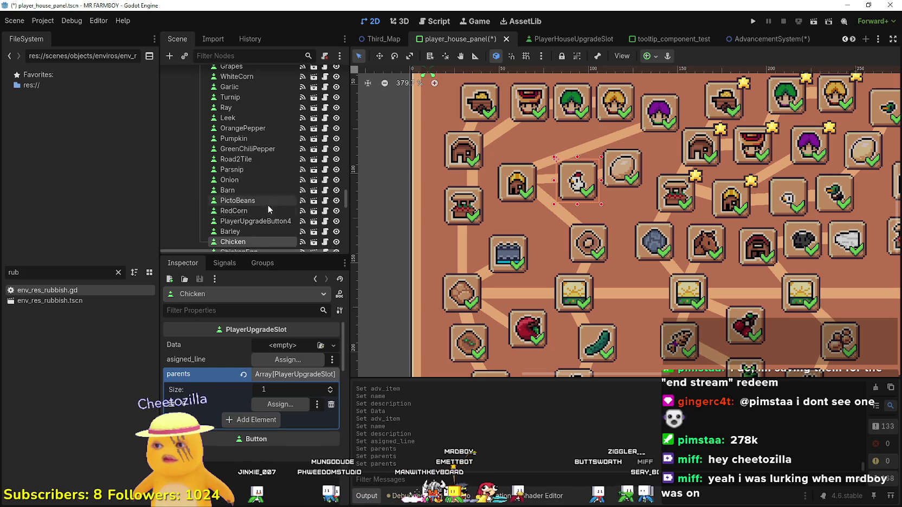
left_click_drag(346, 196, 347, 161)
scroll(261, 163, "down", 5)
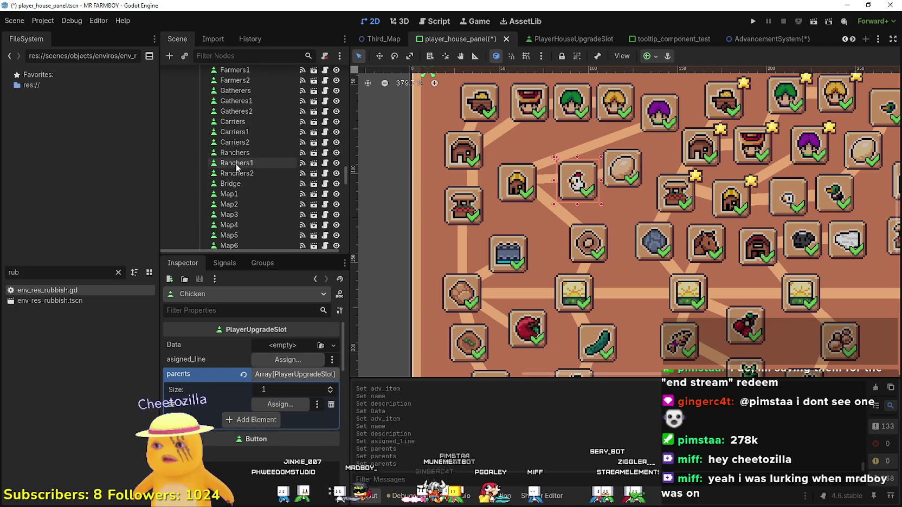
scroll(236, 167, "down", 5)
mouse_move(228, 180)
left_mouse_down()
mouse_move(242, 209)
mouse_move(262, 184)
mouse_move(237, 242)
mouse_move(280, 404)
left_mouse_up()
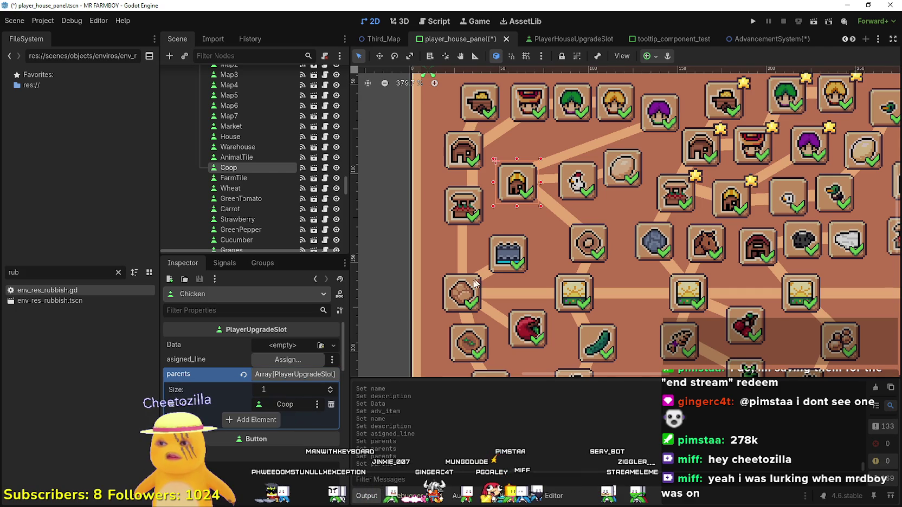
- Assign ChickenLine as the Chicken slot's asigned_line, found by filtering for 'chi'
left_click(289, 360)
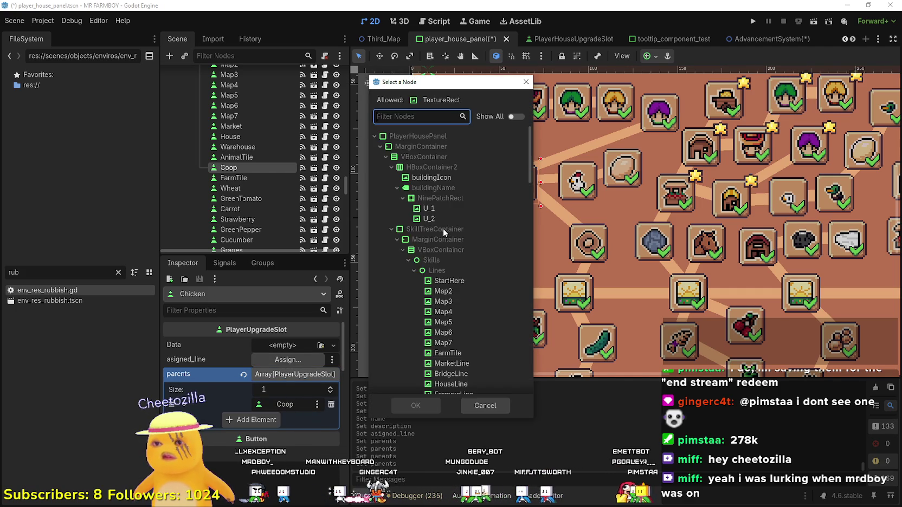
type("chi")
left_click(449, 219)
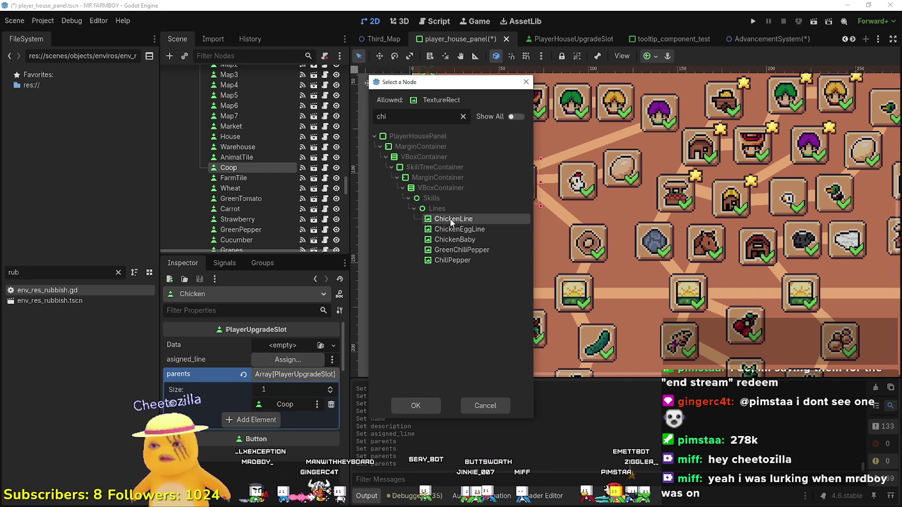
left_click(415, 405)
left_click(295, 345)
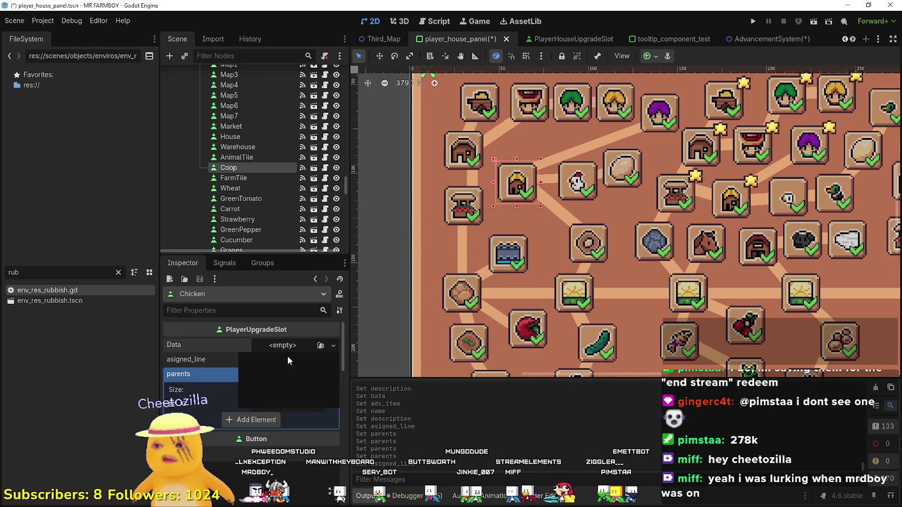
- Create a new PlayerHouseSkillData for the Chicken slot with adv_type Animals and adv_item Chicken
left_click(293, 372)
left_click(288, 360)
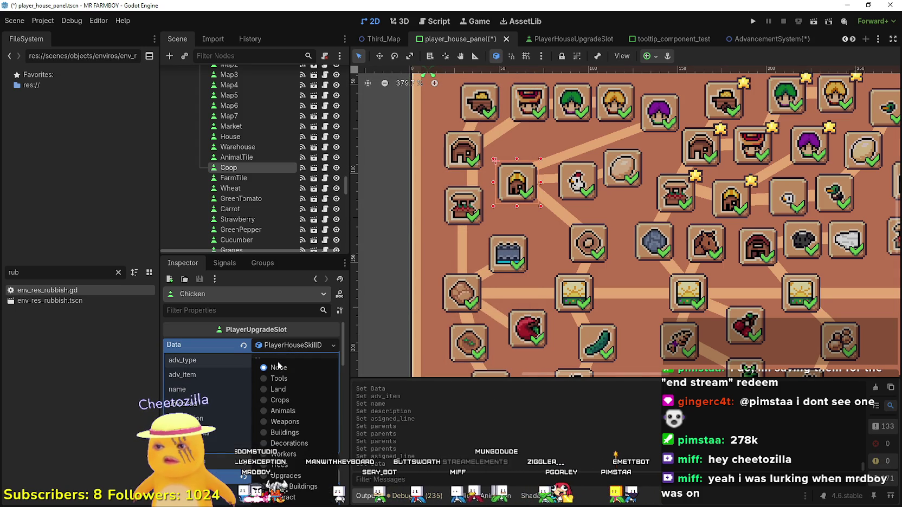
left_click(282, 411)
left_click(273, 362)
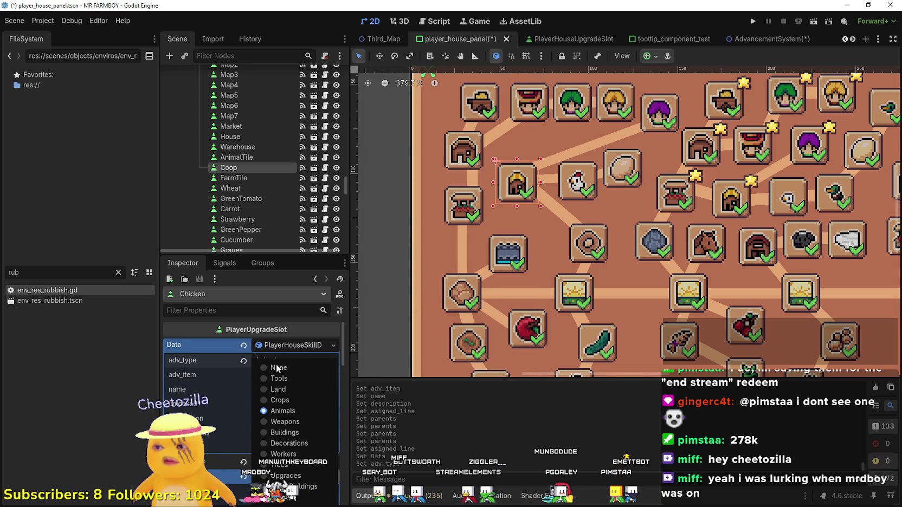
left_click(224, 378)
left_click(293, 375)
left_click(224, 377)
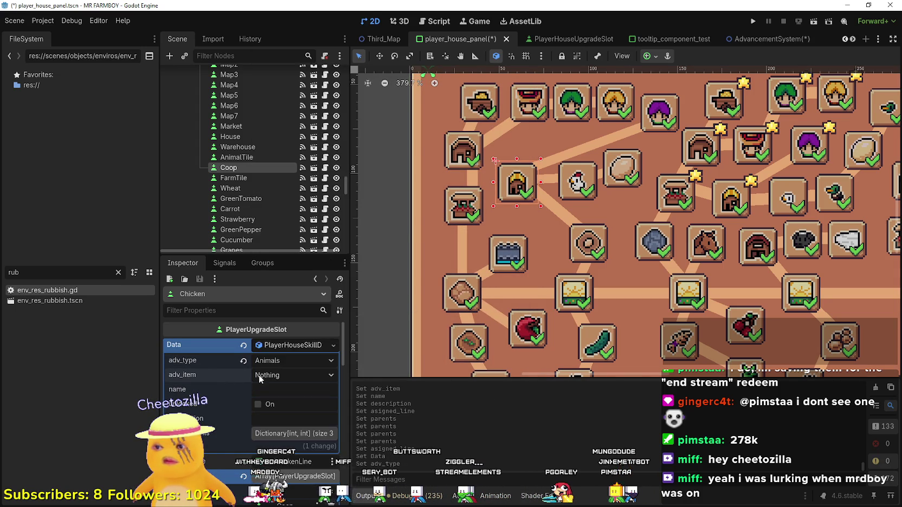
left_click(259, 376)
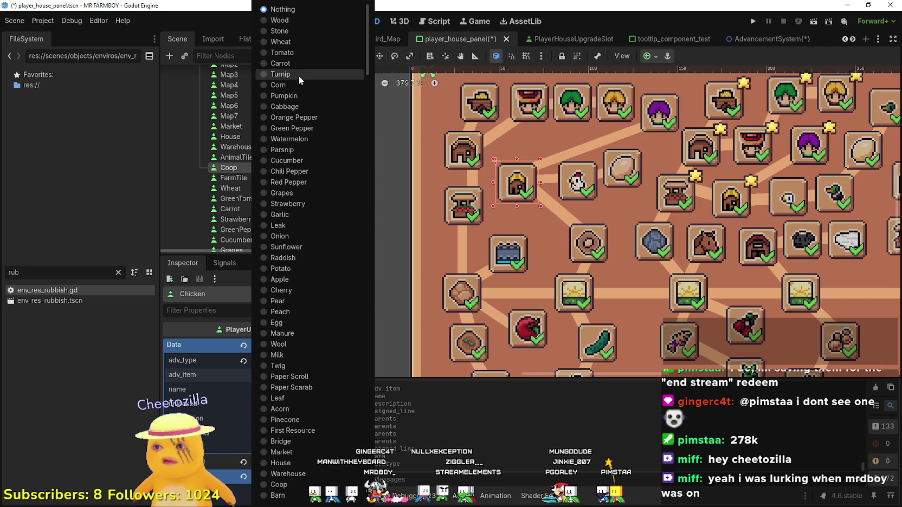
scroll(308, 432, "down", 5)
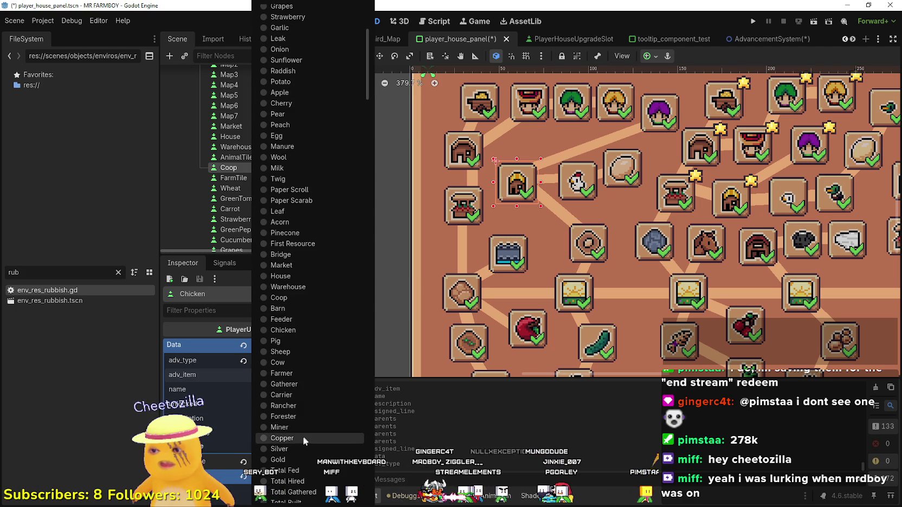
scroll(313, 474, "down", 4)
scroll(317, 469, "up", 8)
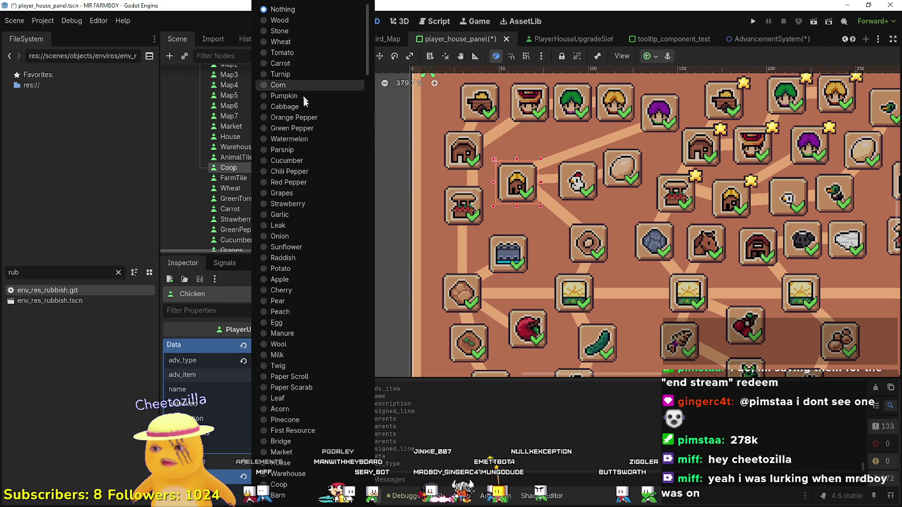
scroll(306, 404, "down", 5)
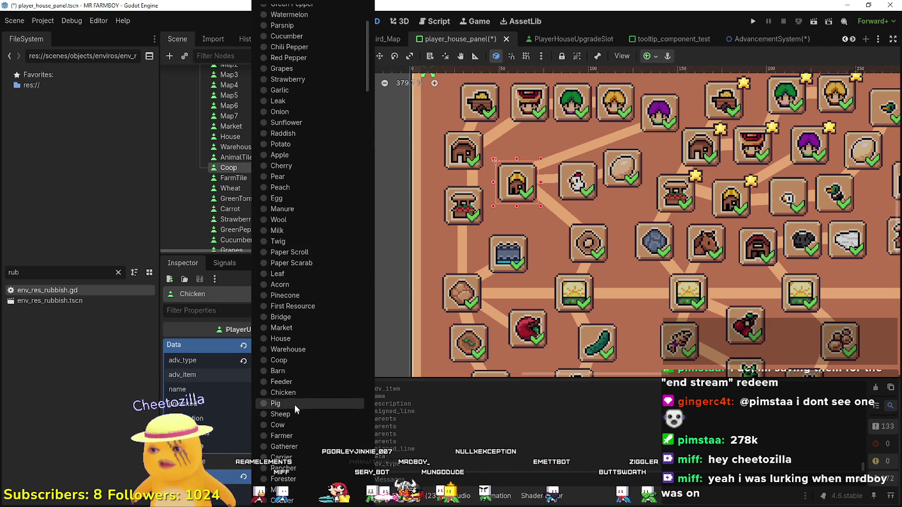
left_click(293, 393)
left_click(273, 391)
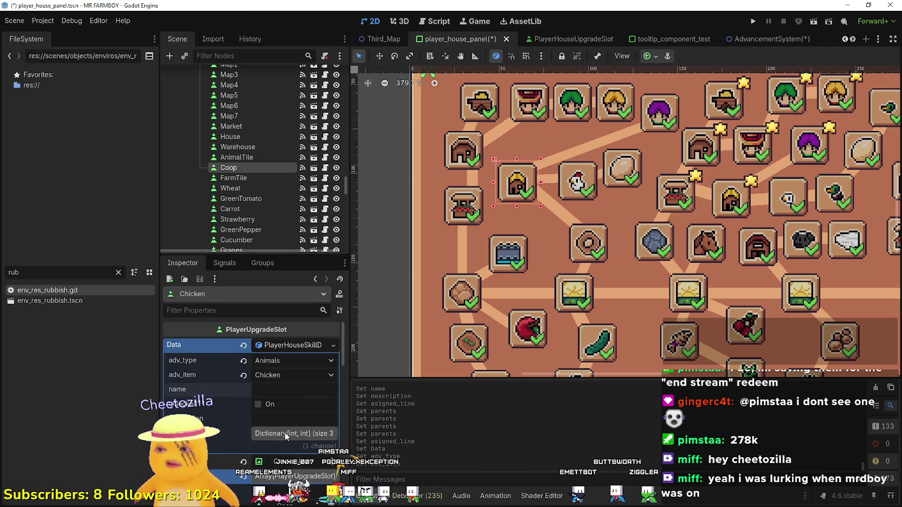
scroll(467, 249, "up", 2)
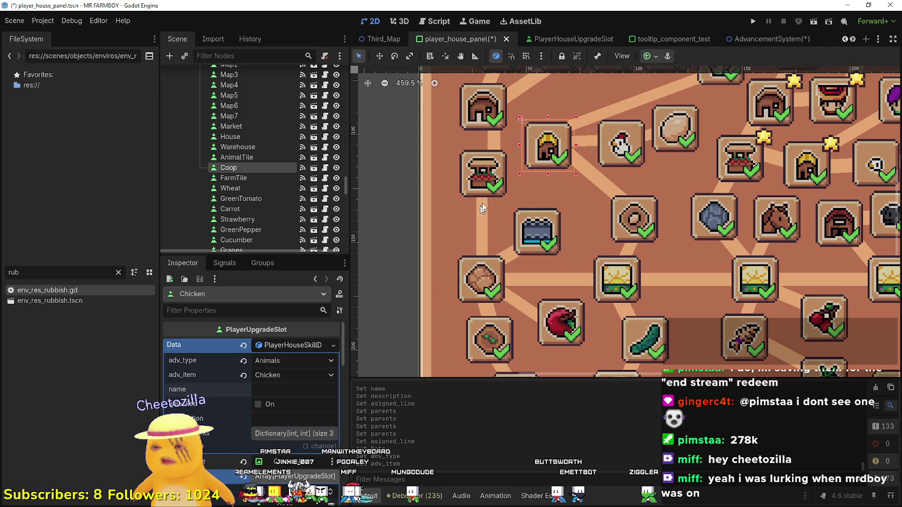
- Compare against the Coop slot's settings, then expand the Chicken skill's requirements dictionary showing Gold, Silver, Copper
left_click(627, 136)
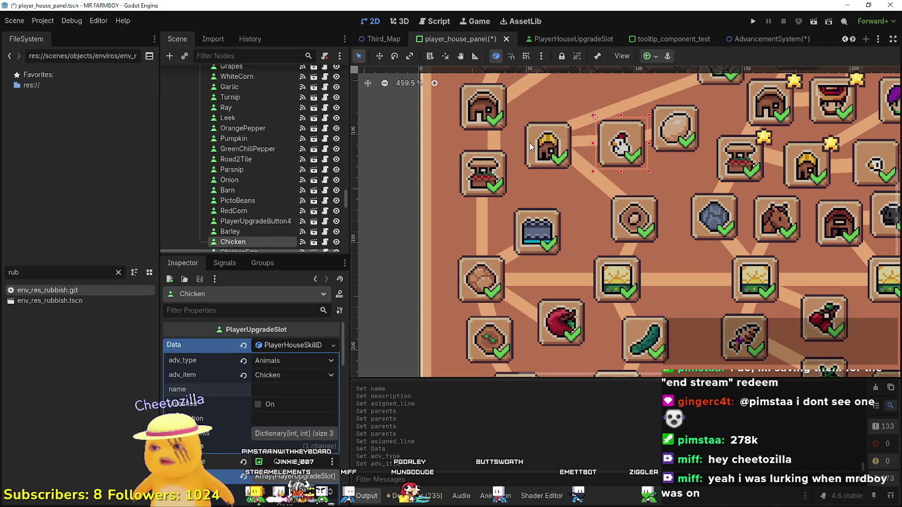
left_click(548, 145)
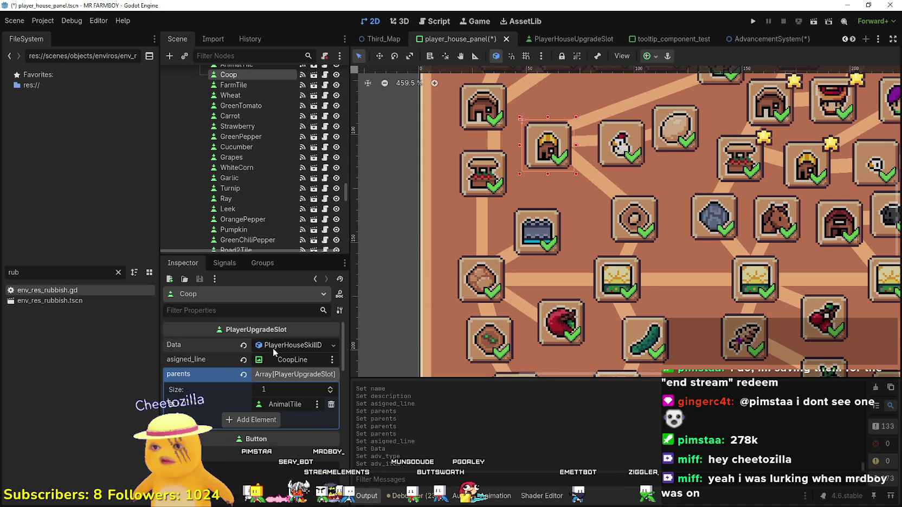
left_click(620, 146)
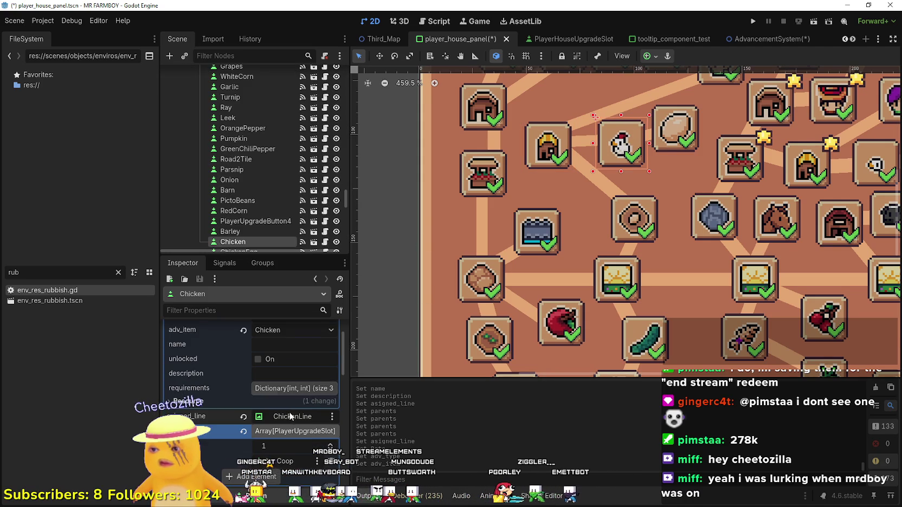
left_click(287, 390)
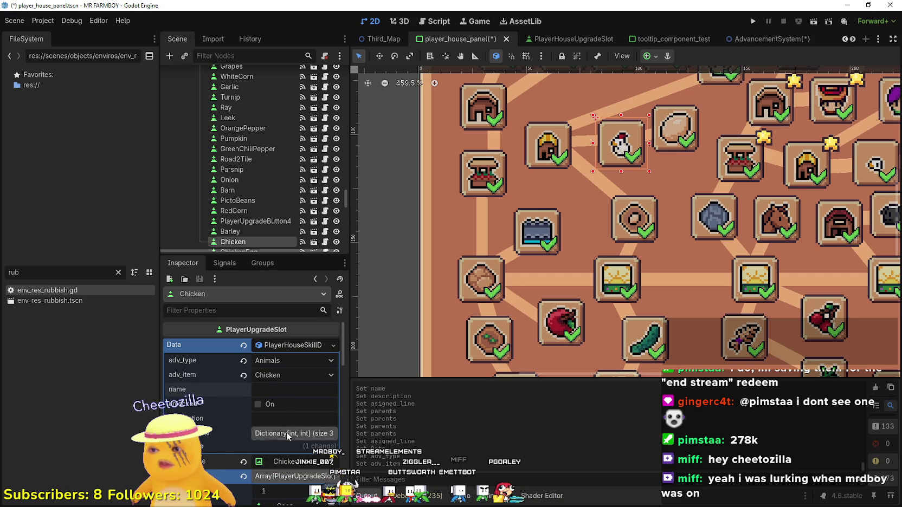
scroll(589, 198, "down", 5)
scroll(588, 198, "up", 2)
scroll(588, 198, "up", 2)
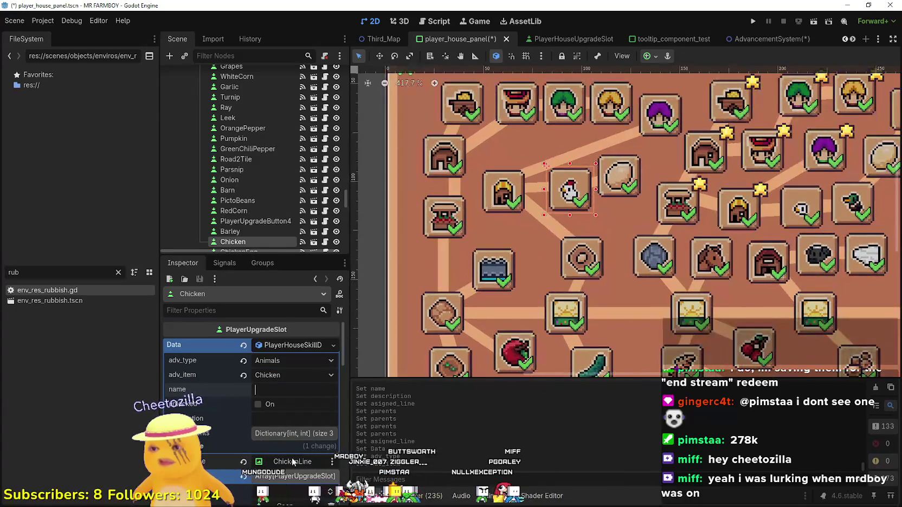
left_click(294, 436)
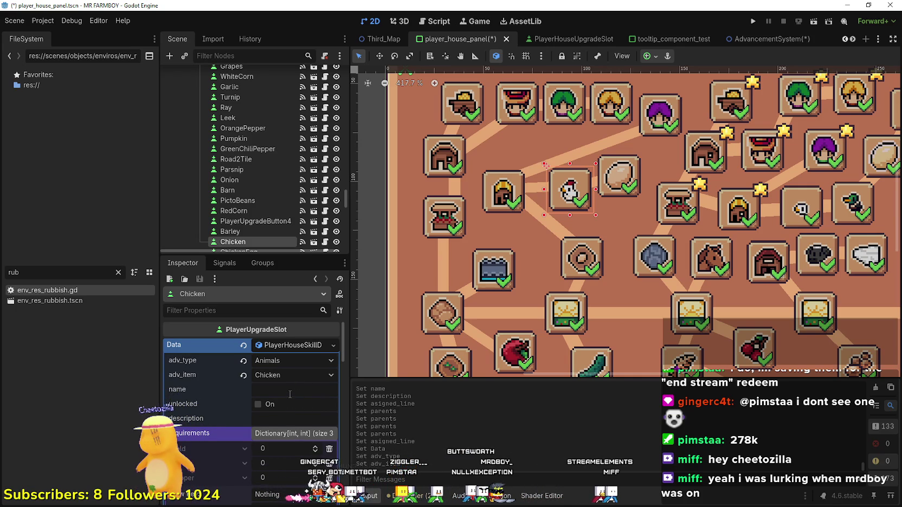
scroll(564, 230, "up", 3)
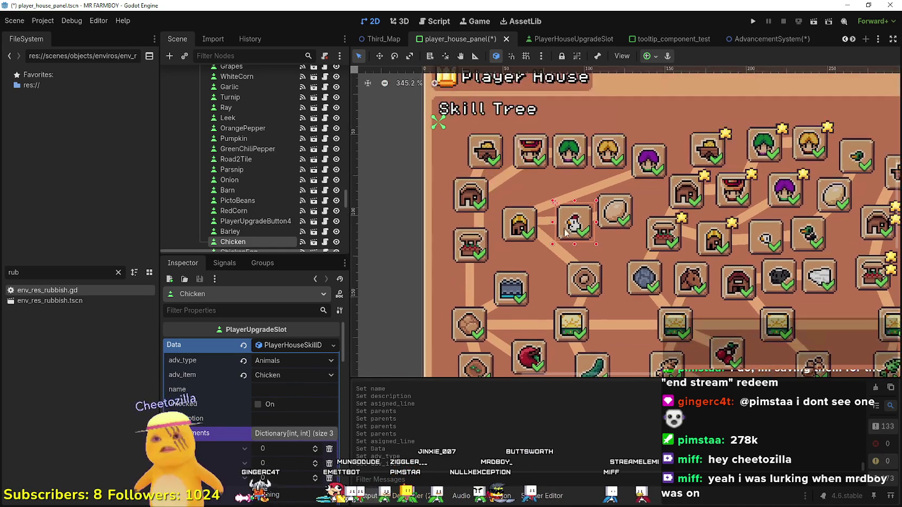
scroll(563, 231, "down", 1)
scroll(548, 206, "down", 1)
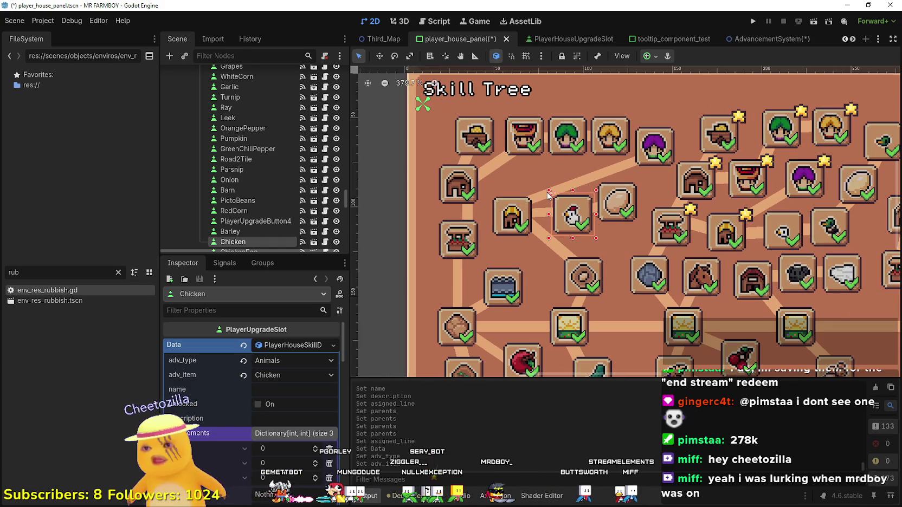
scroll(543, 199, "up", 2)
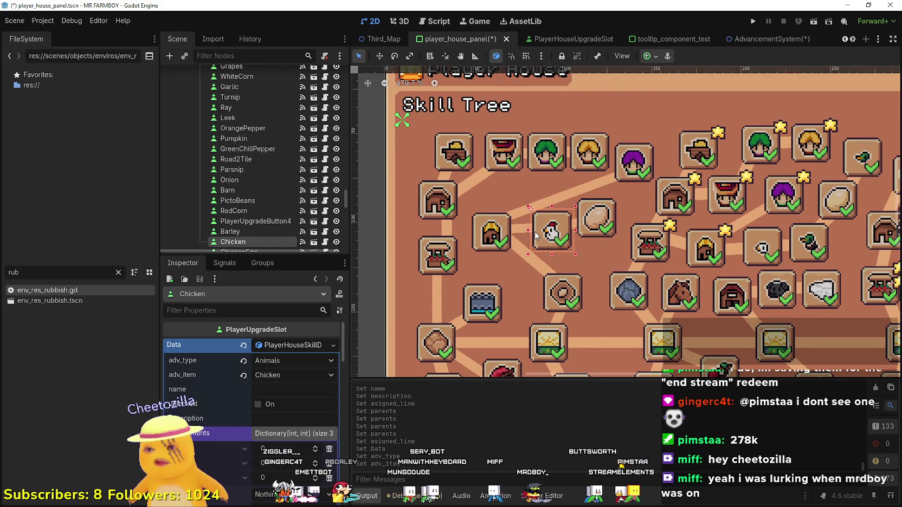
scroll(535, 237, "down", 1)
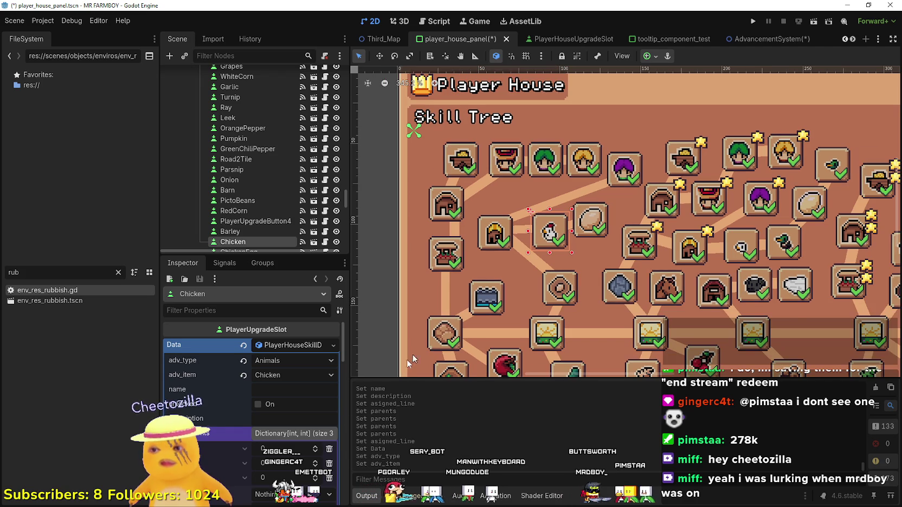
scroll(339, 436, "down", 2)
scroll(523, 251, "down", 4)
scroll(523, 251, "up", 4)
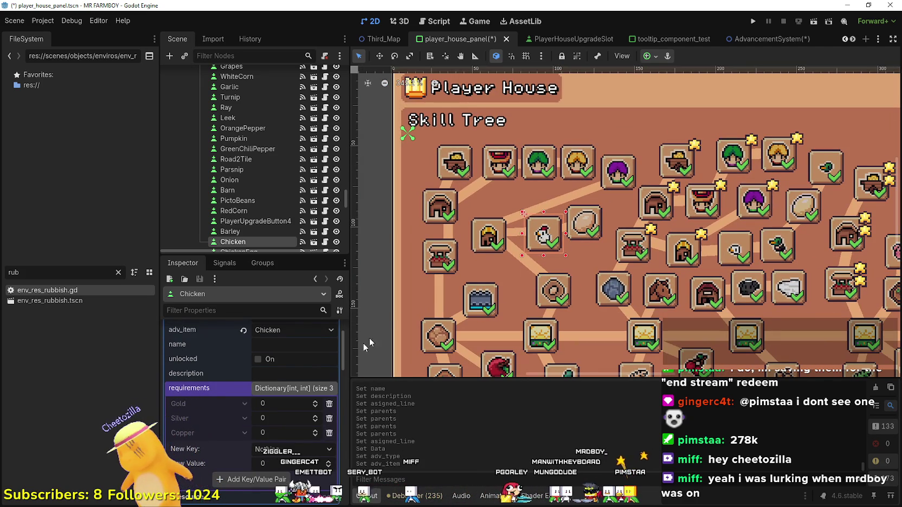
- Delete all Gold/Silver/Copper requirement entries from the Chicken slot and save player_house_panel.tscn
left_click(329, 405)
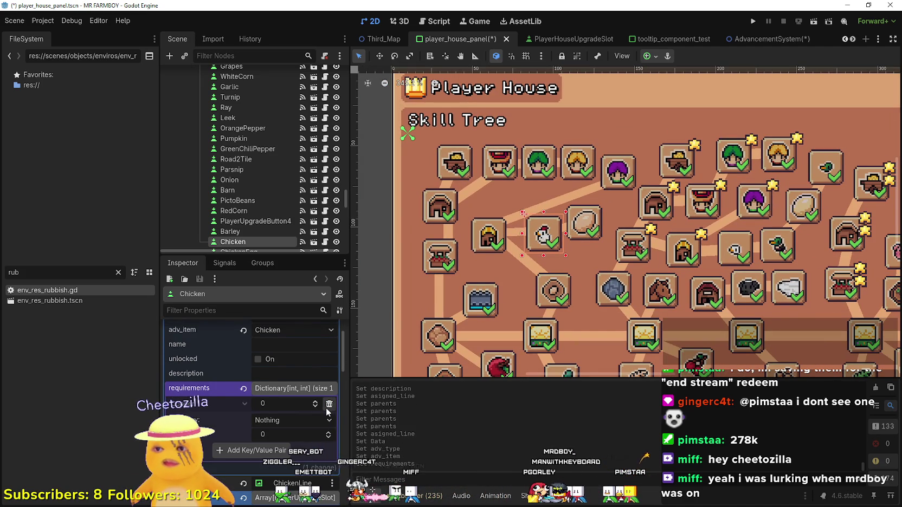
left_click(328, 406)
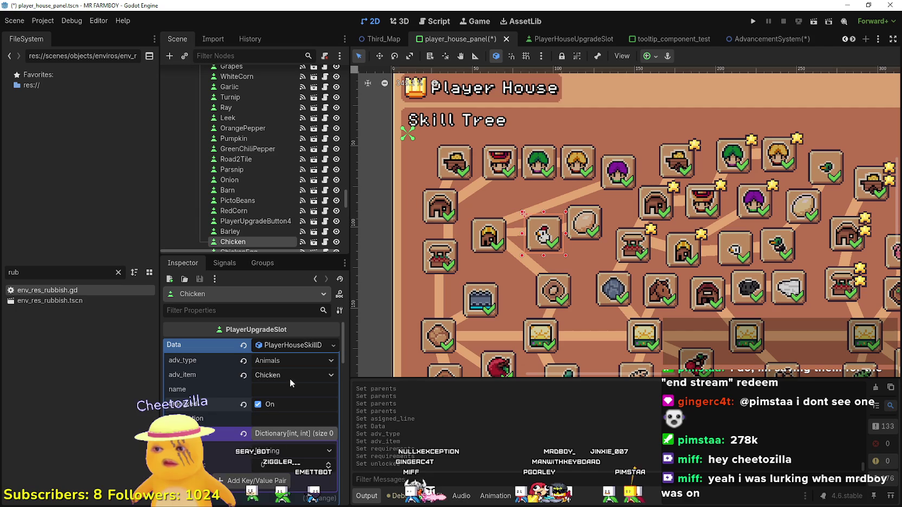
left_click(281, 390)
scroll(288, 378, "down", 3)
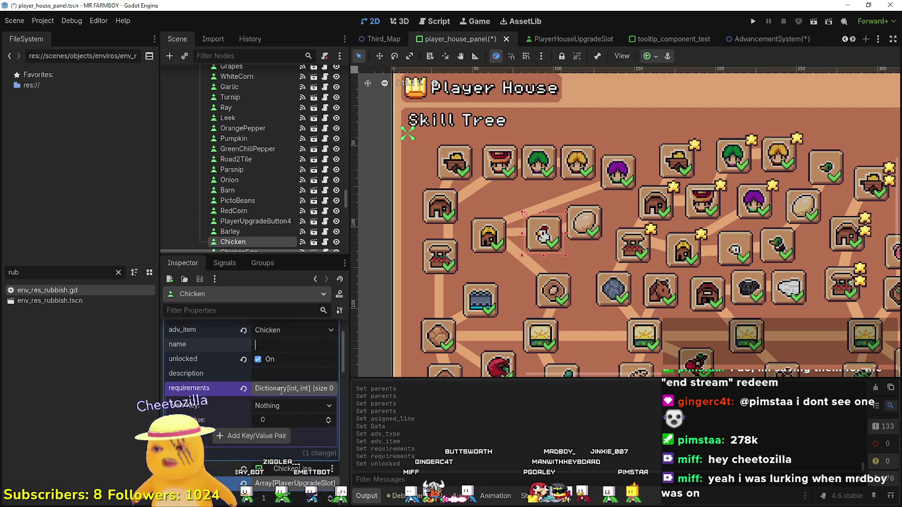
scroll(301, 385, "up", 3)
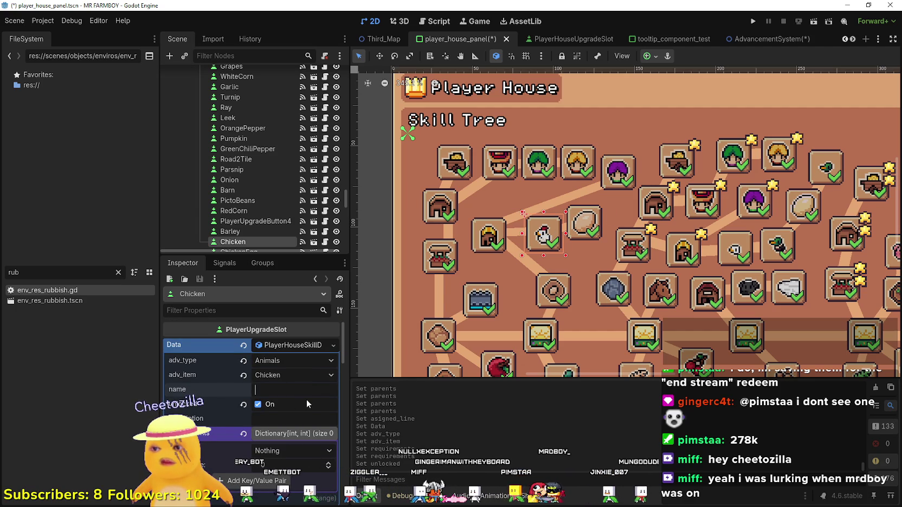
key("ctrl+s")
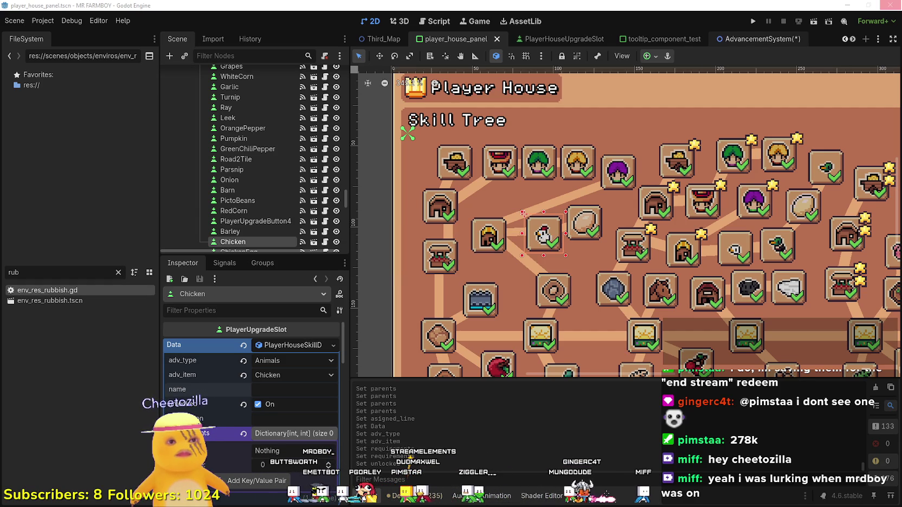
- In AdvancementSystem, unhide AdvancementsAnimals and read ChickenAdvButton's tr_chicken_name_adv and tr_chicken_info keys
key("ctrl+Tab")
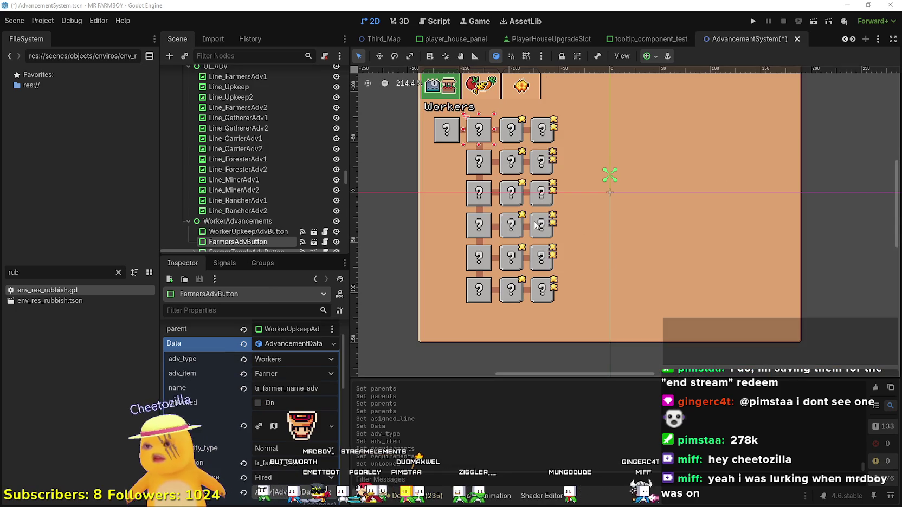
scroll(535, 225, "down", 3)
scroll(346, 173, "up", 2)
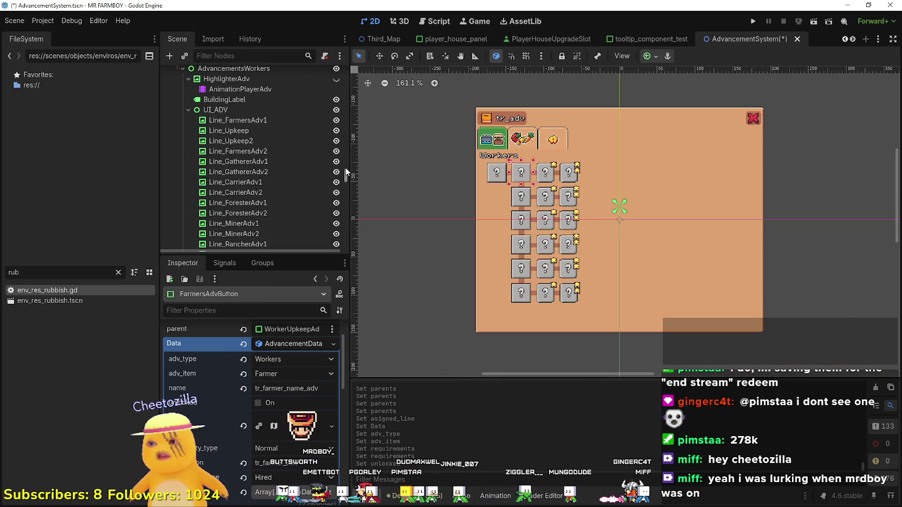
left_click_drag(345, 181, 347, 123)
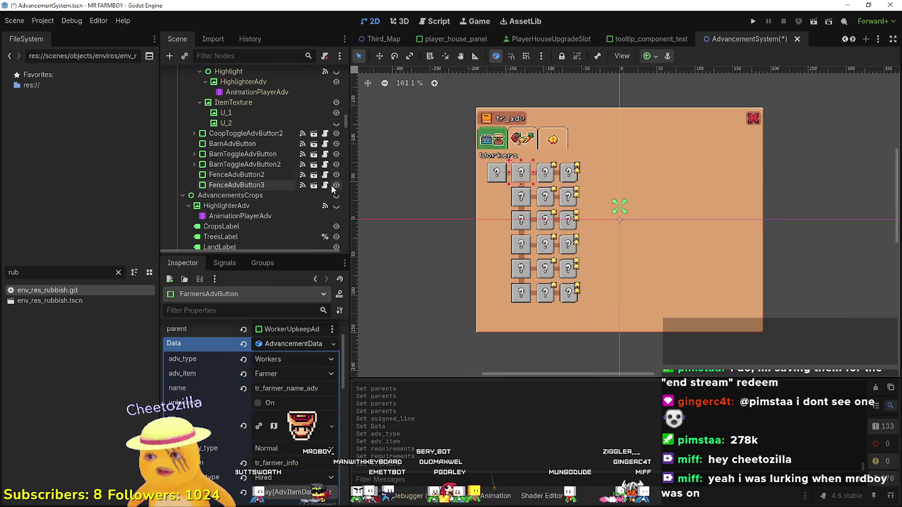
scroll(337, 185, "up", 5)
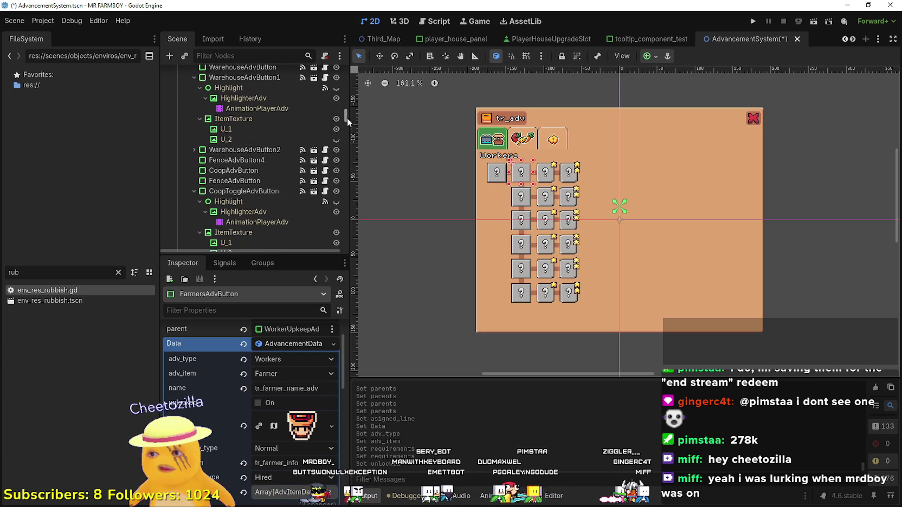
mouse_move(347, 117)
left_mouse_down()
mouse_move(348, 99)
mouse_move(332, 166)
mouse_move(343, 140)
mouse_move(340, 193)
left_mouse_up()
scroll(332, 169, "up", 1)
scroll(340, 194, "down", 3)
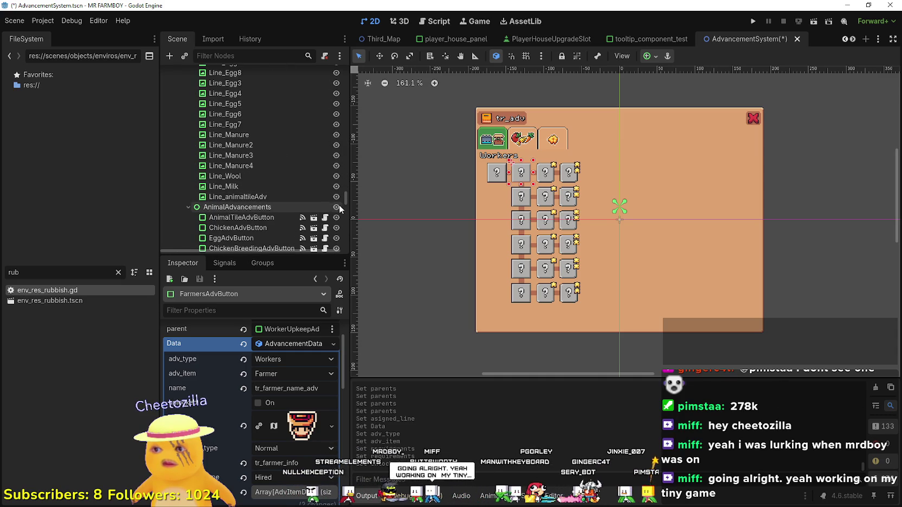
scroll(336, 202, "up", 5)
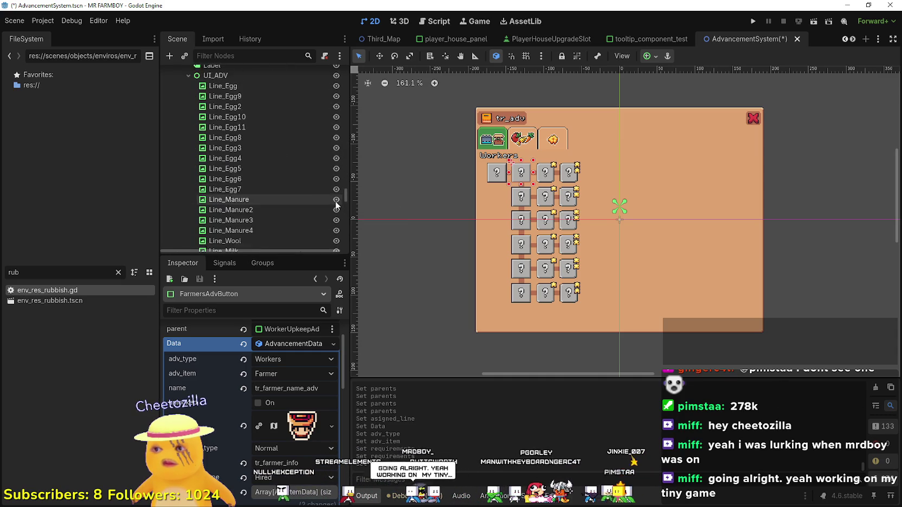
left_click(336, 100)
scroll(520, 179, "up", 3)
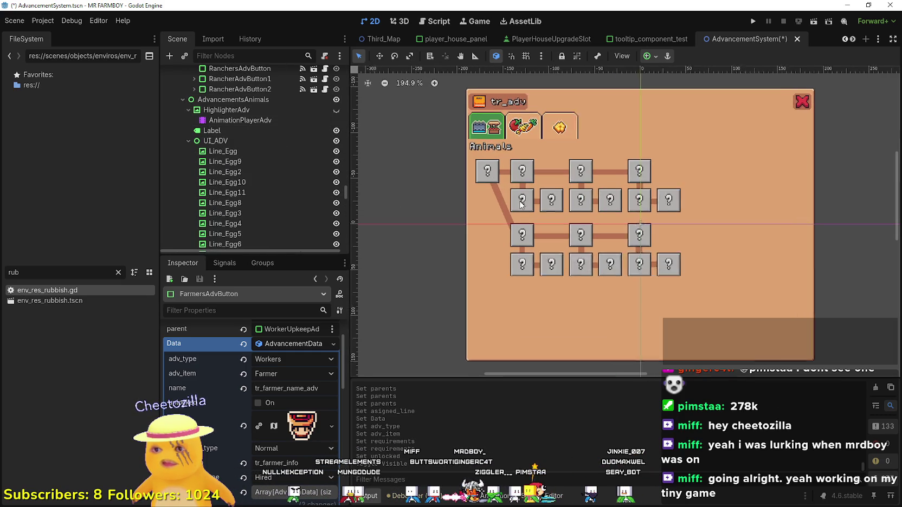
left_click(519, 175)
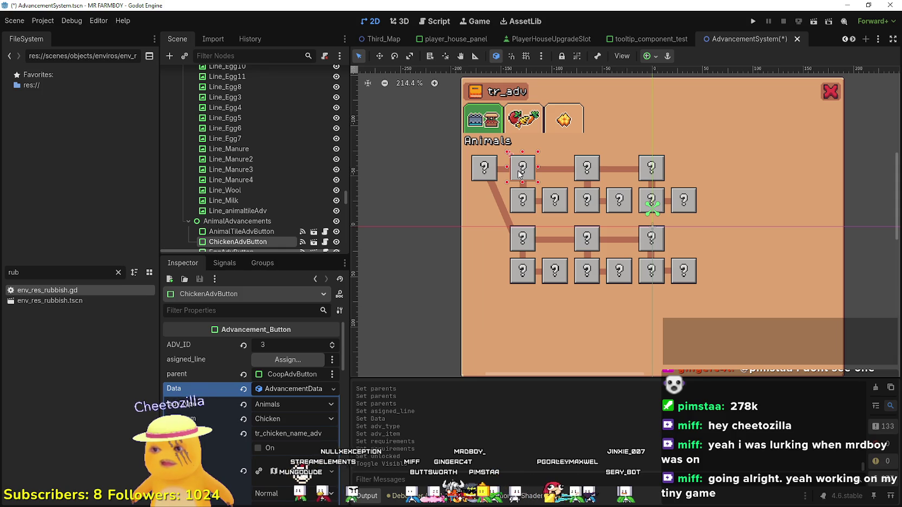
scroll(279, 415, "down", 2)
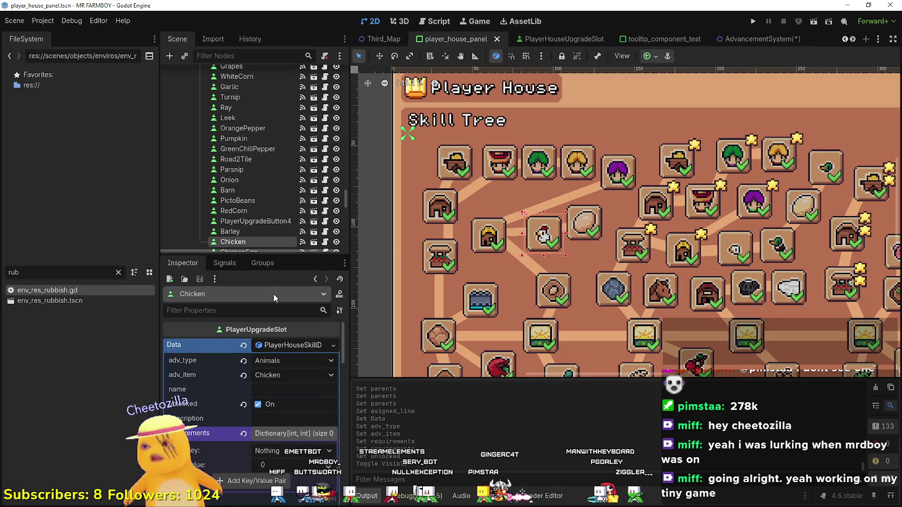
- Give the Chicken slot name tr_chicken_name_adv and description tr_chicken_info, then save the scene
left_click(285, 389)
type("tr_chicken_name_adv")
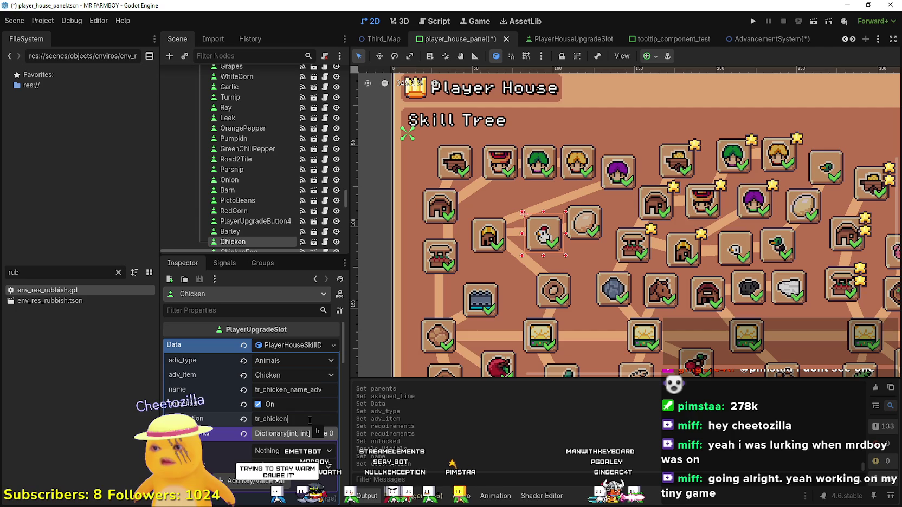
key("ctrl+s")
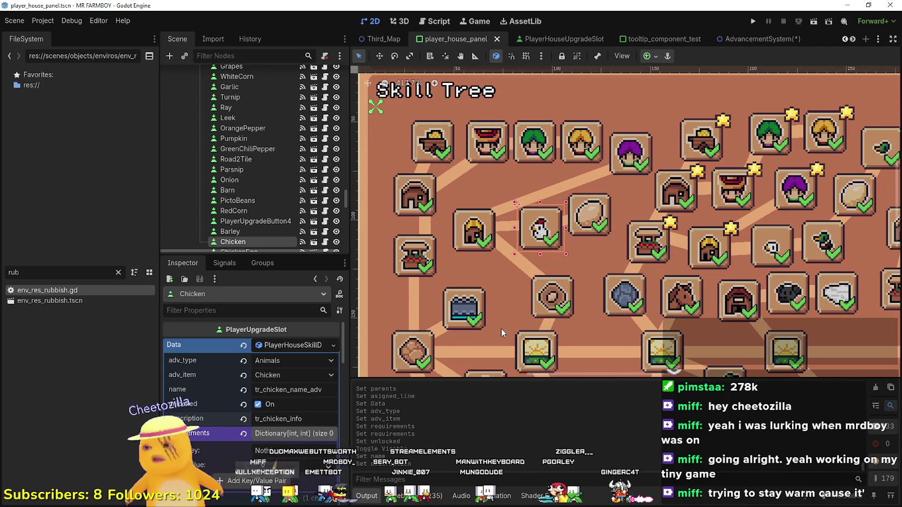
scroll(514, 276, "down", 1)
scroll(515, 270, "up", 3)
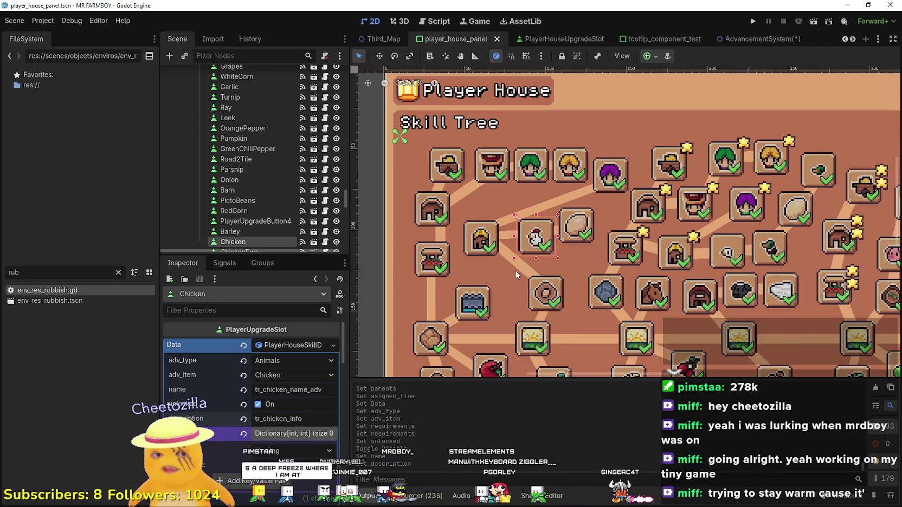
scroll(573, 242, "up", 1)
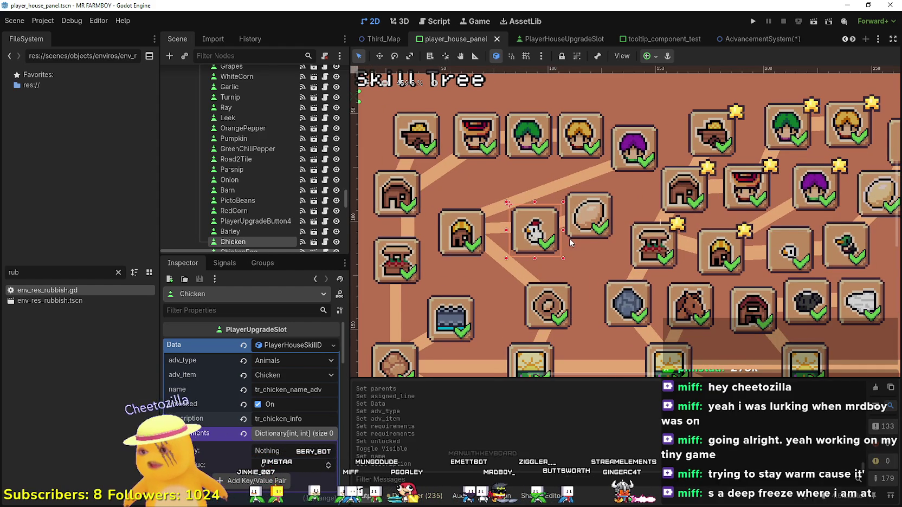
scroll(570, 242, "down", 1)
scroll(301, 394, "down", 3)
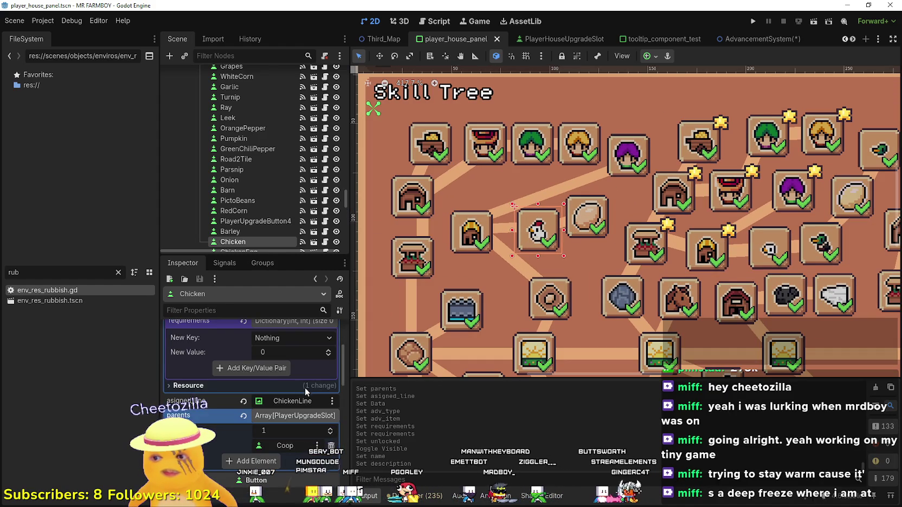
scroll(304, 388, "up", 3)
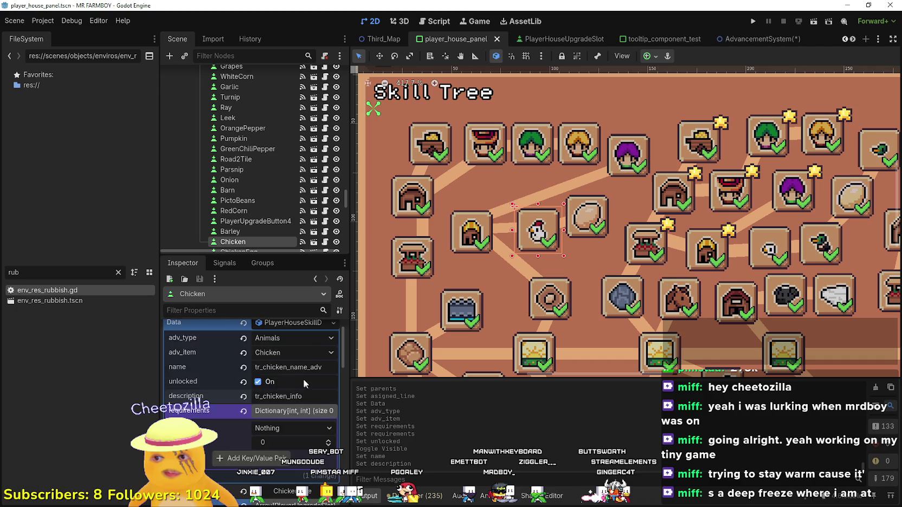
- Select the ChickenEgg slot and assign ChickenEggLine as its line node
left_click(602, 210)
scroll(292, 396, "up", 5)
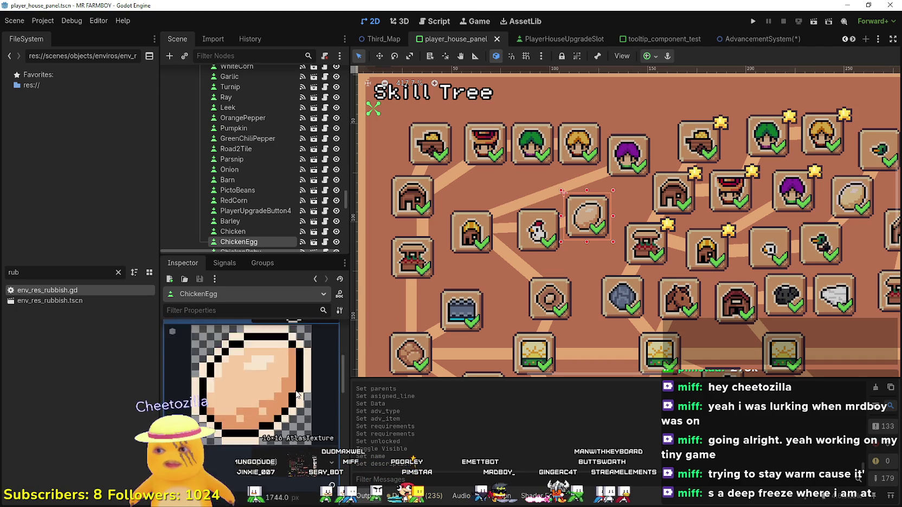
scroll(301, 420, "up", 3)
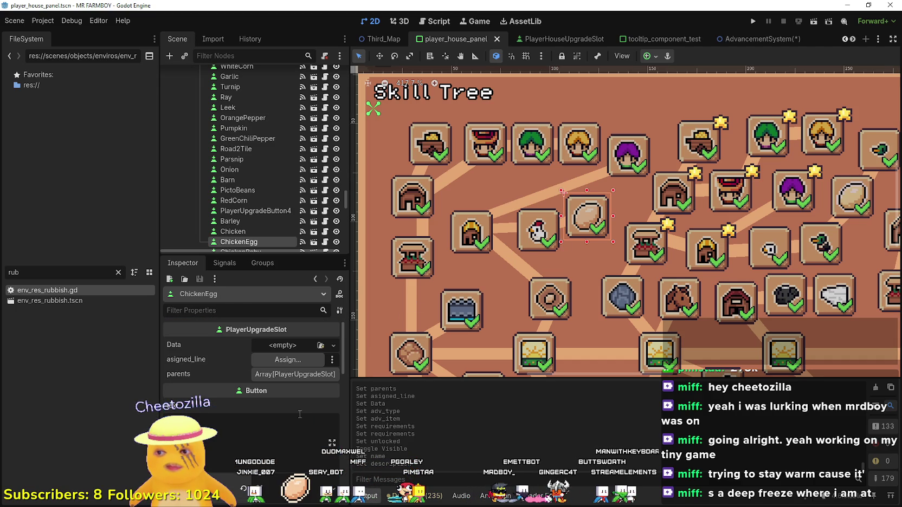
left_click(291, 362)
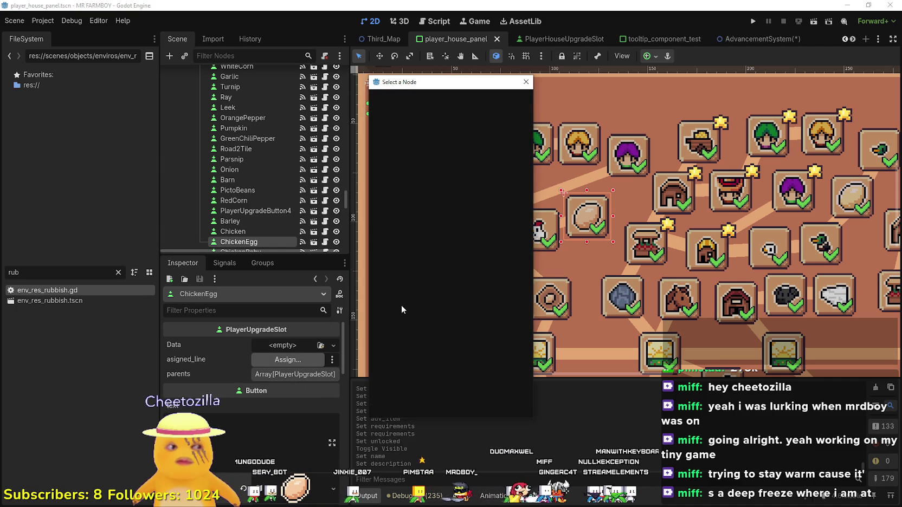
type("Chicken")
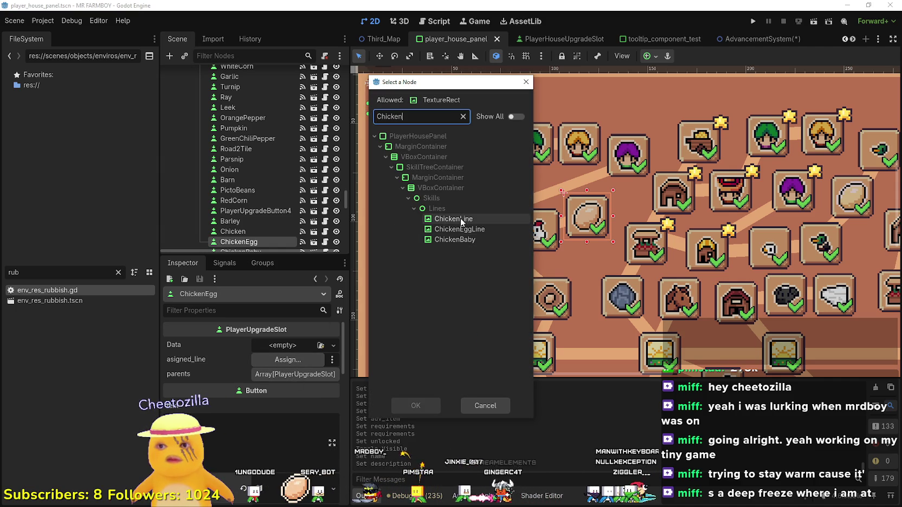
left_click(463, 229)
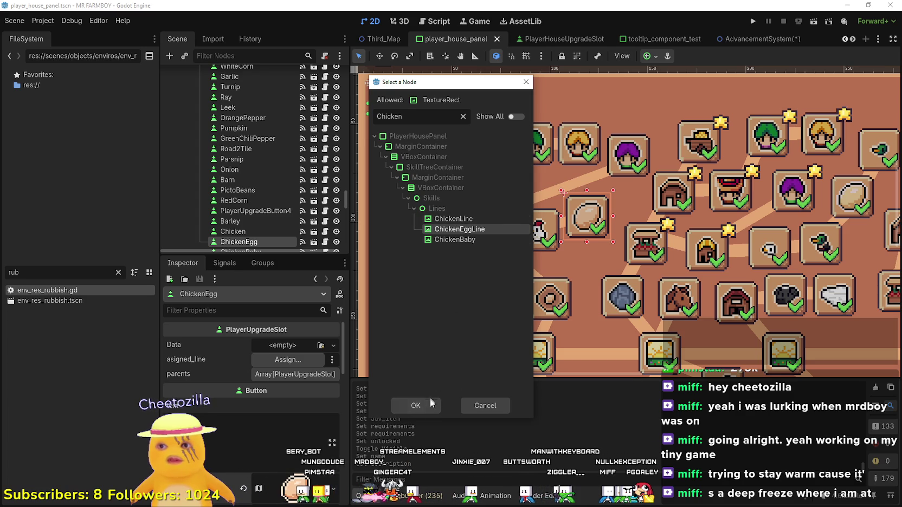
left_click(416, 406)
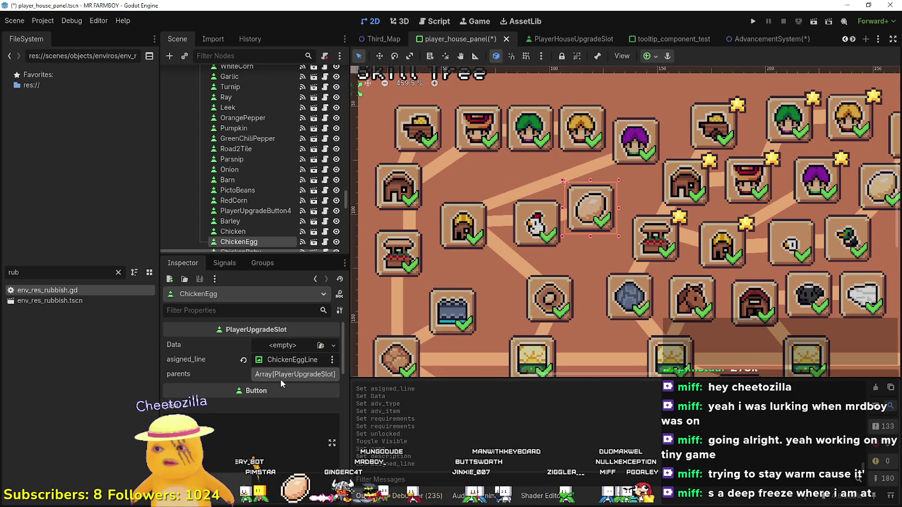
- Add Chicken as an entry in the ChickenEgg slot's parents list
left_click(262, 375)
left_click(277, 404)
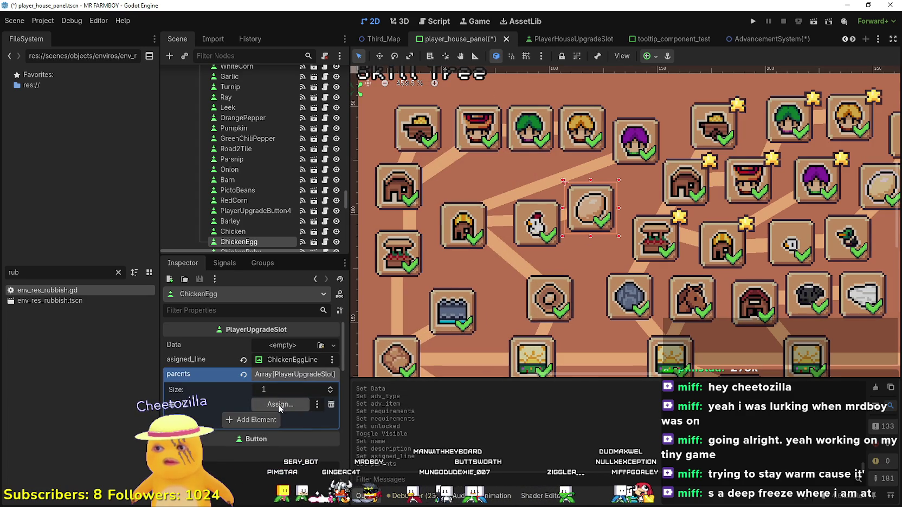
left_click(277, 405)
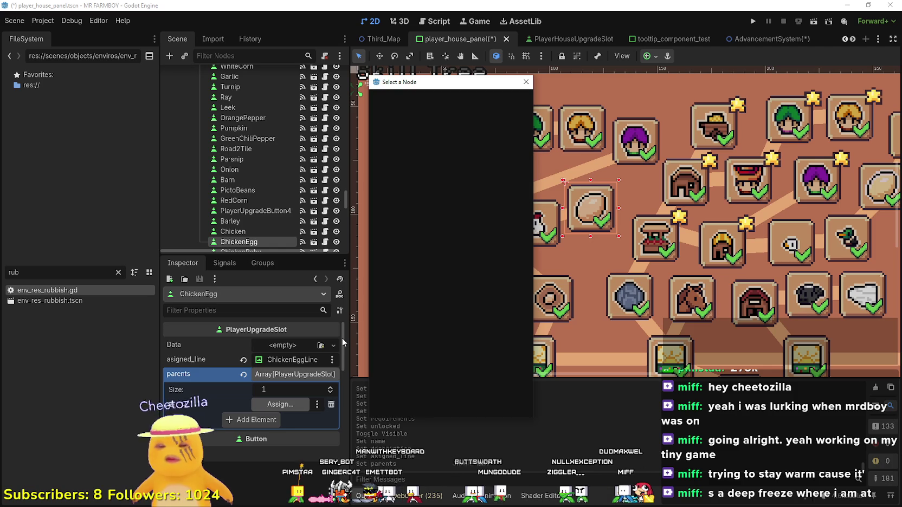
type("Chick")
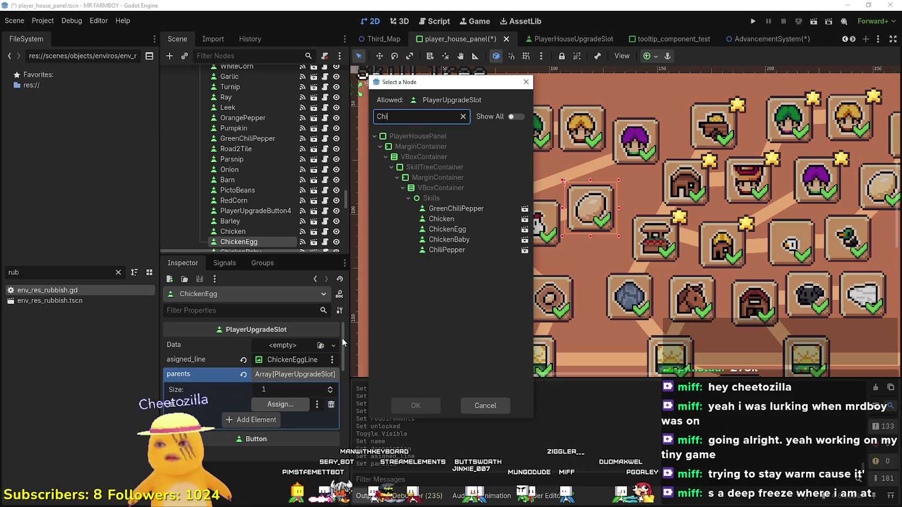
left_click(478, 208)
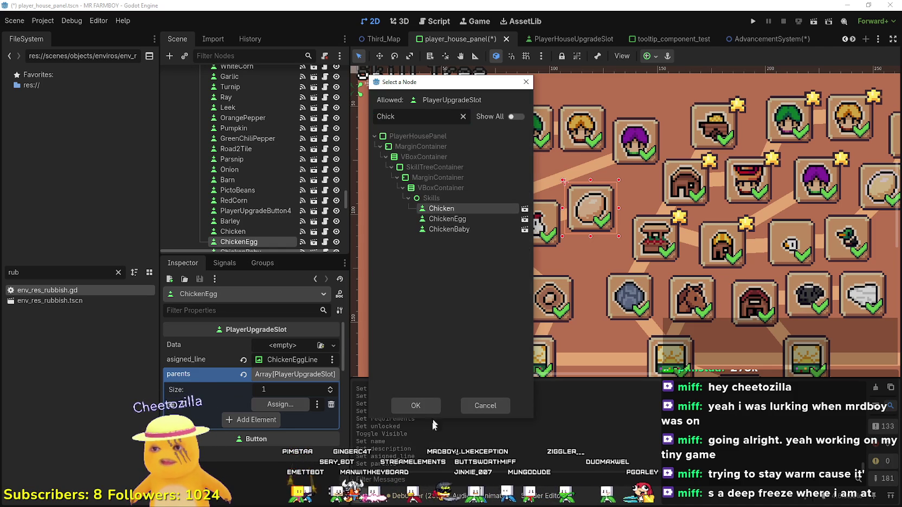
left_click(421, 409)
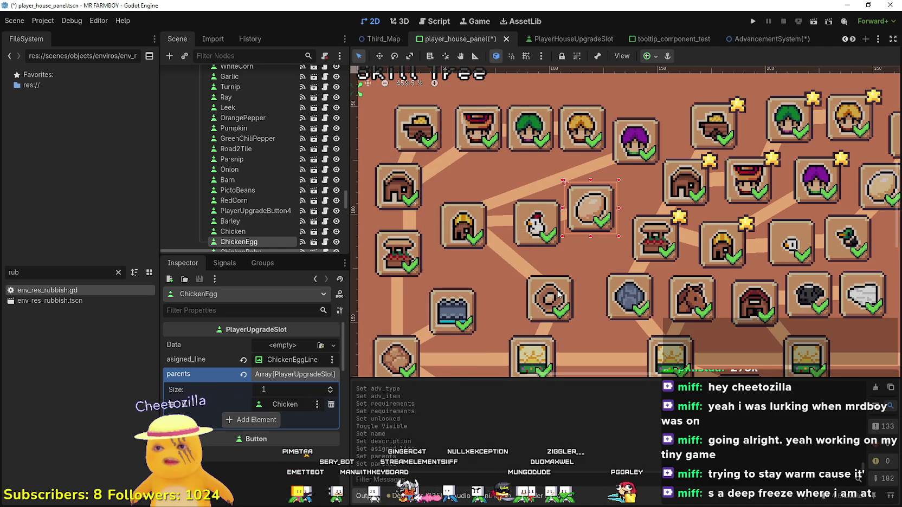
- Create new PlayerHouseSkillData with adv_type Animals, adv_item Egg and unlocked ticked, then save
left_click(282, 345)
left_click(286, 372)
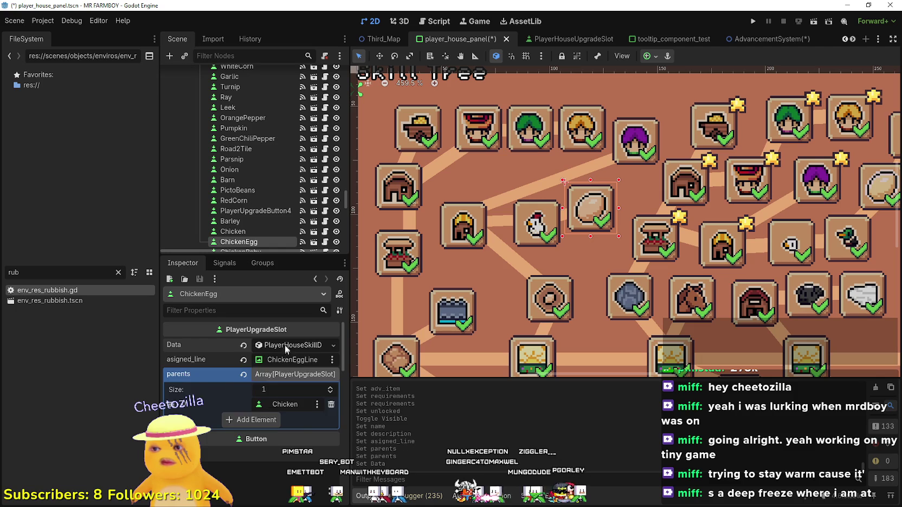
left_click(280, 363)
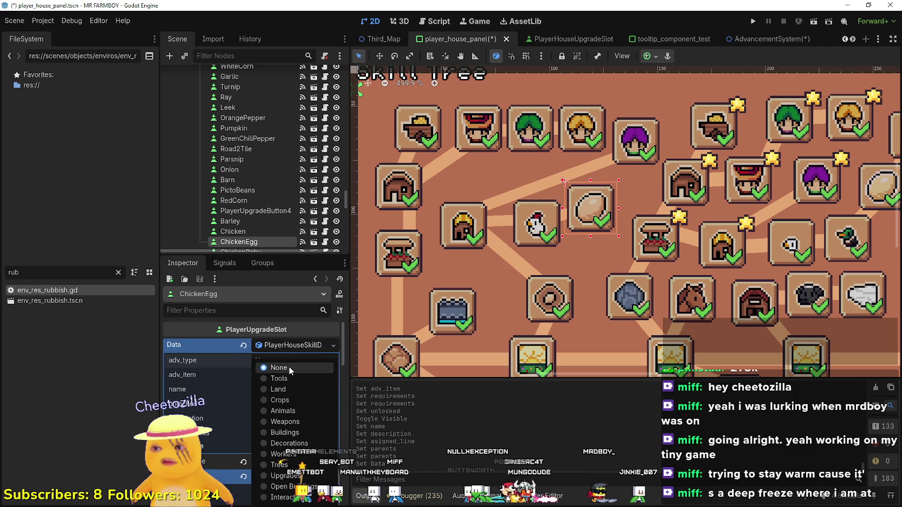
left_click(290, 410)
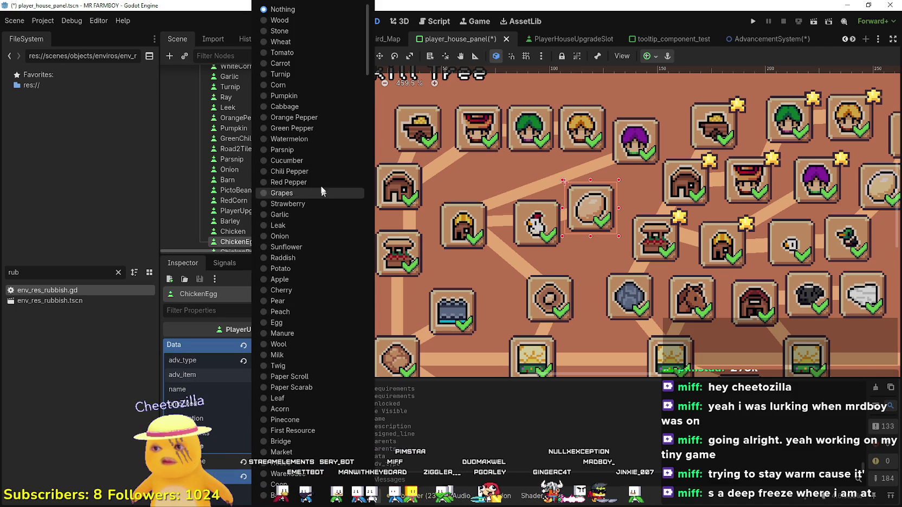
left_click(298, 326)
left_click(293, 375)
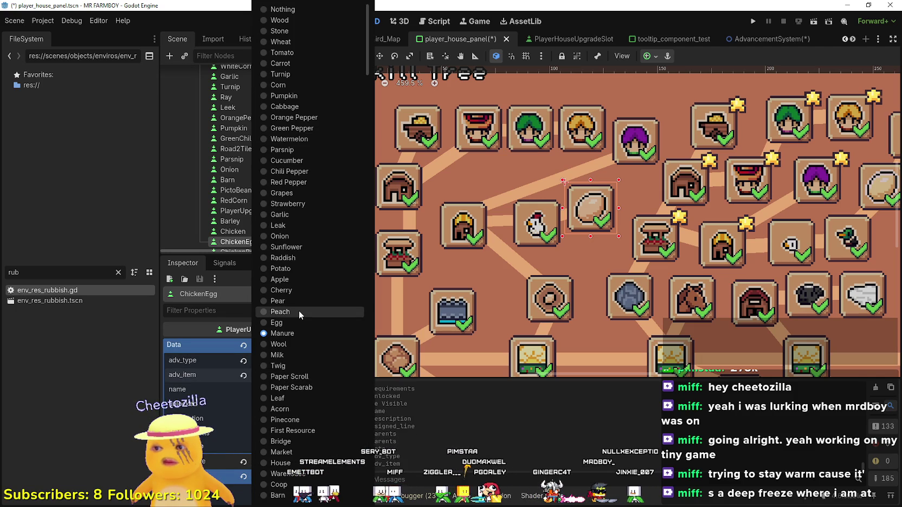
left_click(296, 325)
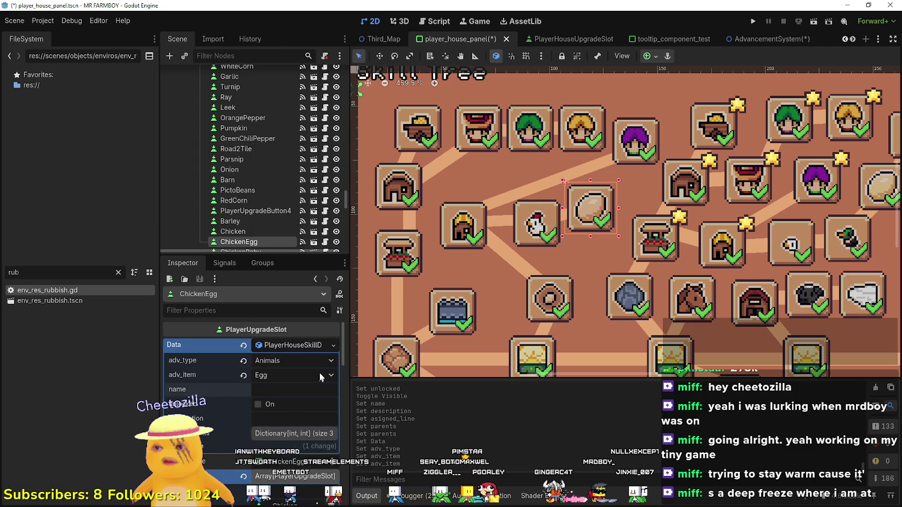
left_click(268, 406)
left_click(297, 384)
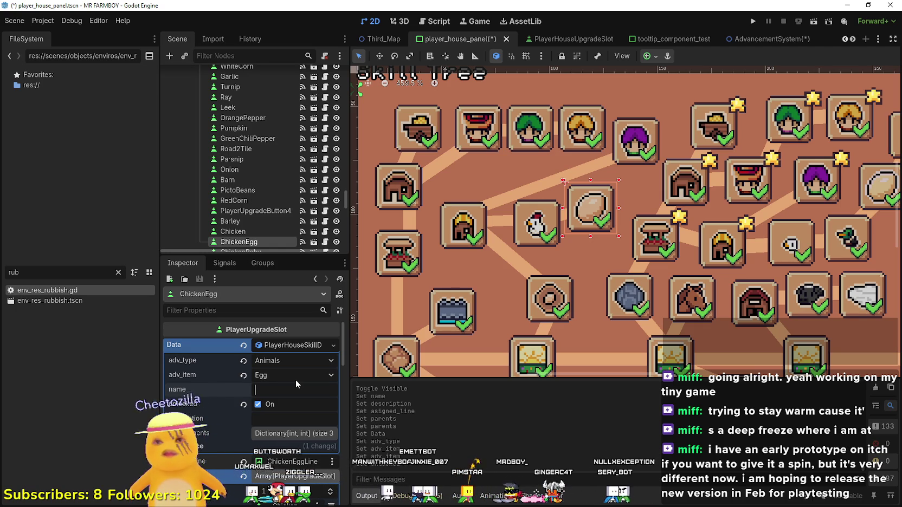
key("ctrl+s")
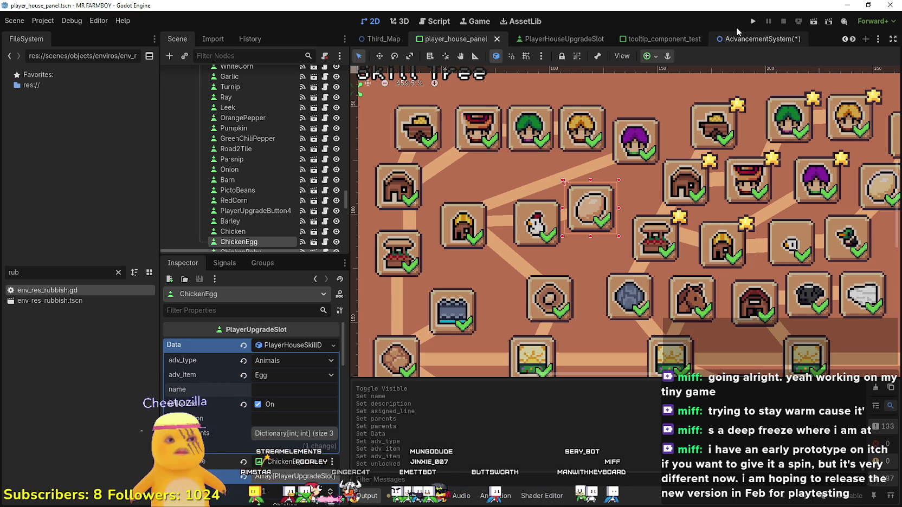
- Copy the tr_inventory_egg name key from the Egg advancement button in AdvancementSystem
left_click(736, 32)
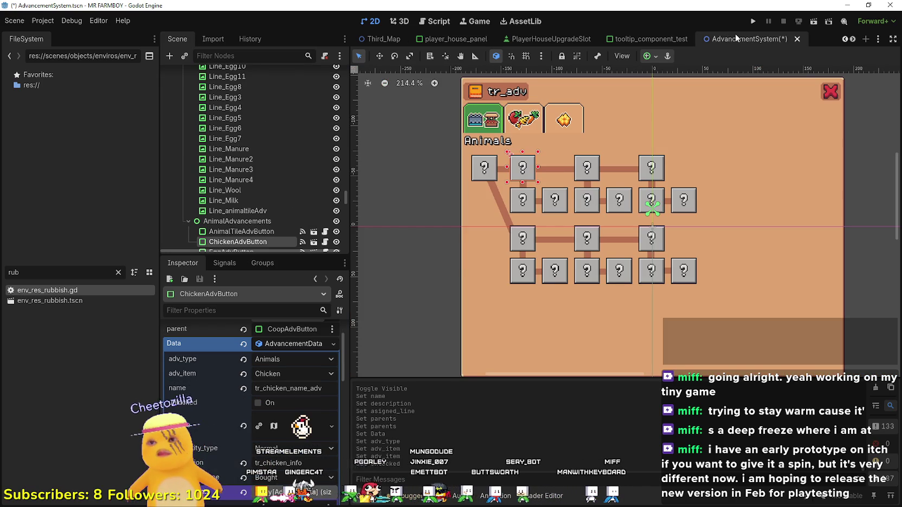
left_click(523, 207)
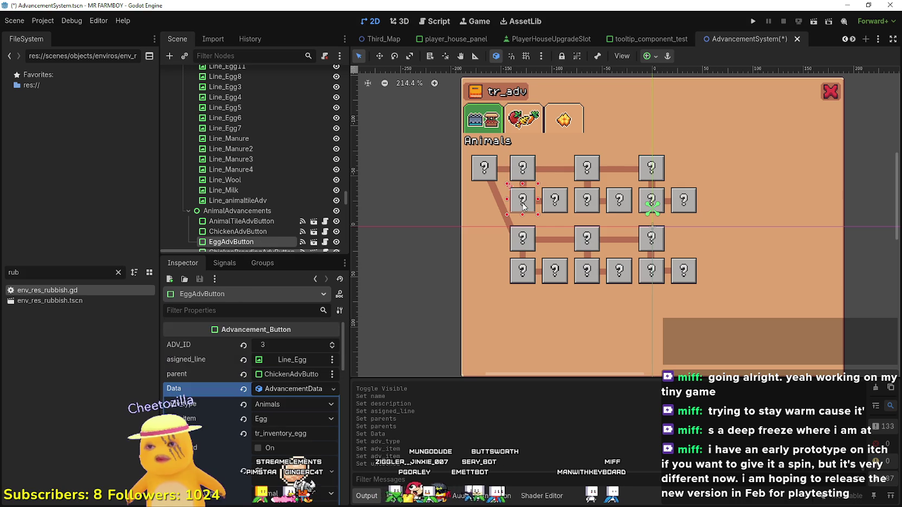
scroll(274, 403, "down", 2)
double_click(283, 389)
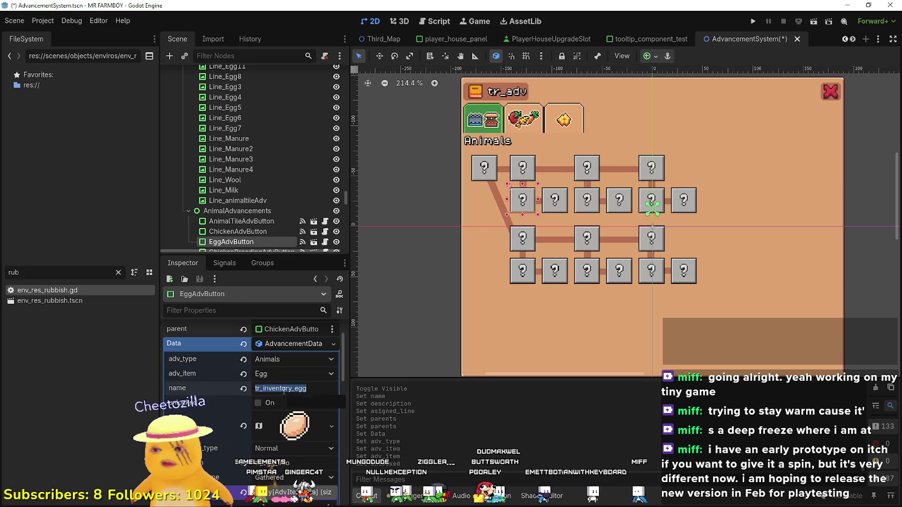
left_click(274, 464)
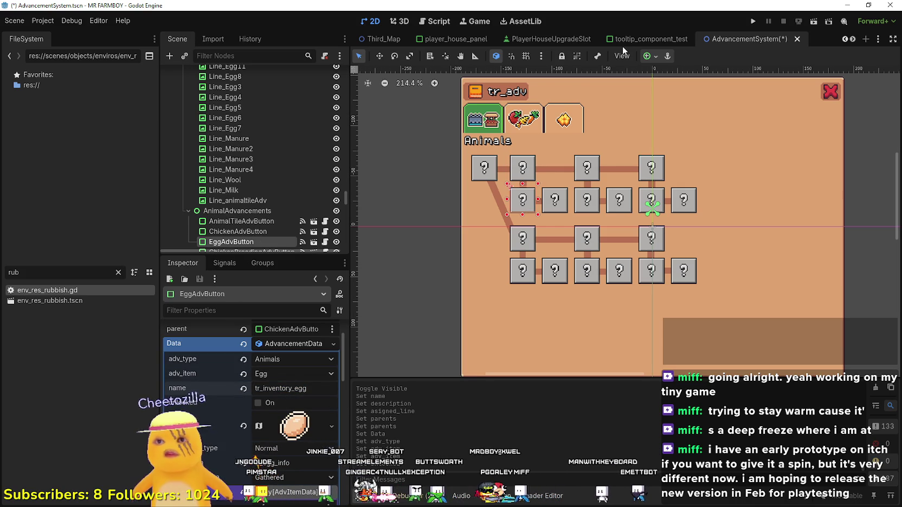
- Give ChickenEgg name tr_inventory_egg and description tr_egg_info, remove its requirements, and save
mouse_move(437, 40)
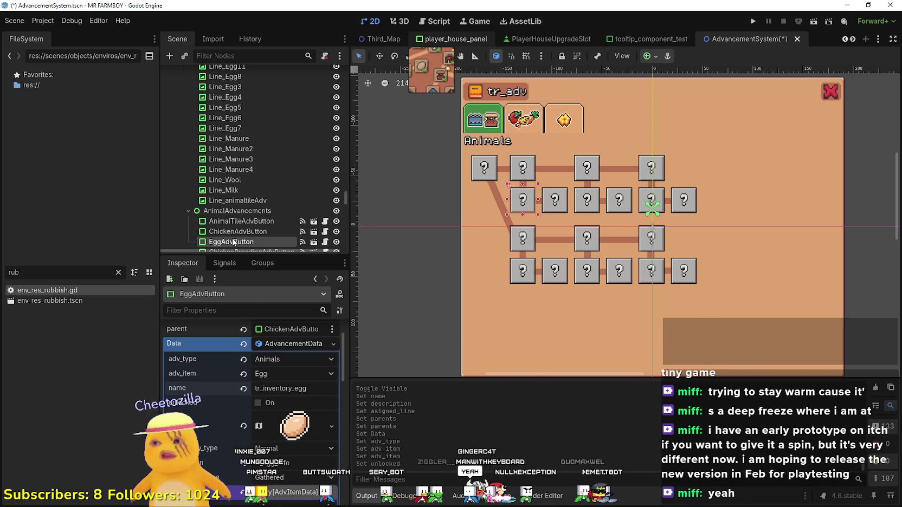
key("ctrl+Tab")
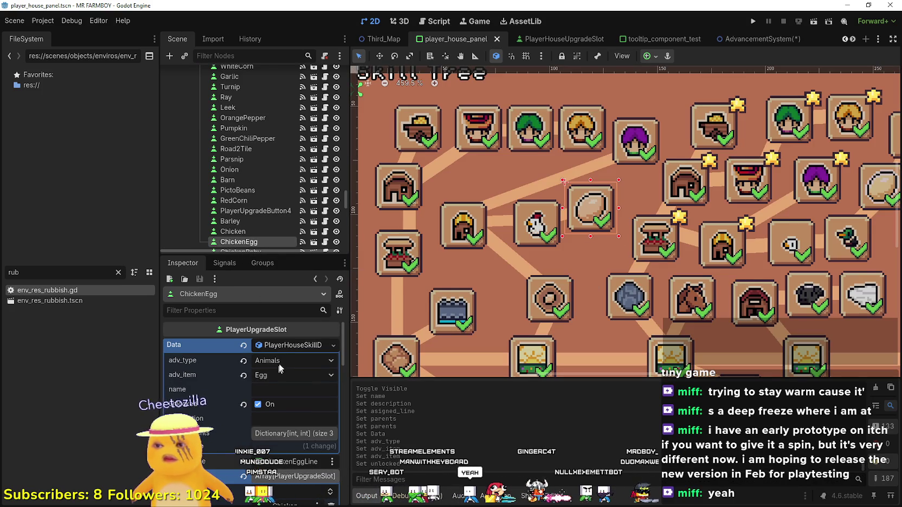
type("tr_inventory_egg")
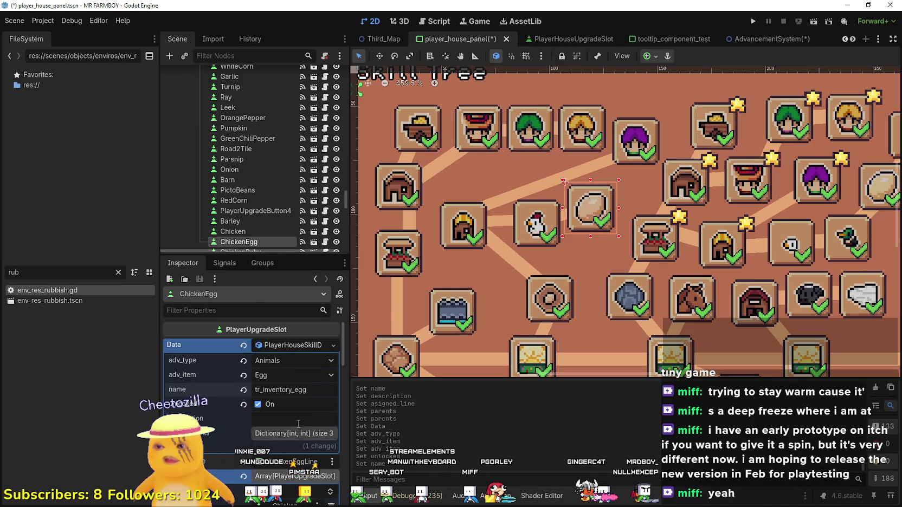
left_click(292, 419)
type("tr_egg_info")
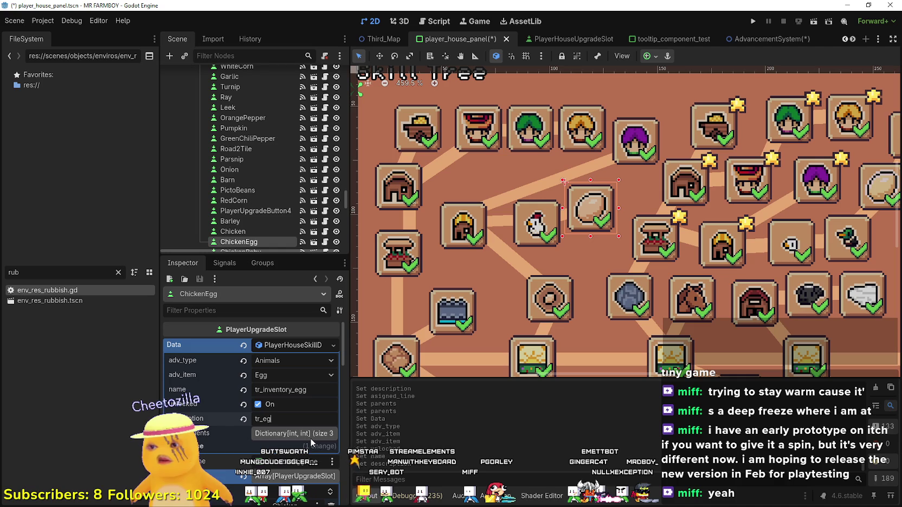
key("ctrl+s")
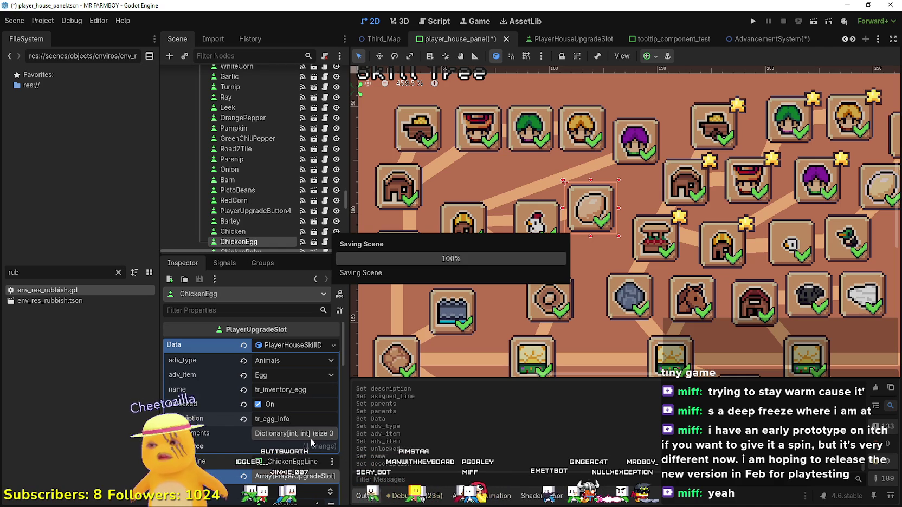
left_click(316, 434)
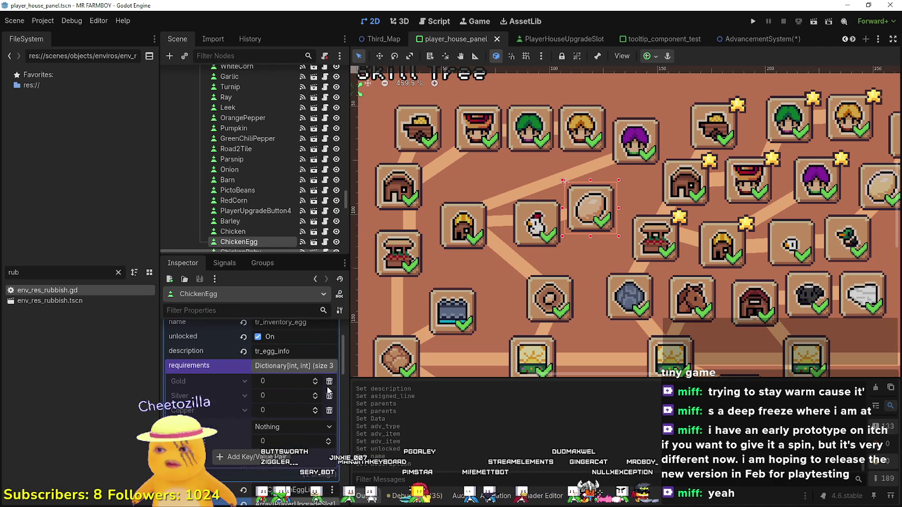
key("ctrl+s")
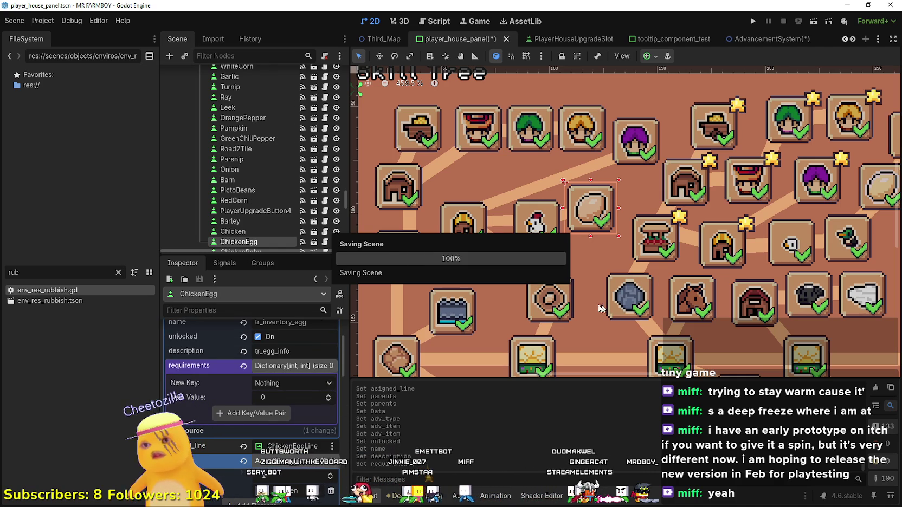
- Review the AnimalTile and Map1 slots, set AnimalTile's requirement to 500, and save
left_click(547, 303)
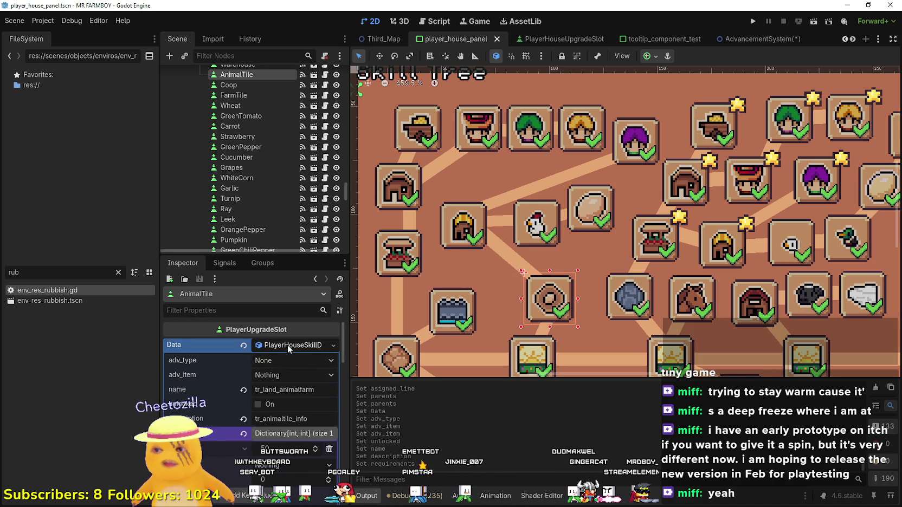
scroll(289, 349, "down", 1)
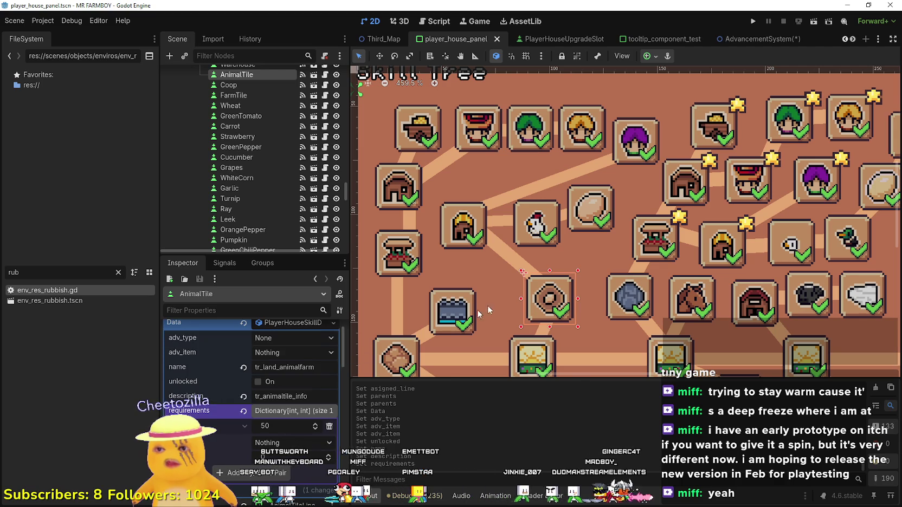
scroll(535, 324, "down", 2)
scroll(536, 324, "up", 2)
left_click(536, 289)
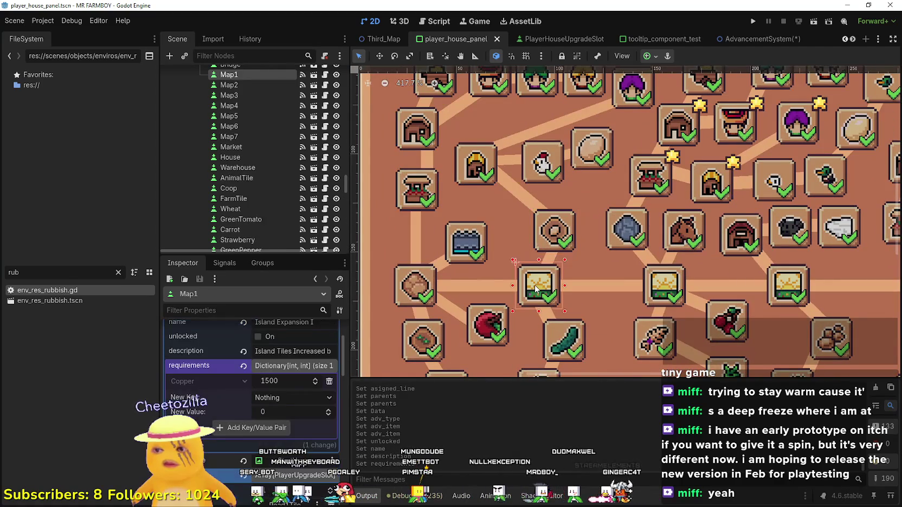
left_click(554, 230)
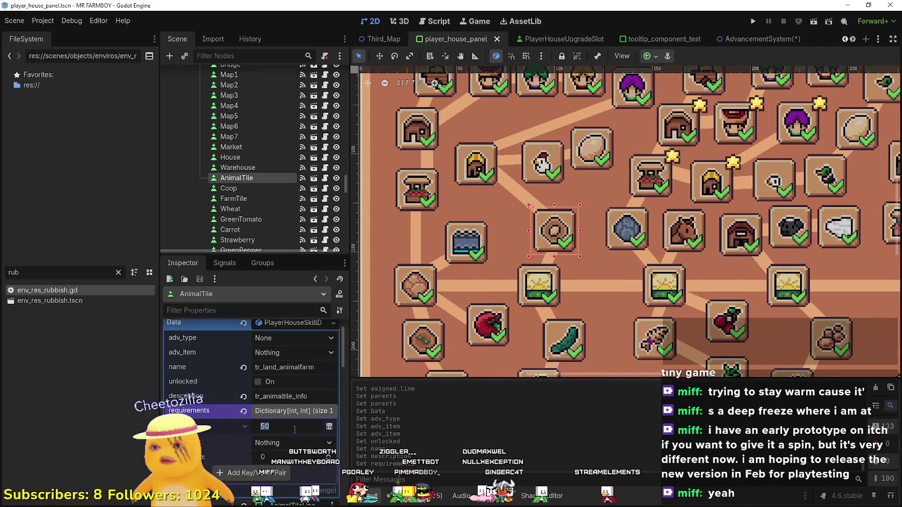
type("500")
key("Return")
key("ctrl+s")
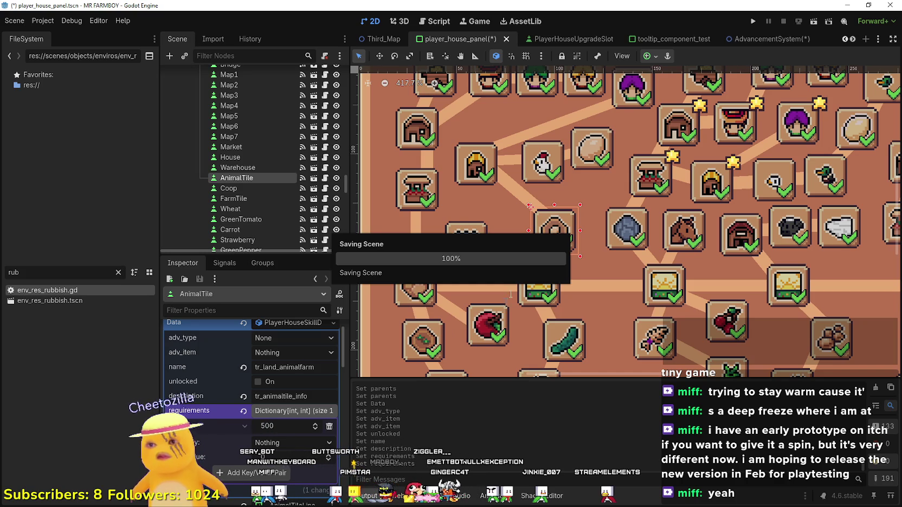
- Inspect the Coop and Market slots' skill data and requirement amounts
left_click(486, 165)
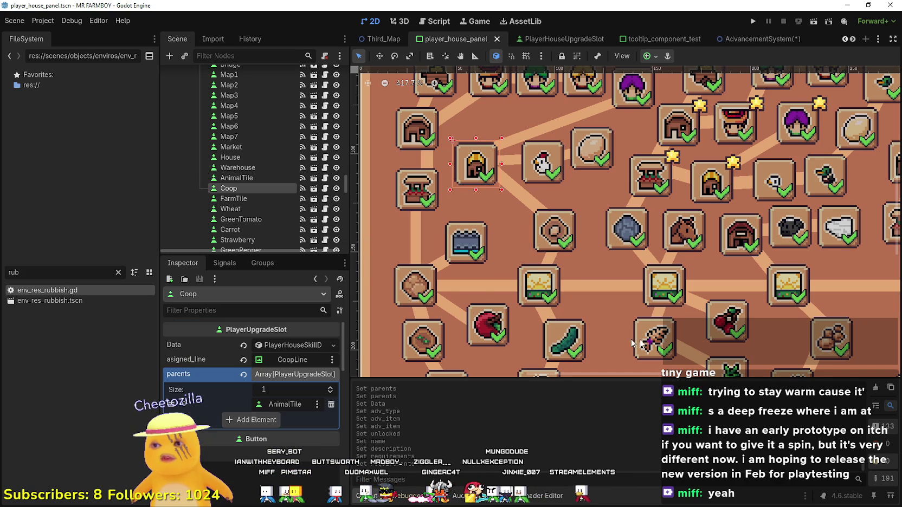
left_click(293, 346)
scroll(277, 457, "down", 2)
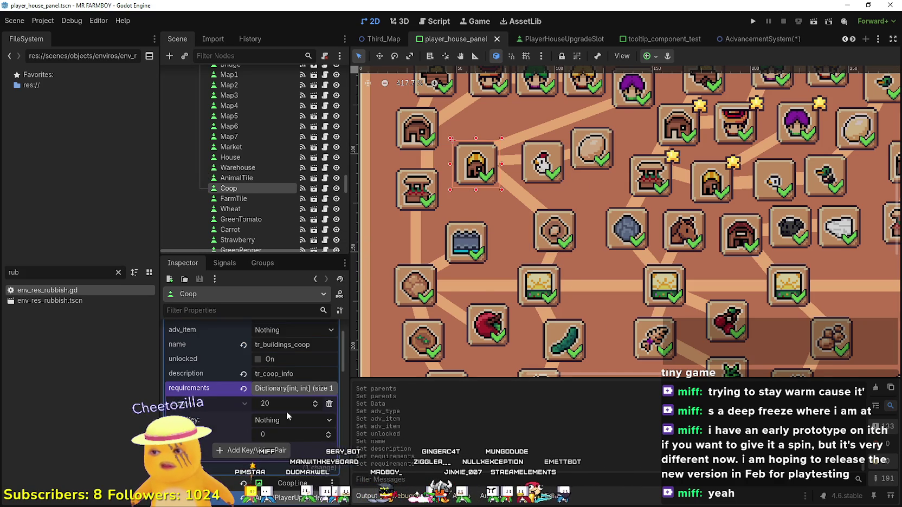
left_click(285, 407)
left_click(419, 191)
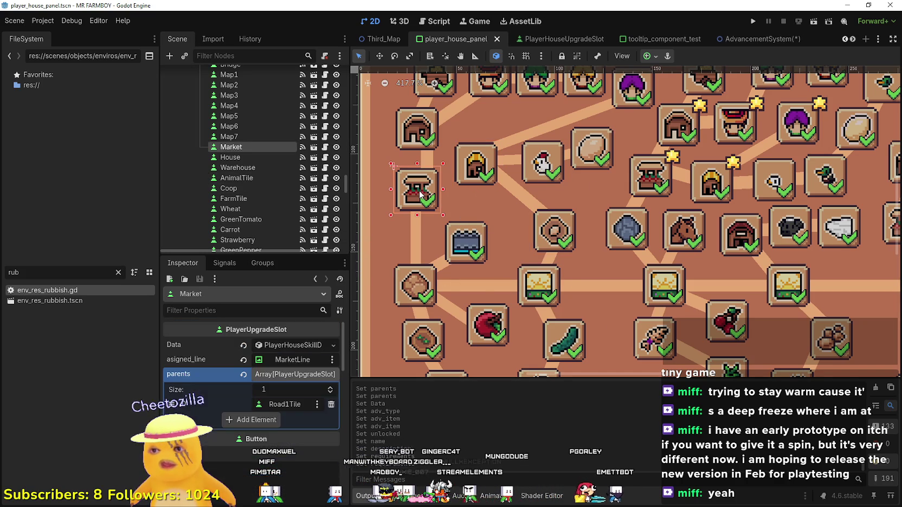
left_click(294, 347)
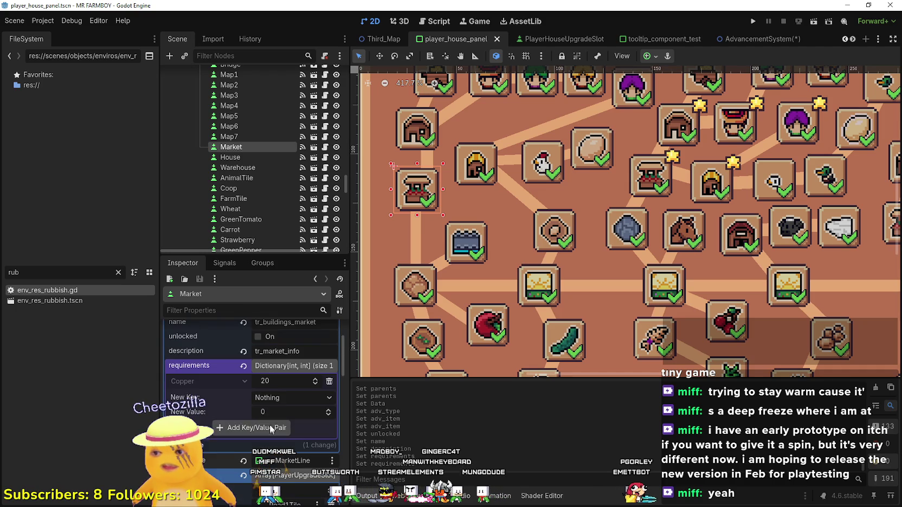
scroll(460, 187, "down", 1)
scroll(460, 191, "down", 1)
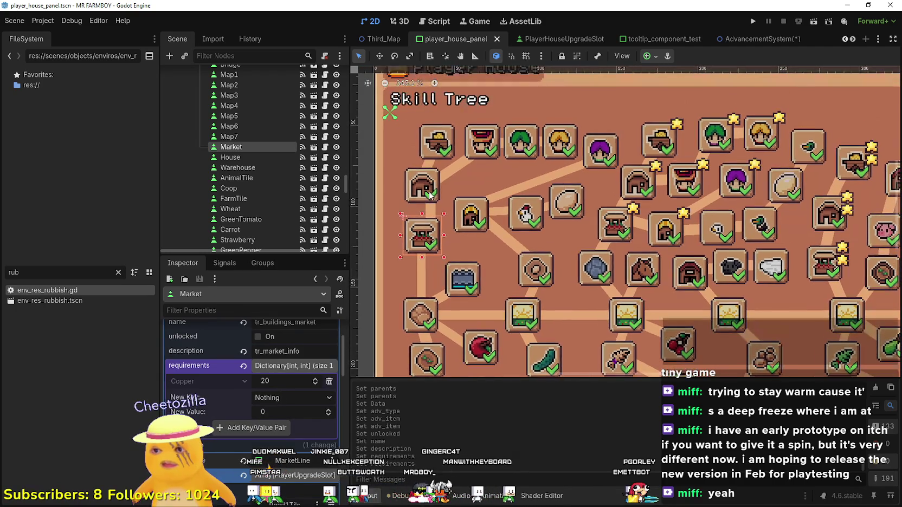
- Check Warehouse's 2000 copper requirement, then House's 500 copper requirement
left_click(429, 195)
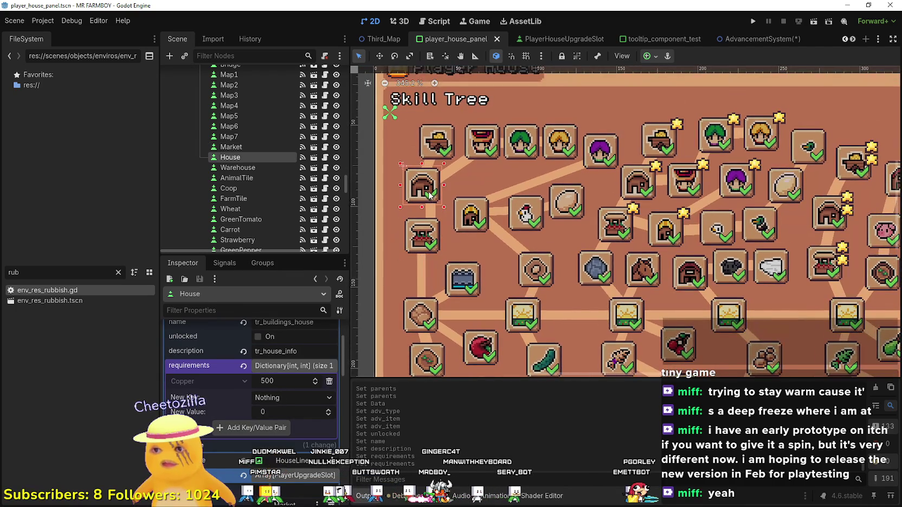
left_click(446, 151)
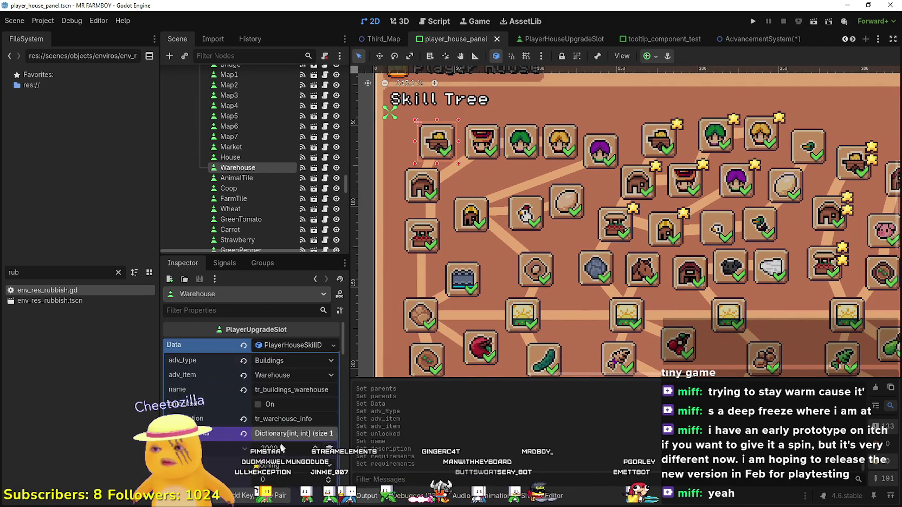
scroll(280, 448, "down", 3)
scroll(480, 179, "up", 2)
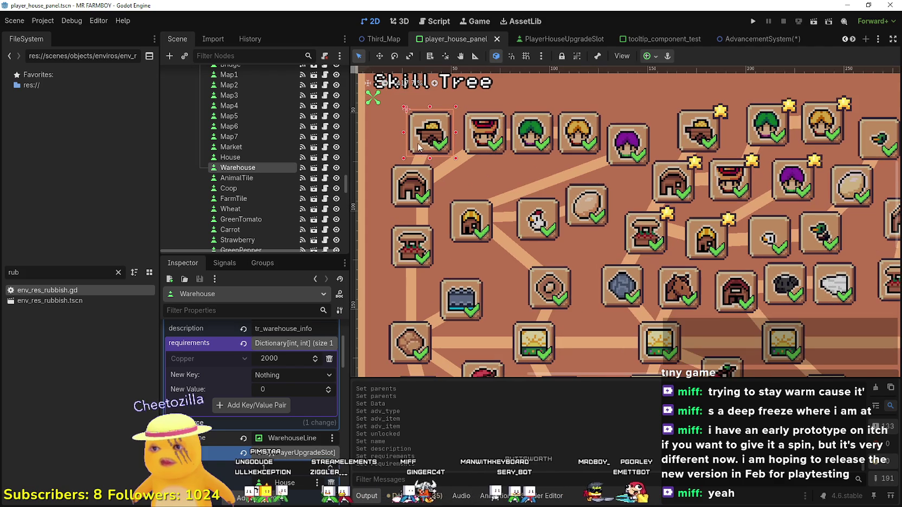
left_click(417, 187)
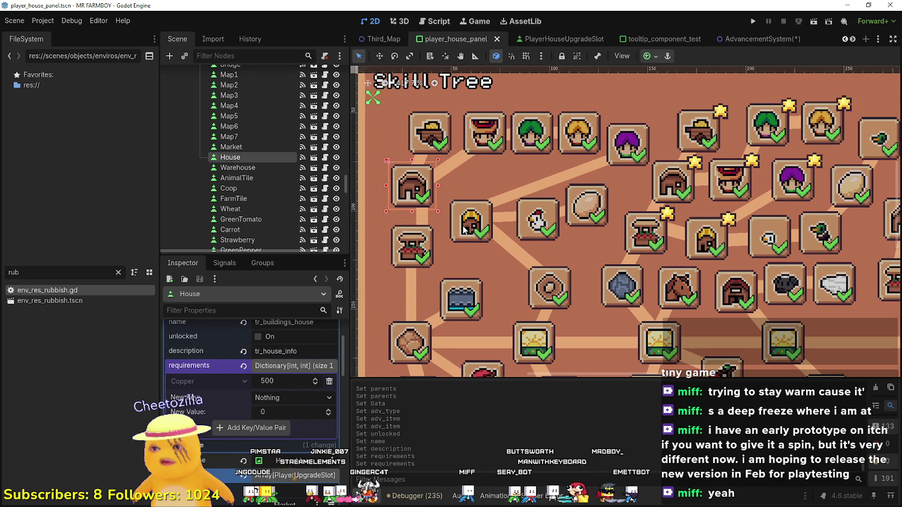
- Change the Coop slot's Copper requirement value to 500
left_click(465, 230)
left_click(272, 403)
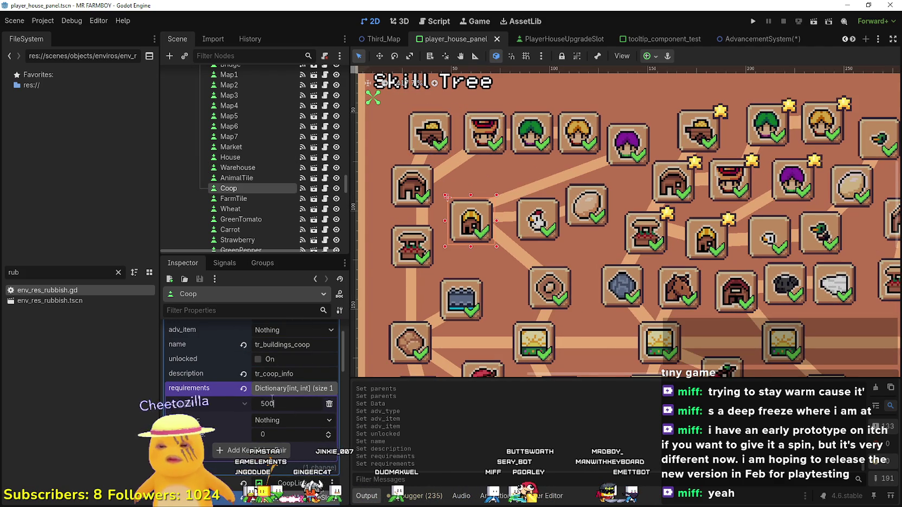
type("20")
key("BackSpace")
key("BackSpace")
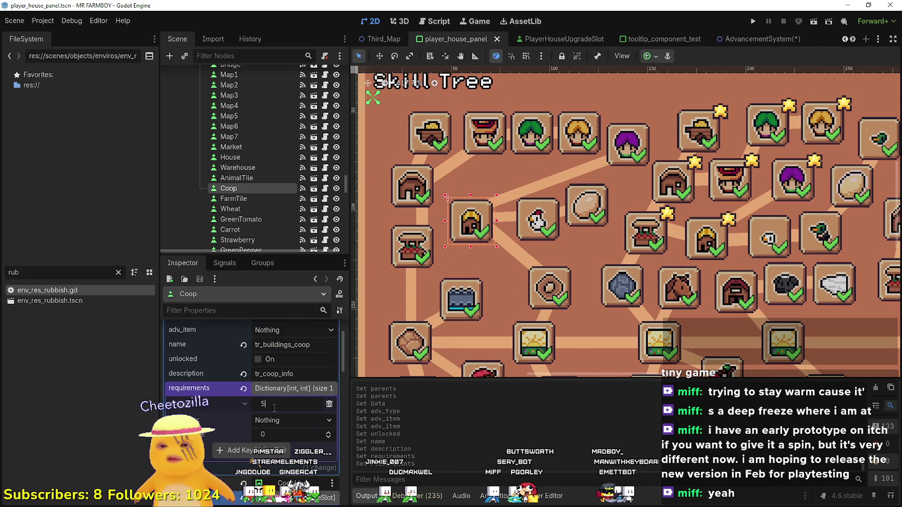
type("00")
key("Return")
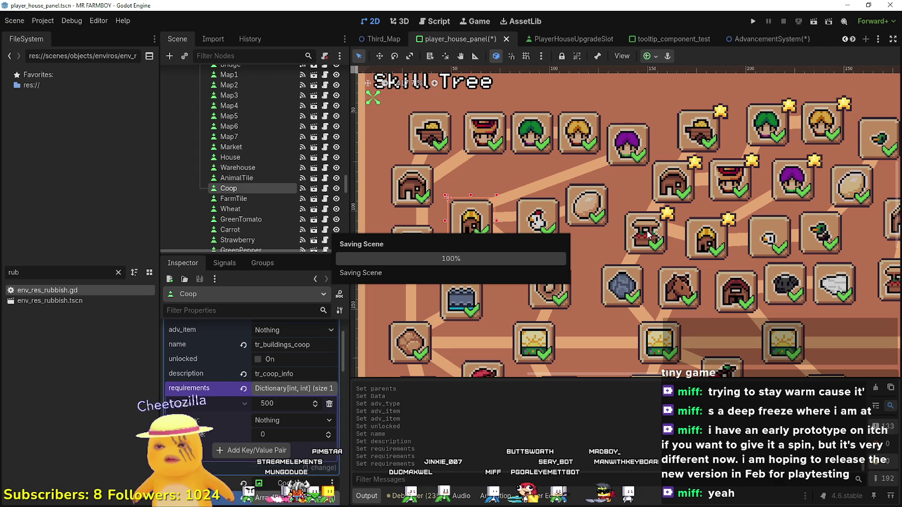
scroll(610, 249, "down", 3)
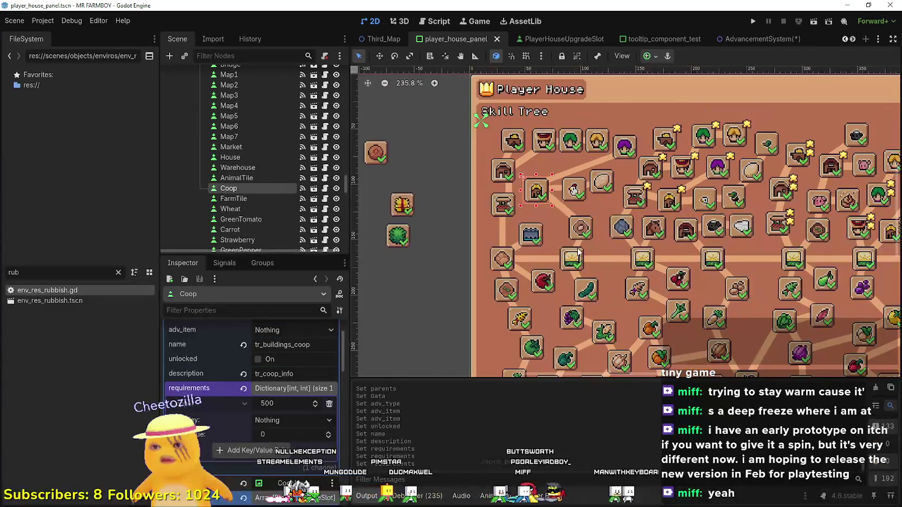
scroll(578, 252, "up", 3)
- Review the Map1, Chicken and AnimalTile slots and save player_house_panel.tscn
left_click(572, 261)
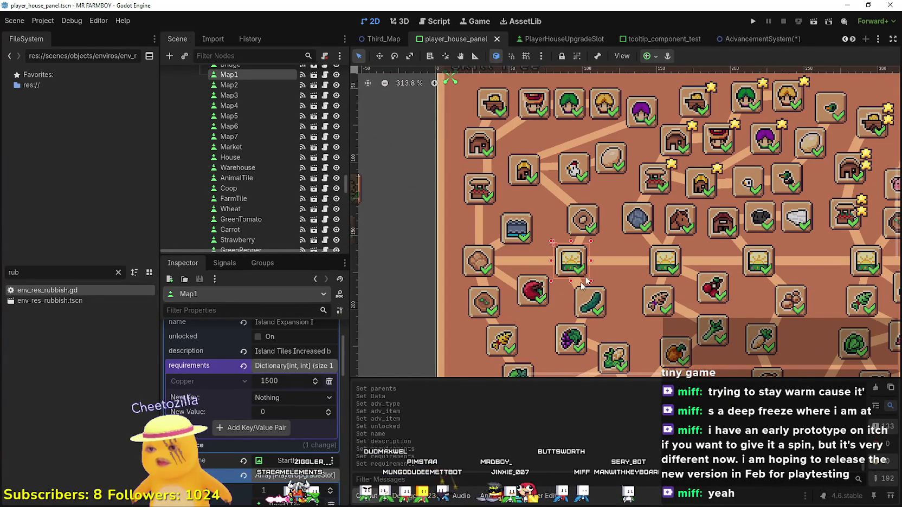
left_click(596, 163)
left_click(588, 217)
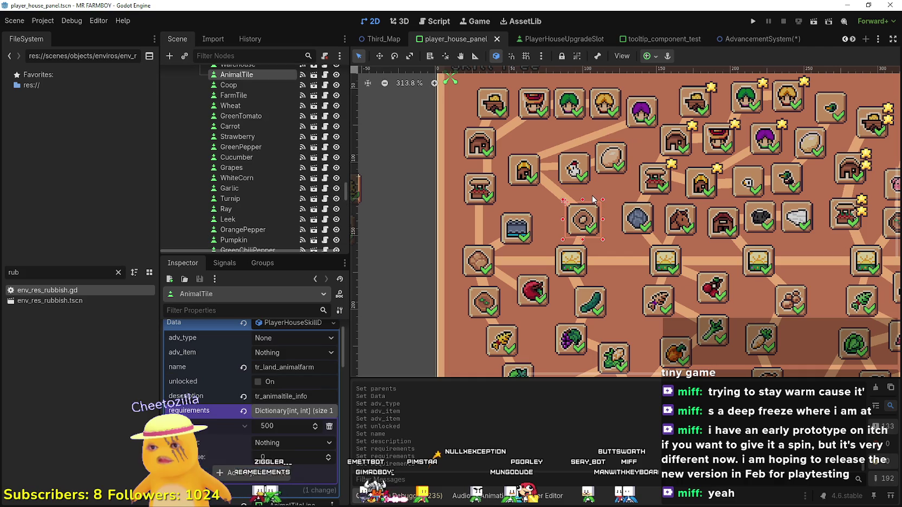
key("ctrl+s")
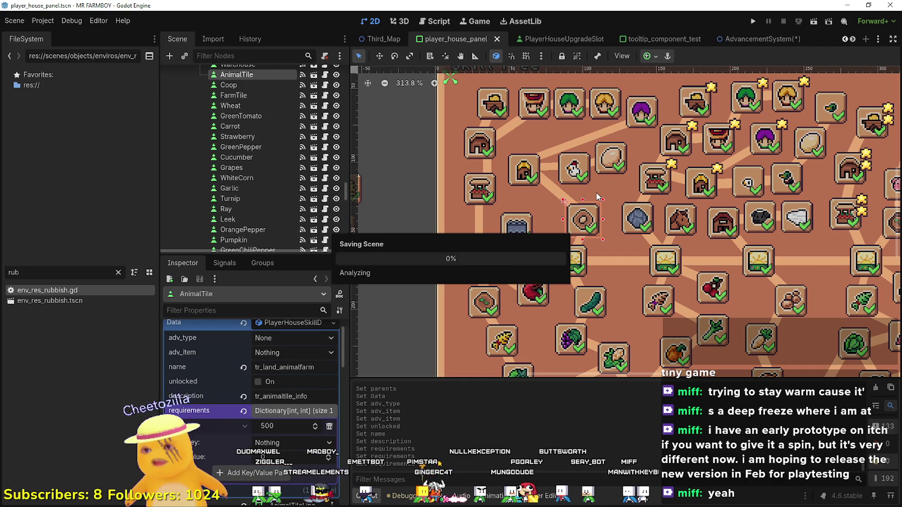
left_click(581, 170)
scroll(582, 171, "down", 2)
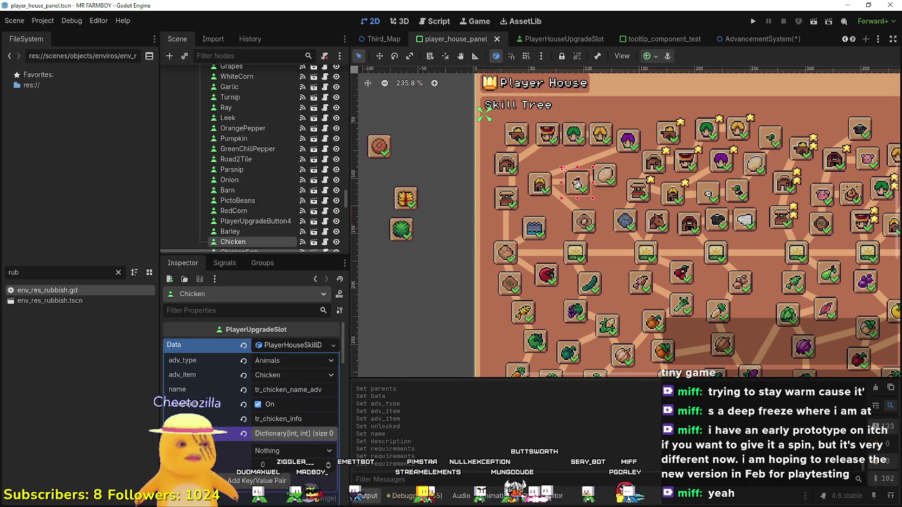
key("alt+Tab")
- Answer Yes to 'Continue watching?' and minimize YouTube Music back to Godot
left_click(527, 291)
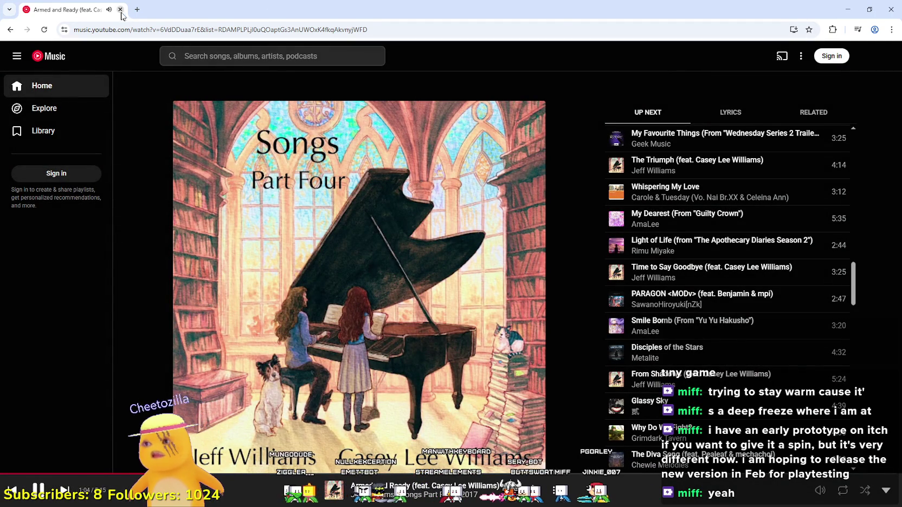
left_click(848, 10)
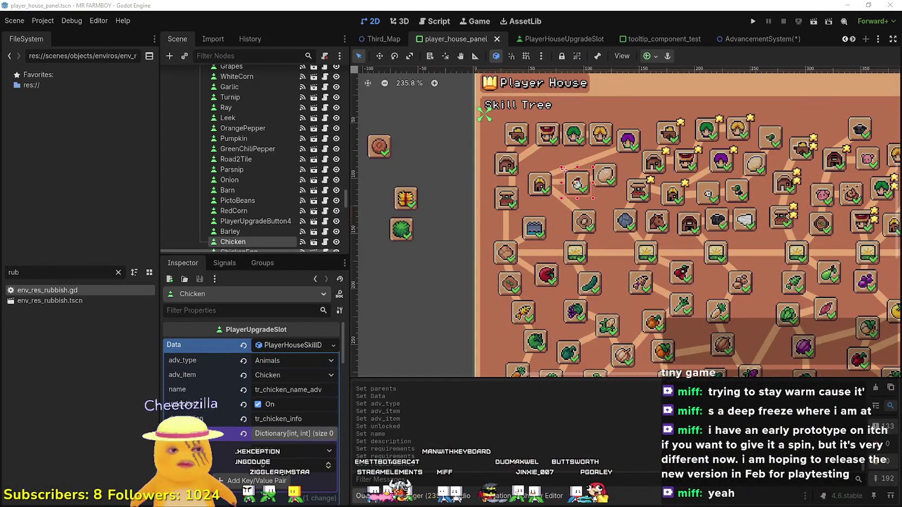
- Close the Godot beta and SteamDB tabs and visit the QuietGodot itch.io profile
key("alt+Tab")
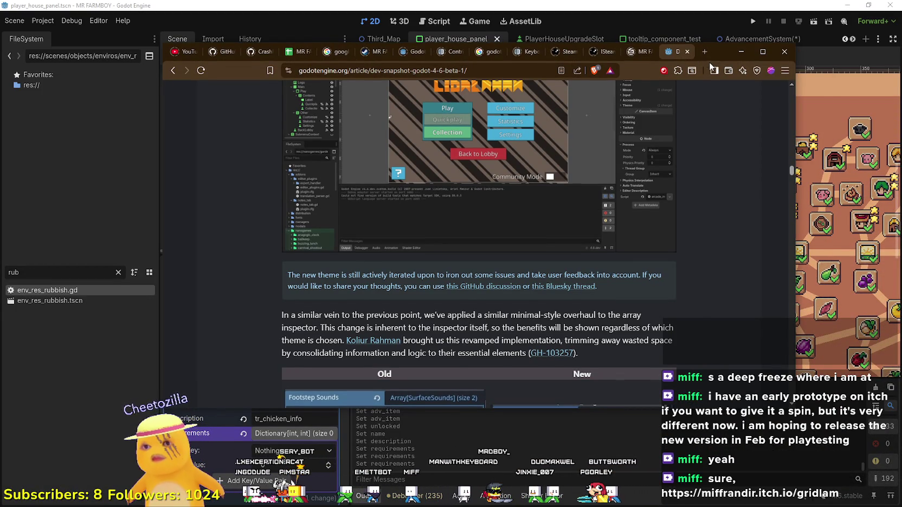
left_click(687, 51)
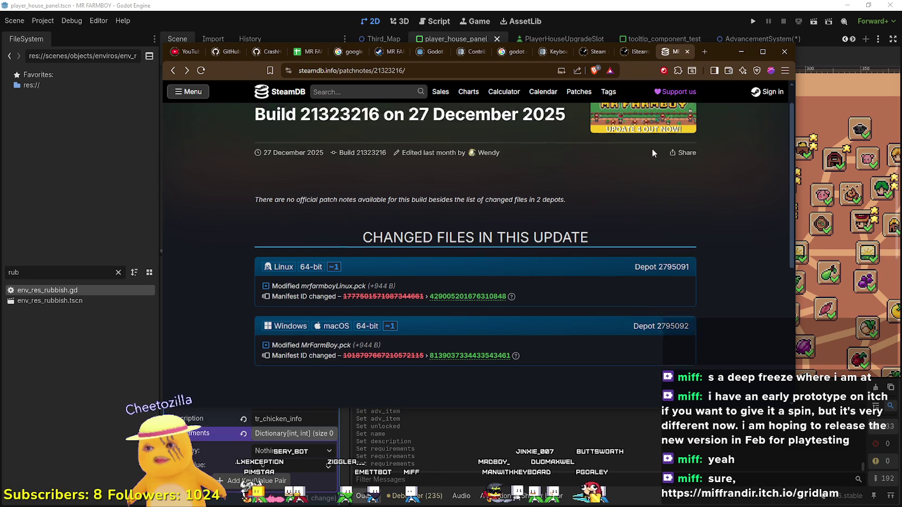
left_click(687, 52)
left_click(702, 51)
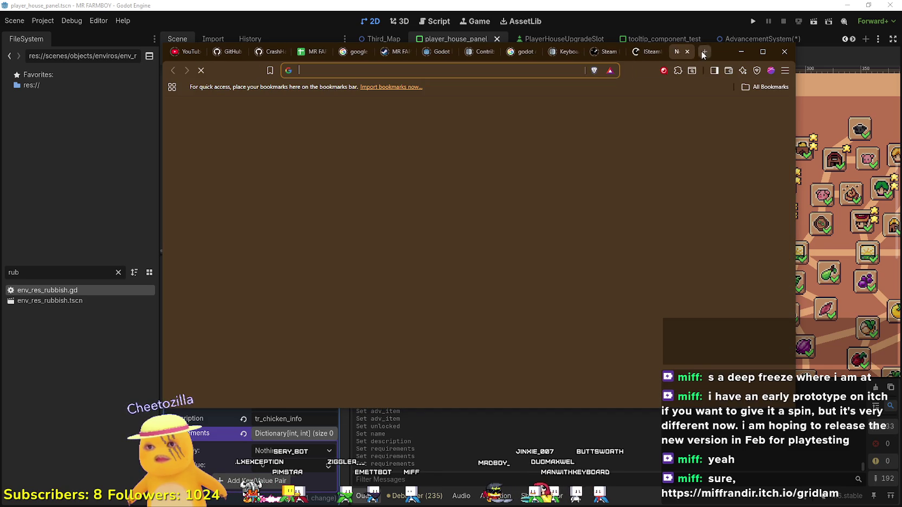
type("itch")
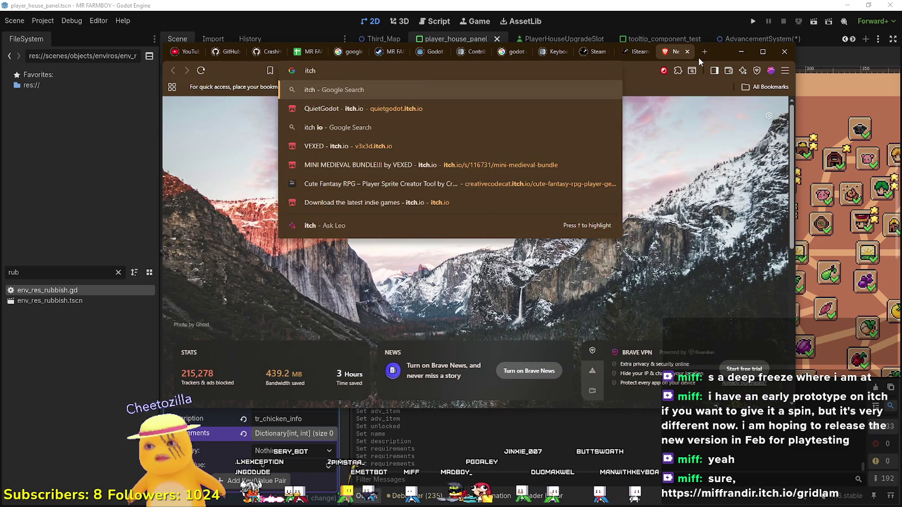
key("Down")
key("Return")
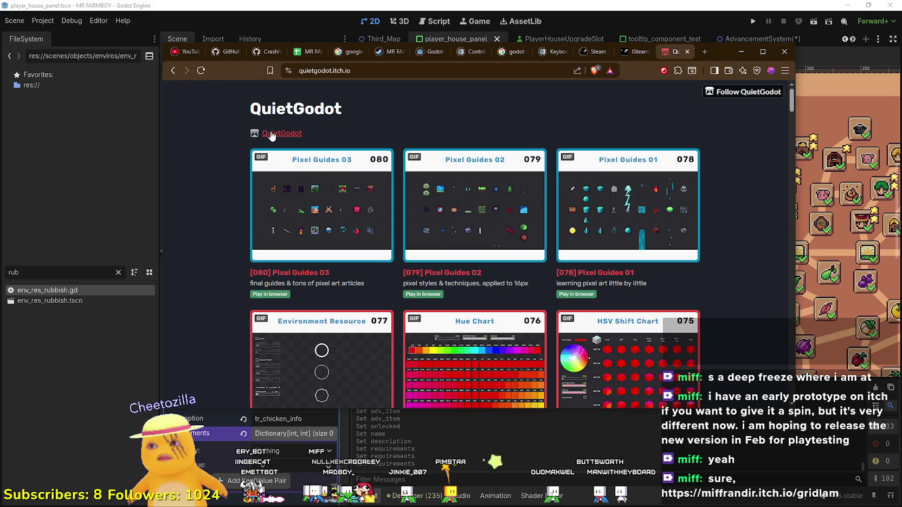
left_click(272, 136)
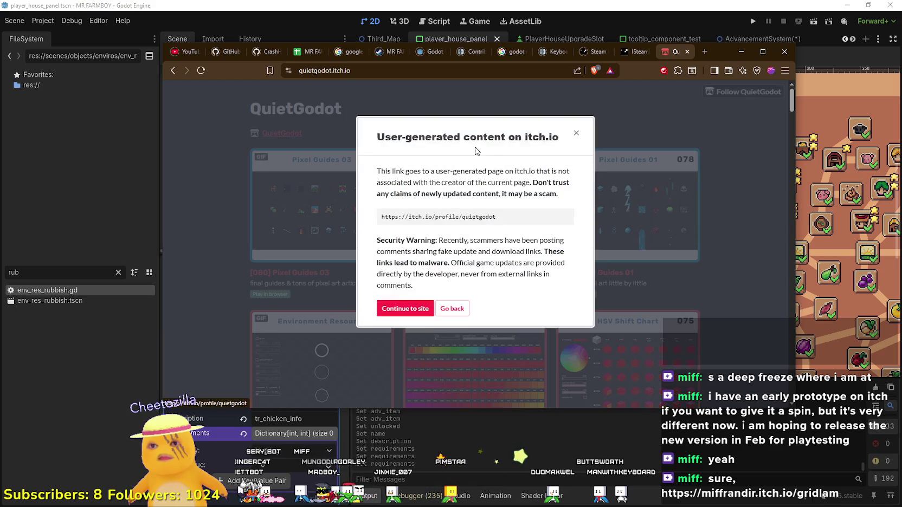
left_click(409, 303)
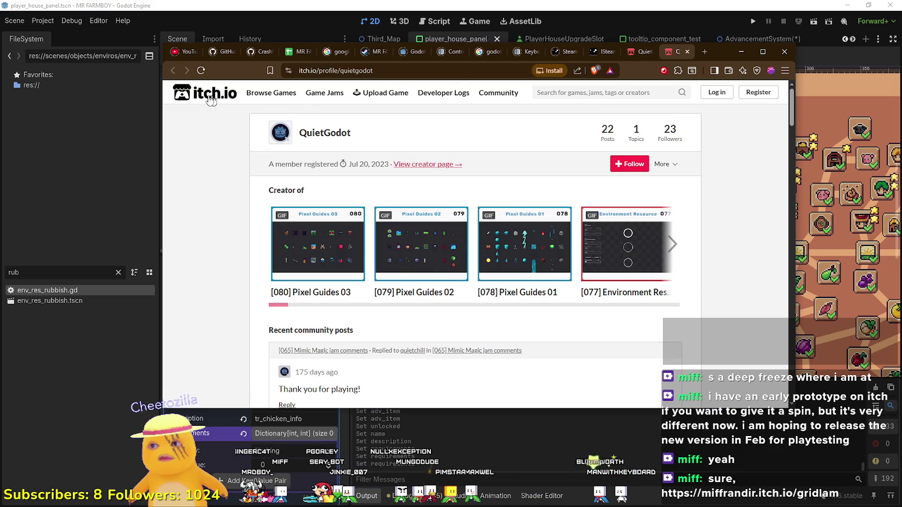
- Search itch.io for gridlam and read through the Gridlam game page description
key("alt+Left")
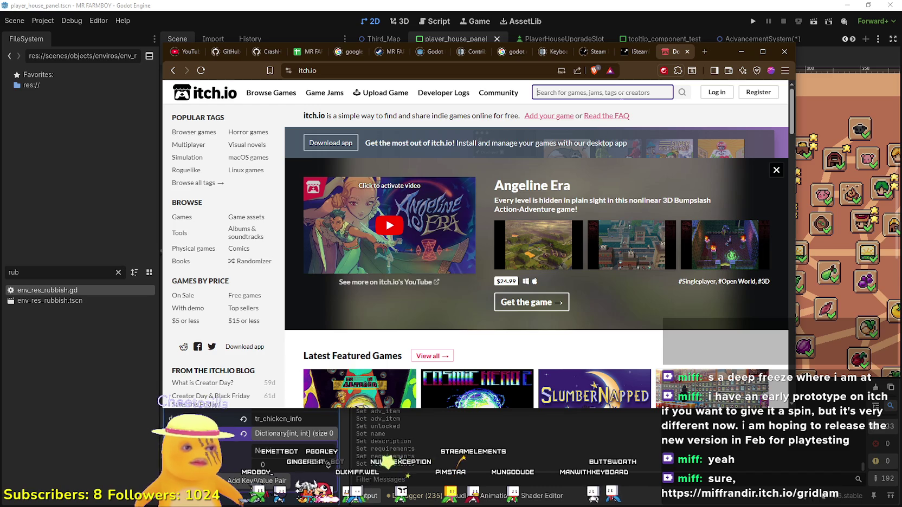
type("ridlam")
key("Return")
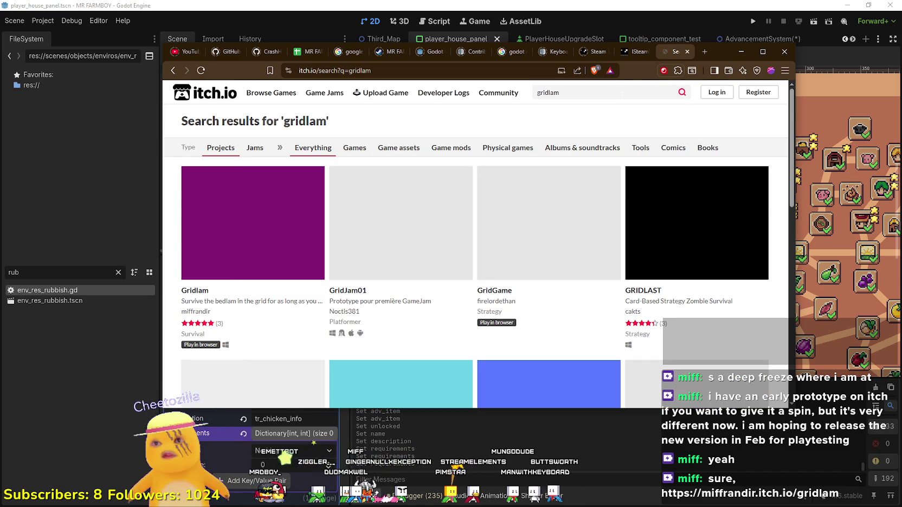
left_click(303, 262)
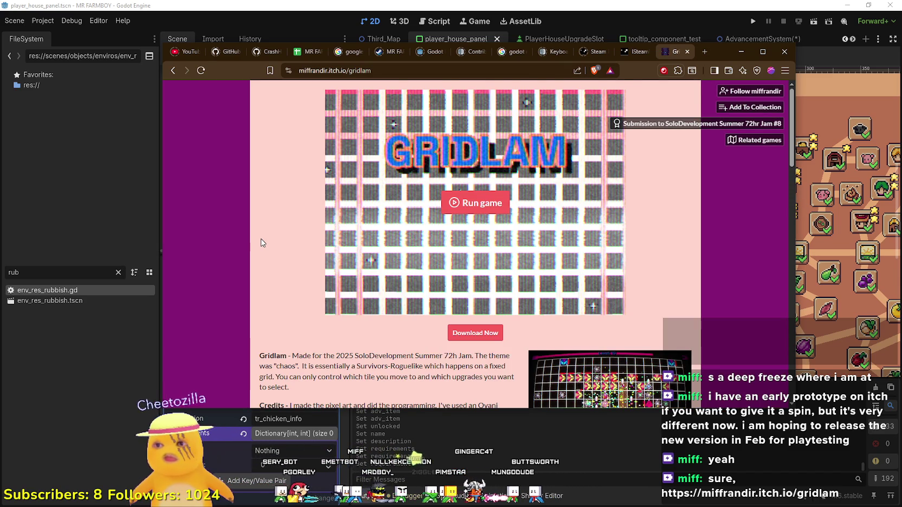
scroll(260, 248, "down", 5)
scroll(497, 284, "up", 5)
scroll(497, 284, "down", 4)
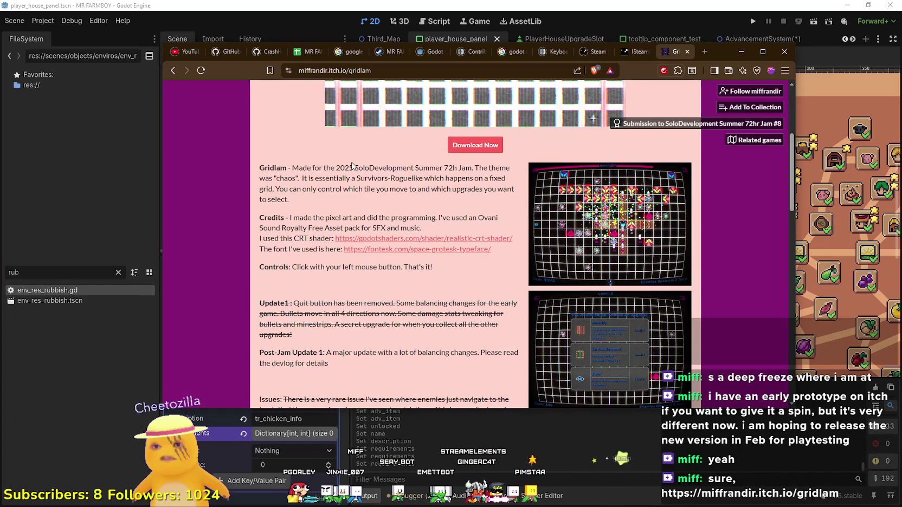
scroll(420, 245, "down", 2)
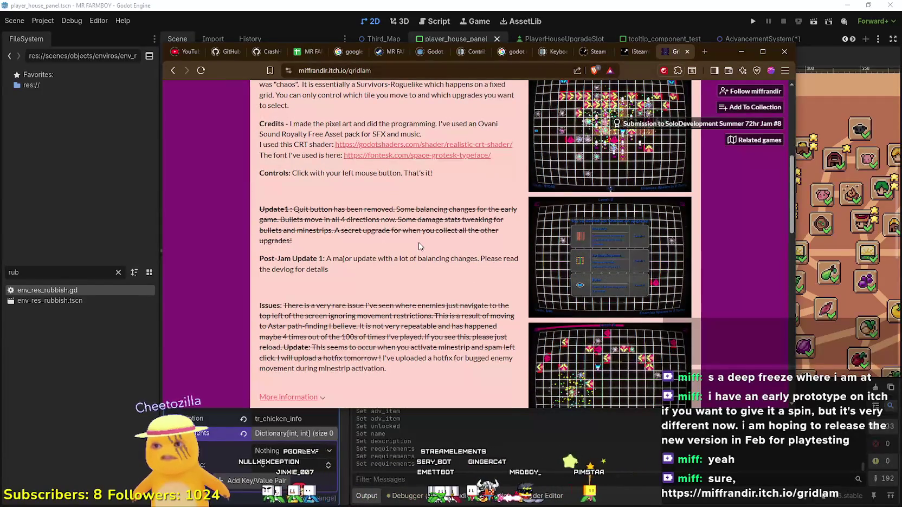
scroll(419, 246, "up", 2)
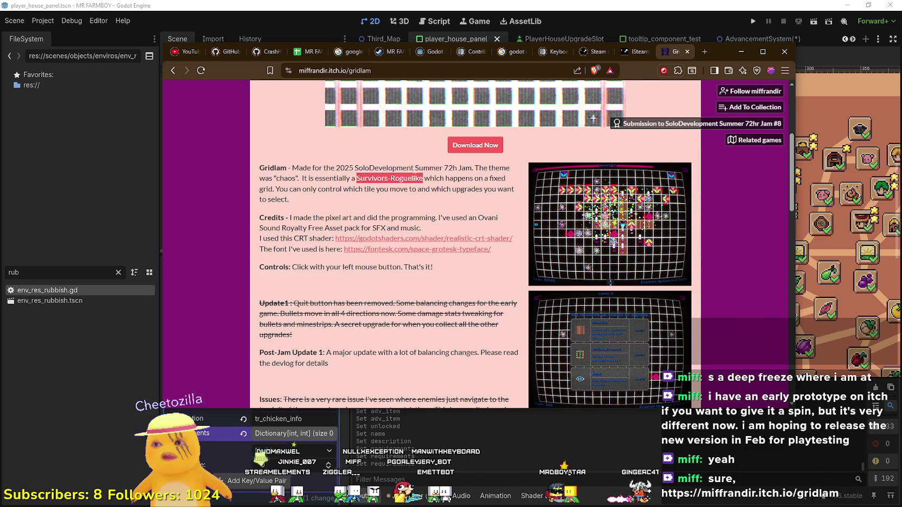
- Launch the embedded Gridlam game in fullscreen
left_click(408, 189, "shift")
scroll(519, 216, "up", 4)
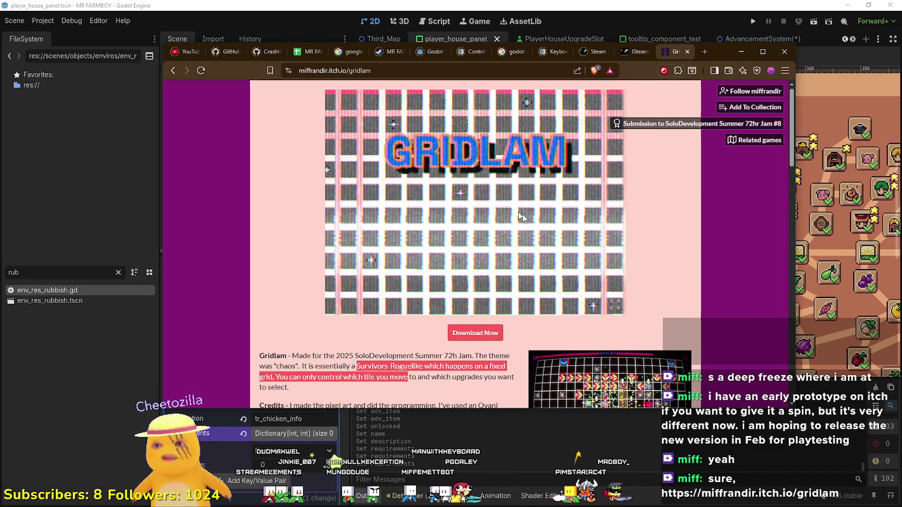
left_click(519, 215)
left_click(613, 305)
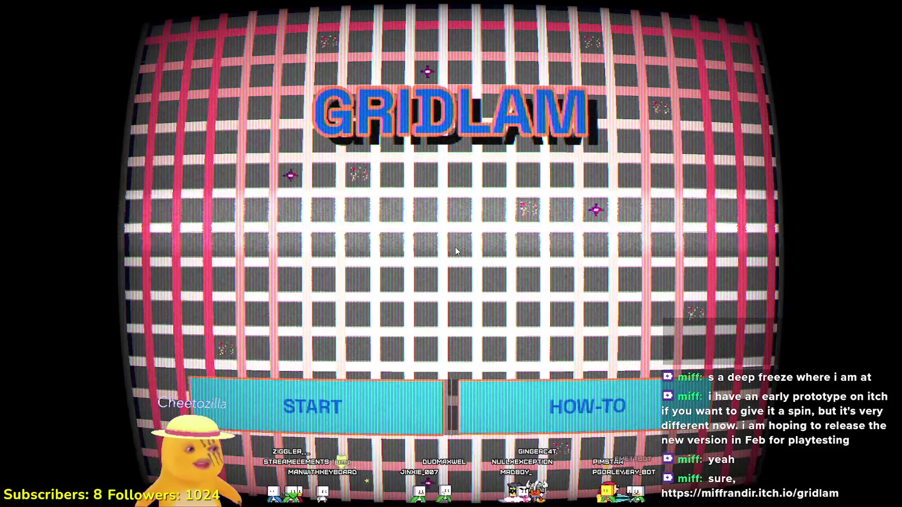
- Start a new game and steer the ship up the grid, destroying the first enemy
left_click(382, 391)
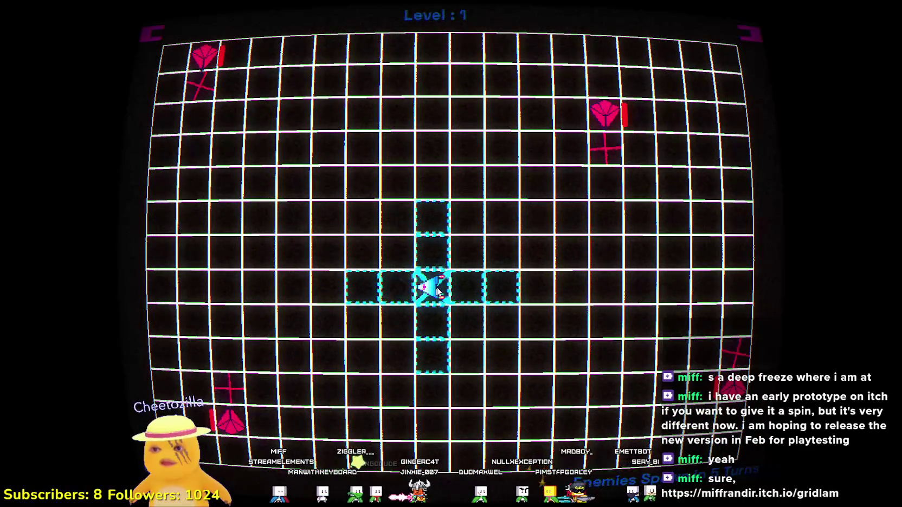
left_click(467, 287)
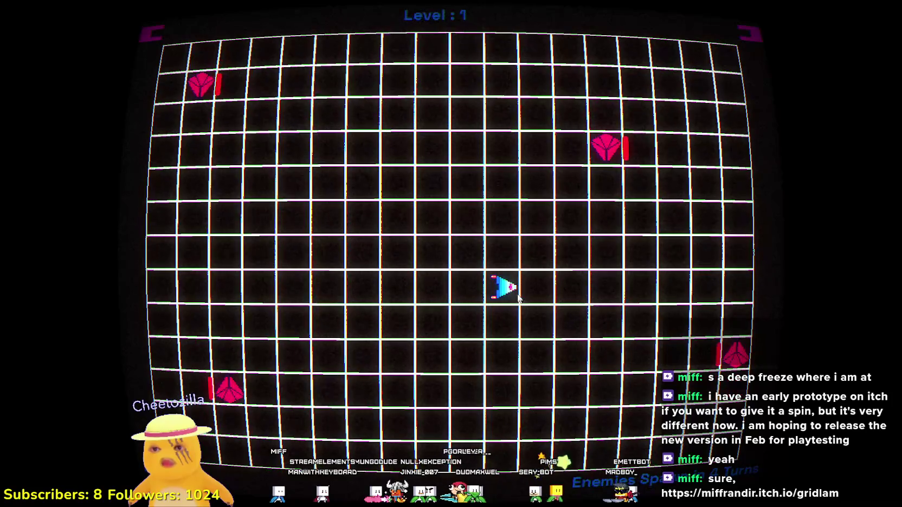
left_click(503, 253)
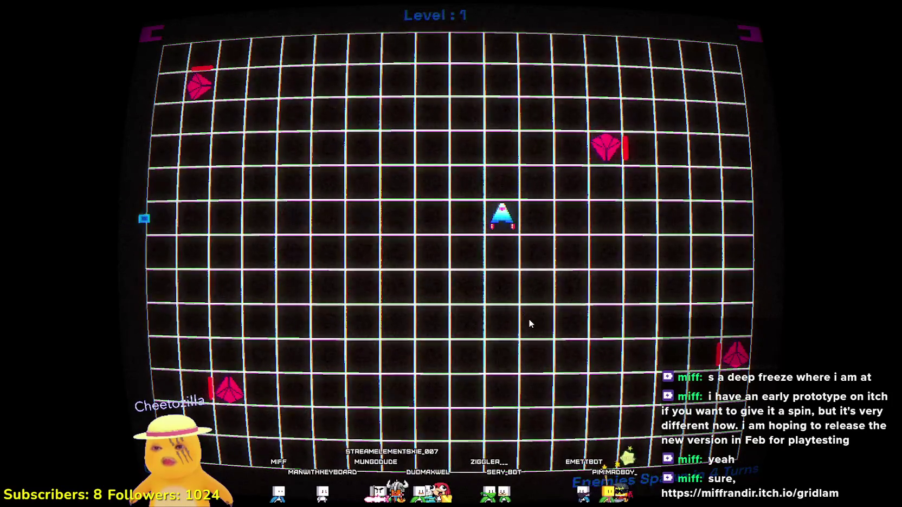
left_click(538, 219)
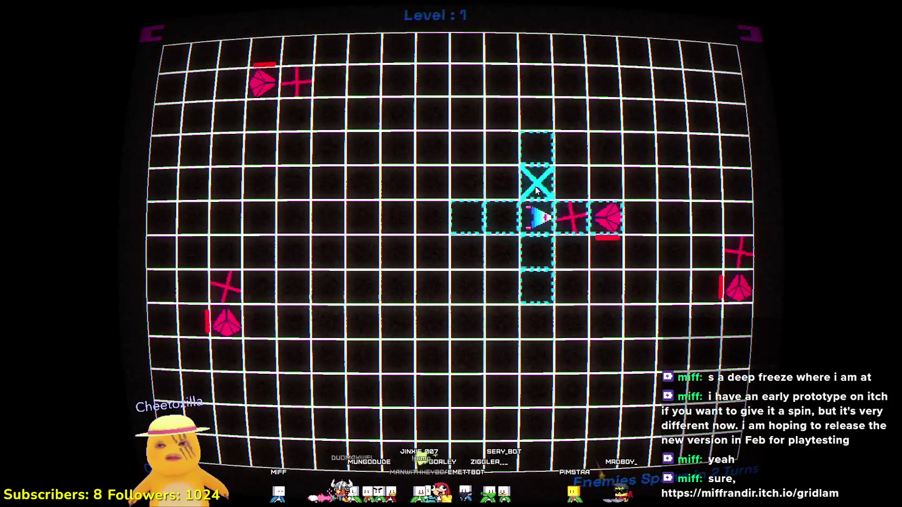
left_click(498, 217)
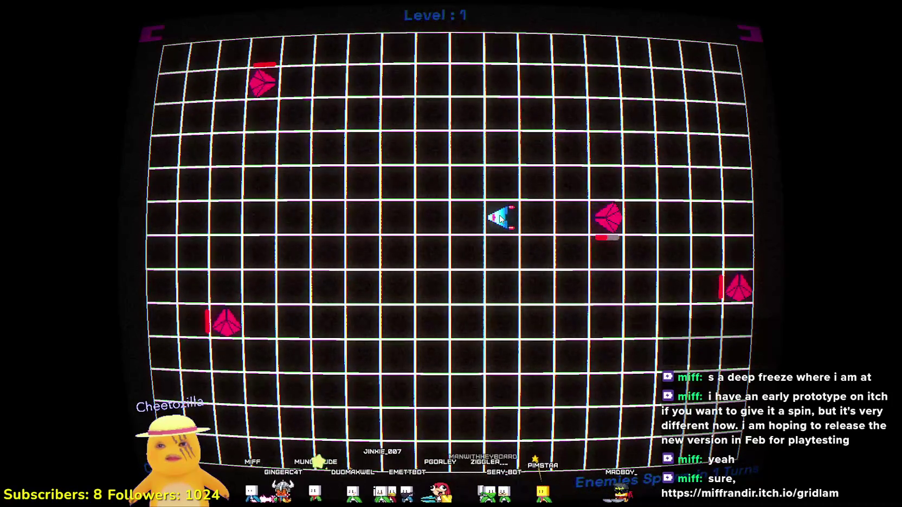
left_click(465, 227)
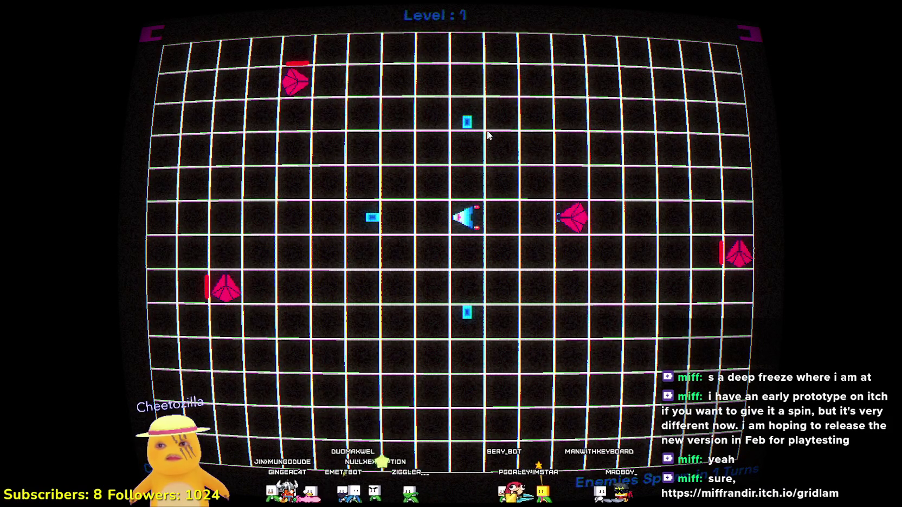
left_click(574, 218)
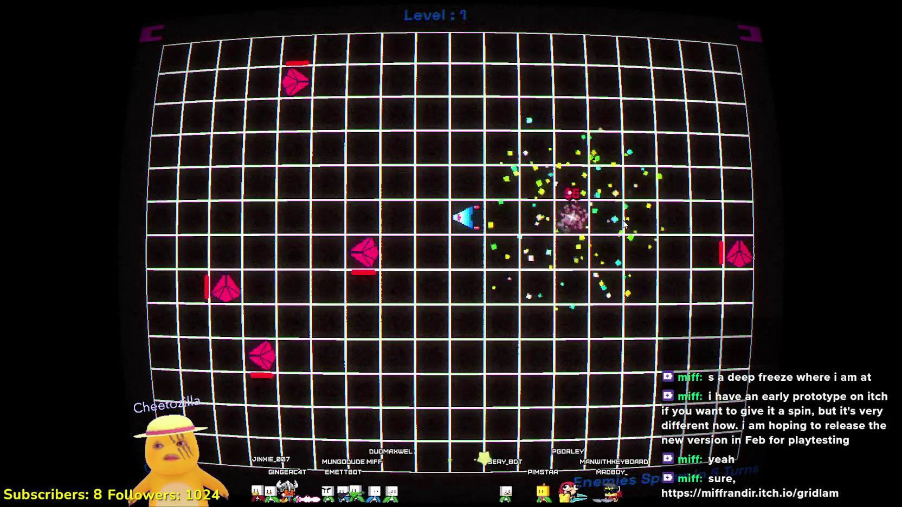
left_click(540, 220)
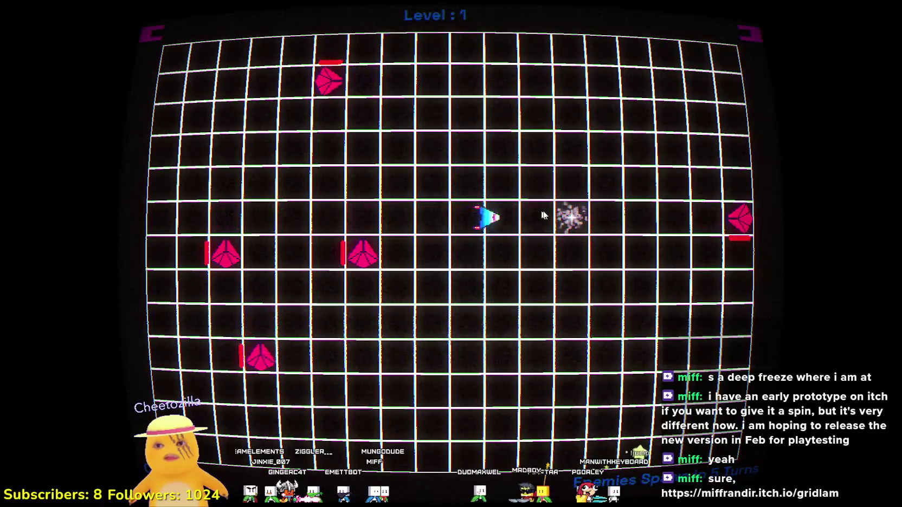
- Sweep the ship right then left along the row, destroying the middle and left enemies
left_click(576, 224)
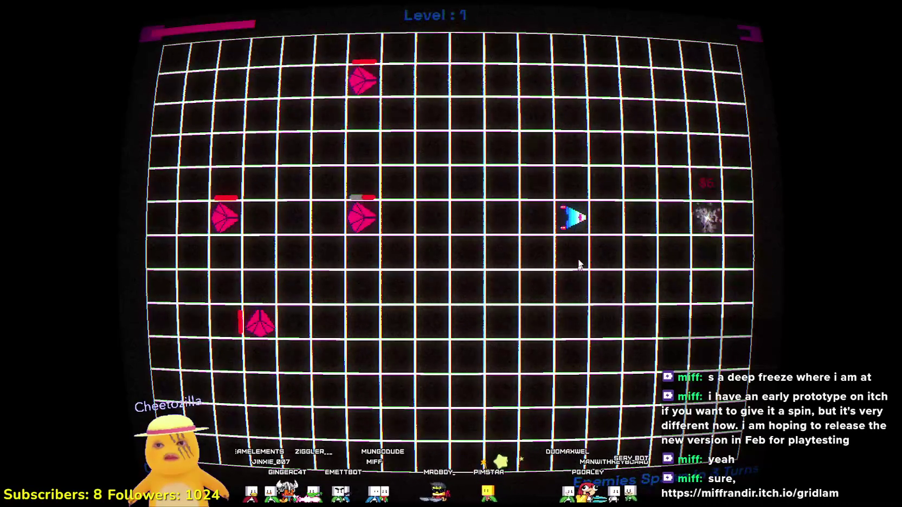
left_click(626, 218)
left_click(631, 218)
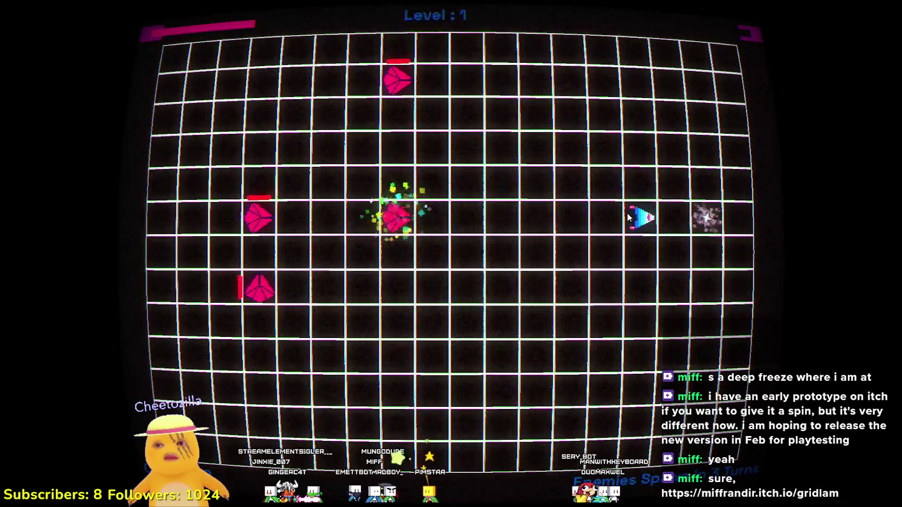
left_click(686, 217)
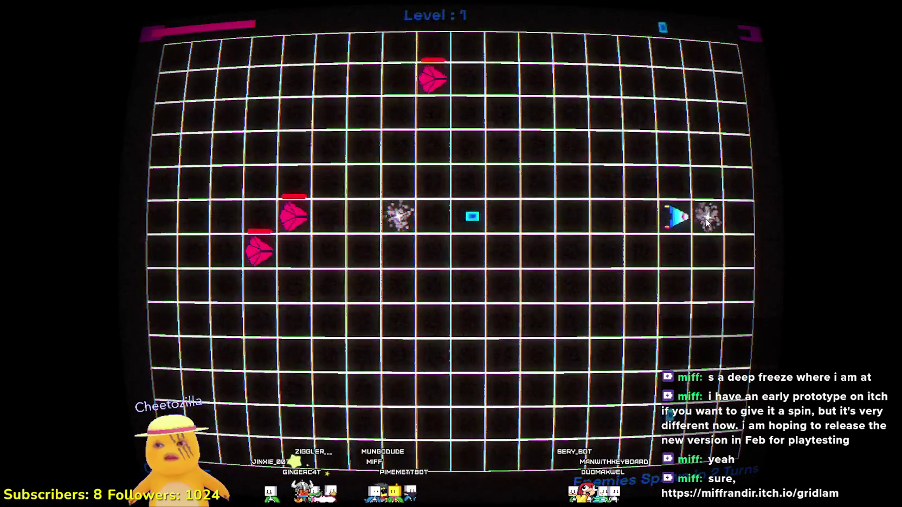
left_click(700, 223)
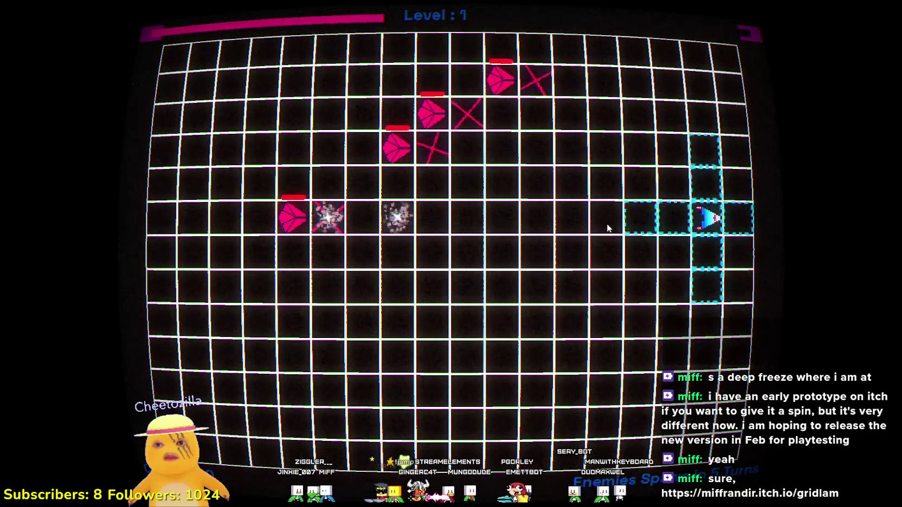
left_click(605, 221)
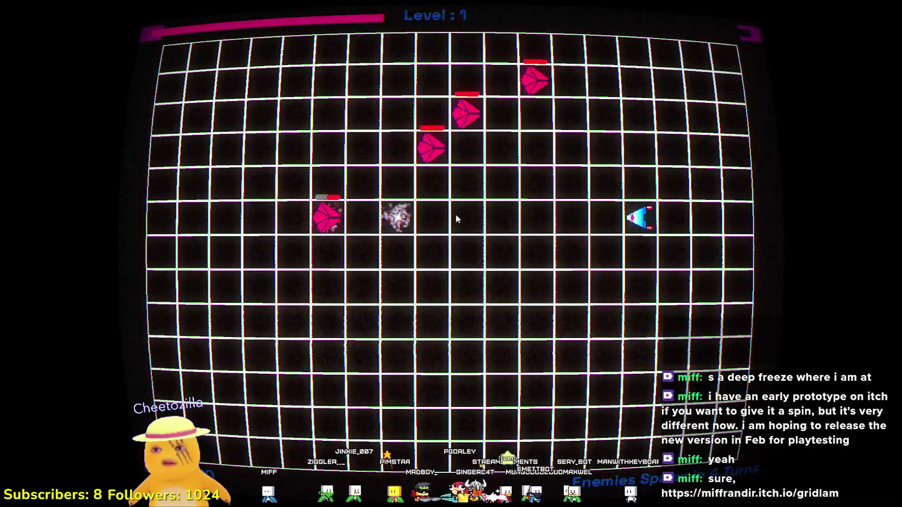
left_click(570, 217)
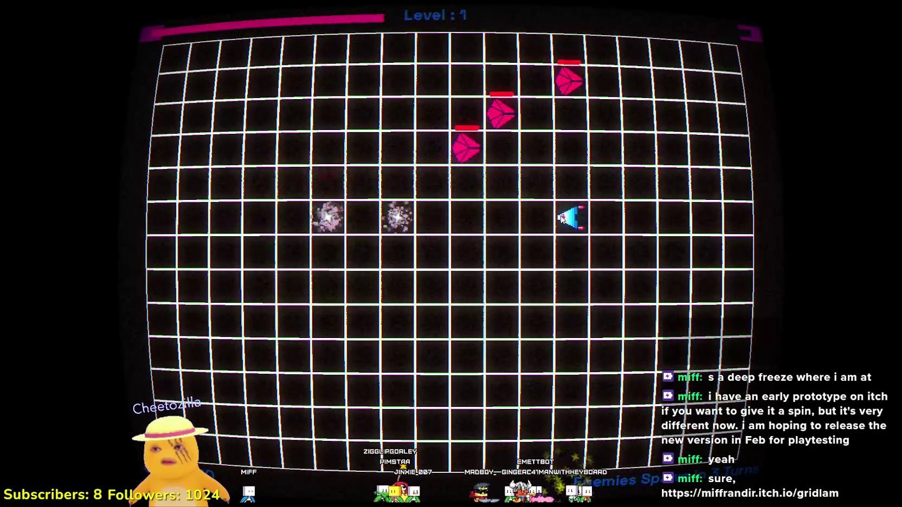
left_click(537, 219)
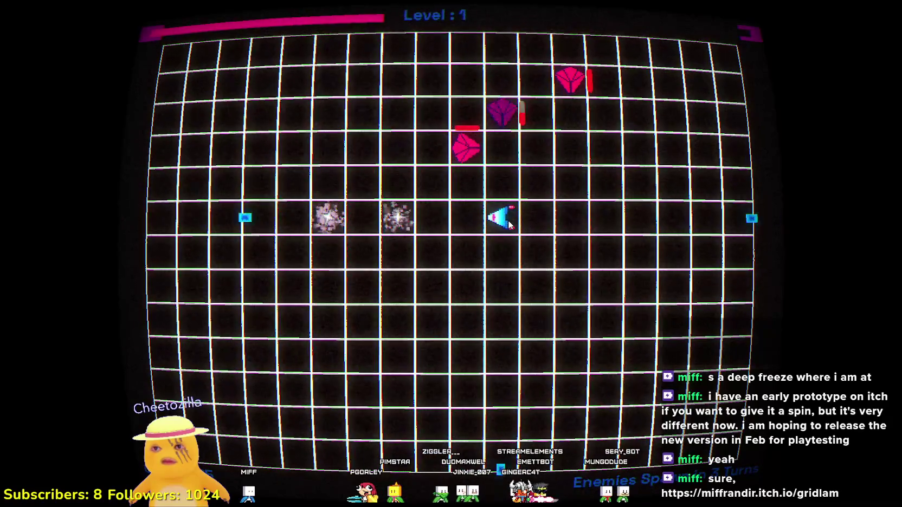
left_click(441, 224)
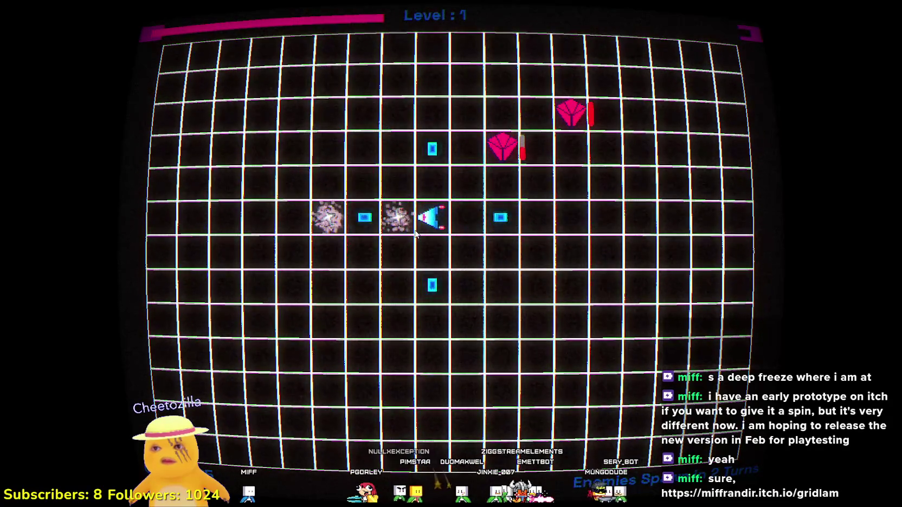
left_click(386, 218)
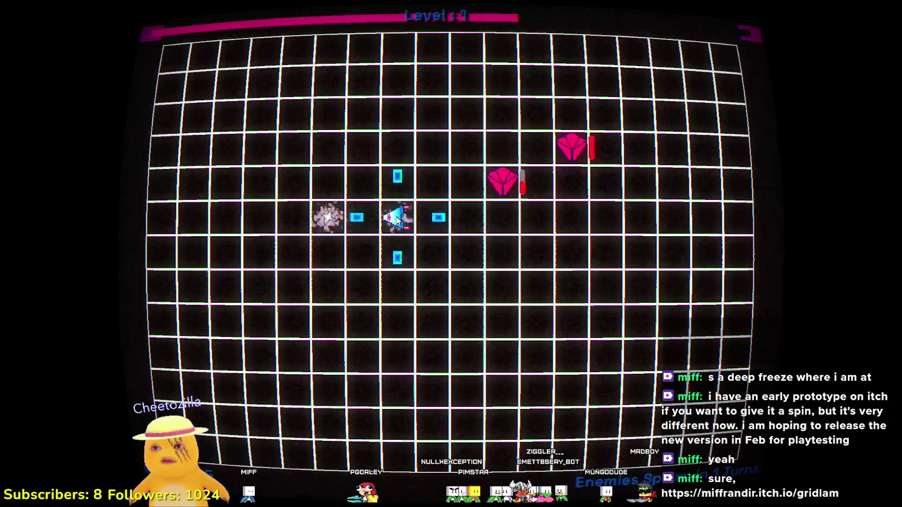
left_click(329, 220)
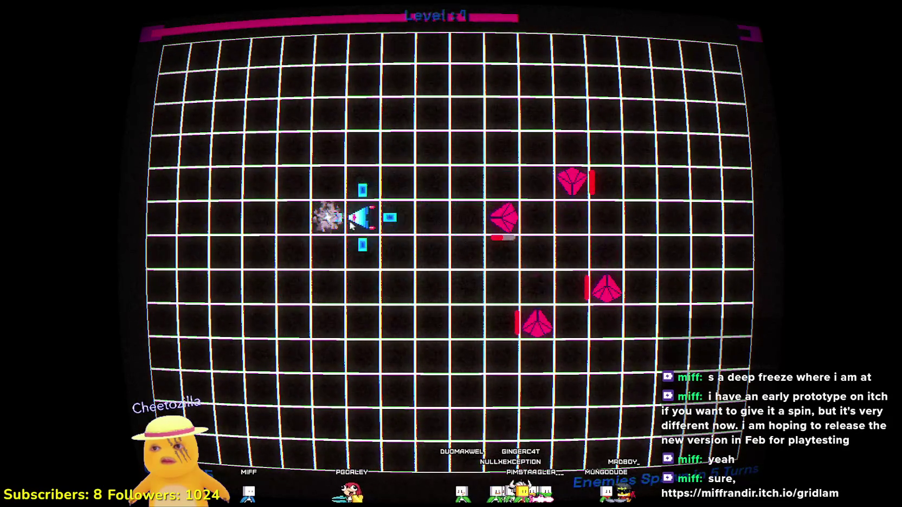
left_click(330, 219)
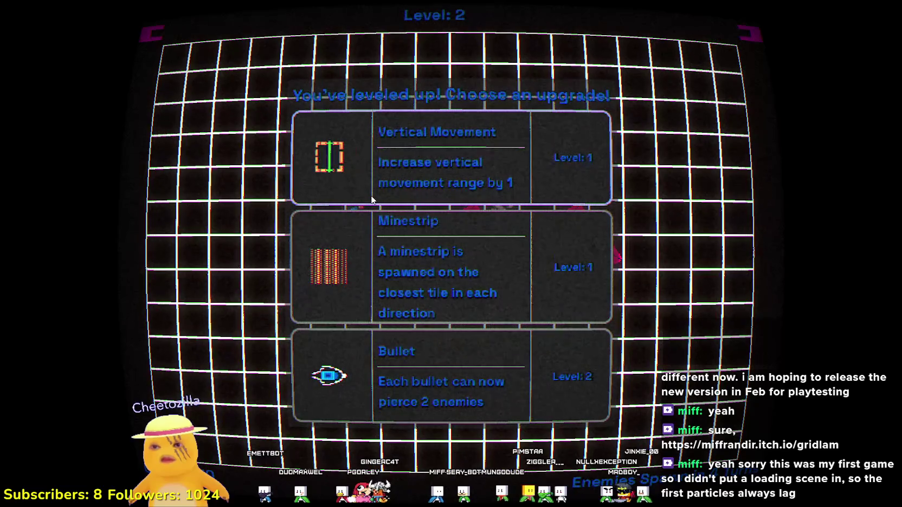
- Take the Bullet piercing upgrade, then Vertical Movement twice, moving right until the run ends
left_click(478, 370)
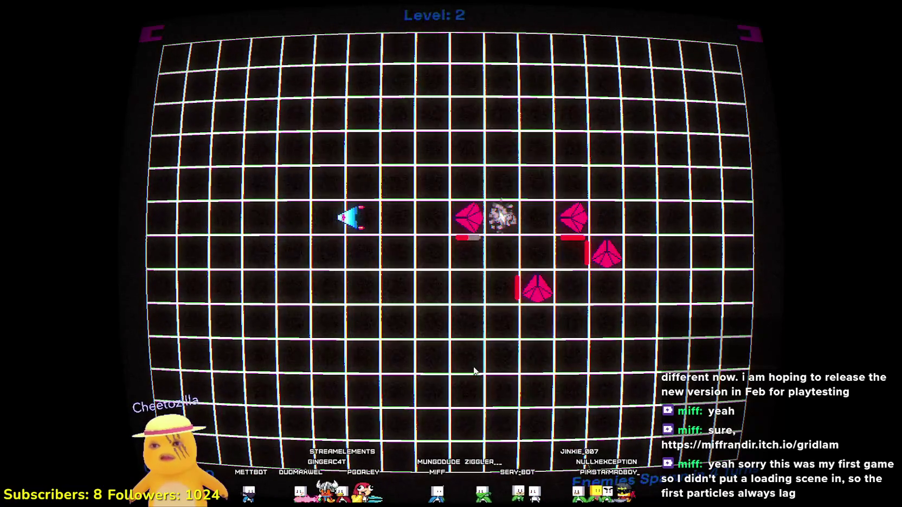
left_click(399, 220)
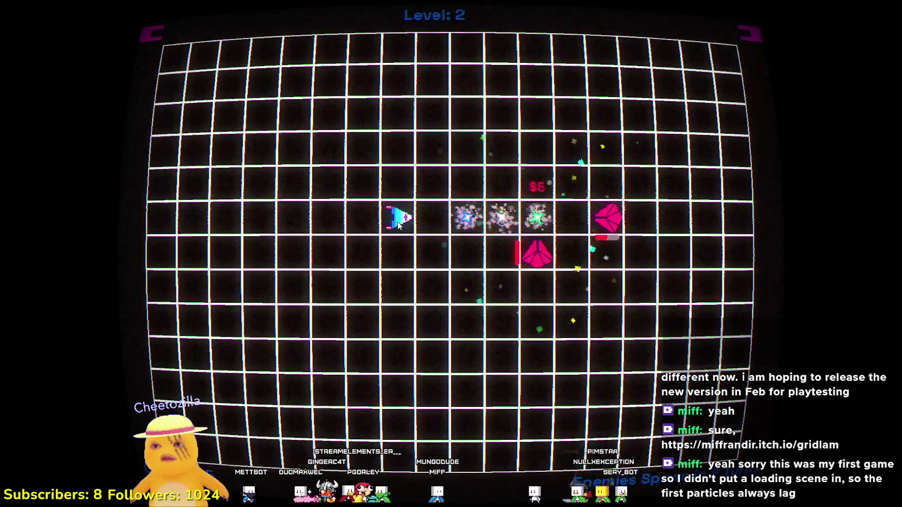
left_click(438, 219)
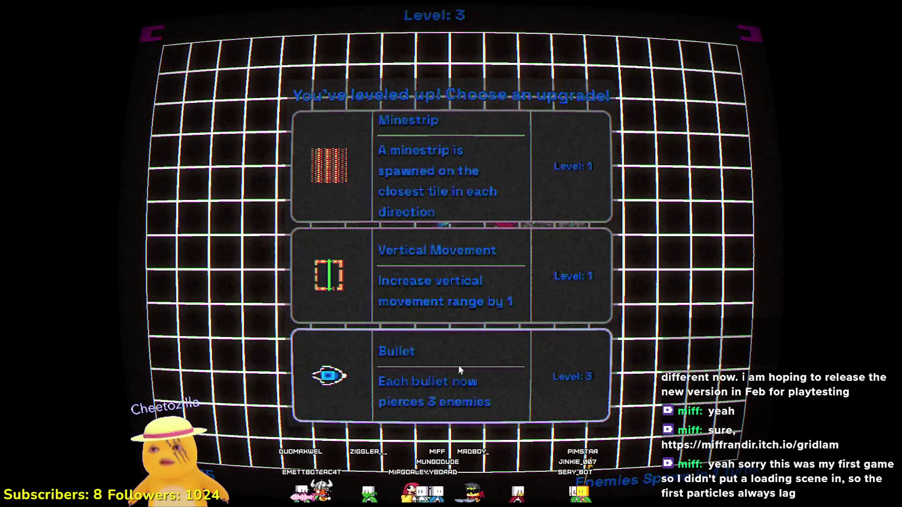
left_click(452, 302)
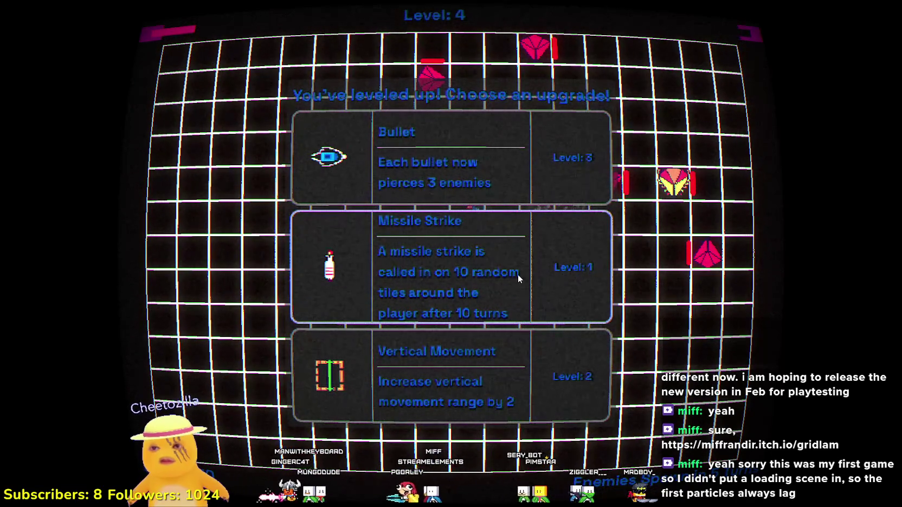
left_click(461, 398)
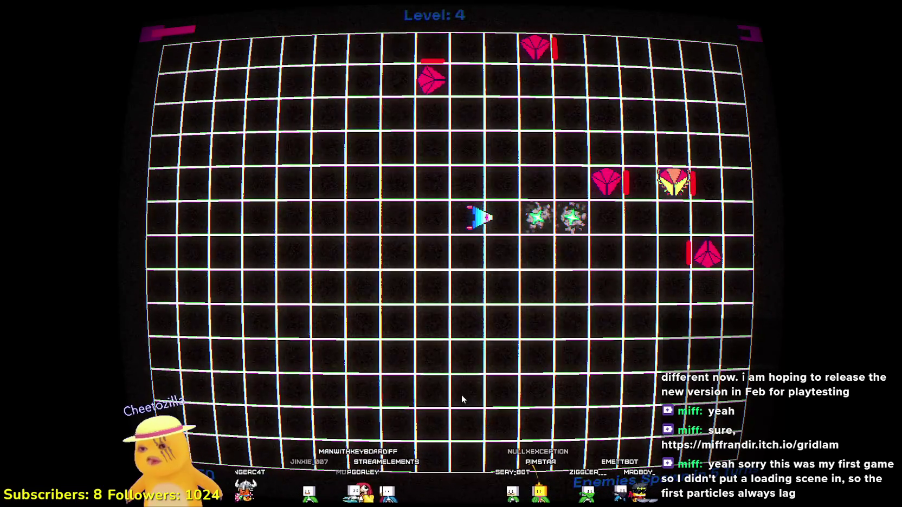
left_click(553, 211)
left_click(573, 225)
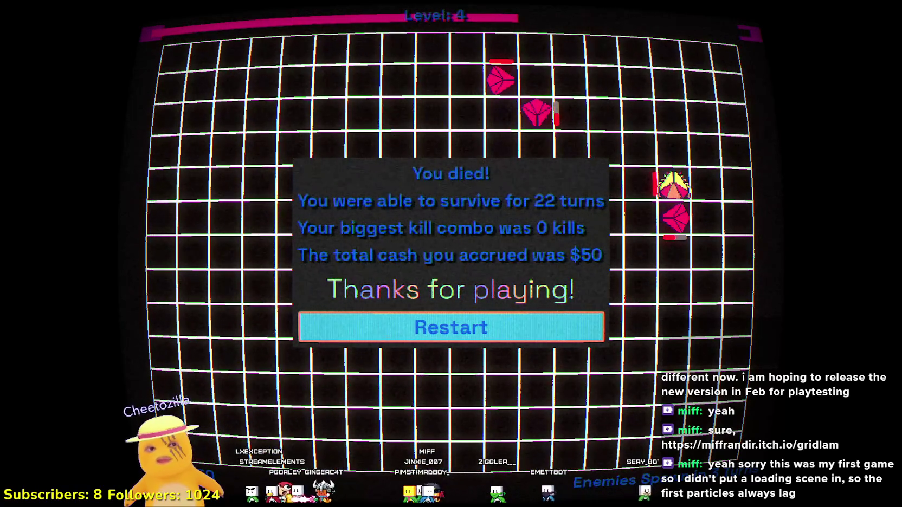
- Restart Gridlam and move the ship right and down, destroying enemies until reaching level 2
left_click(543, 327)
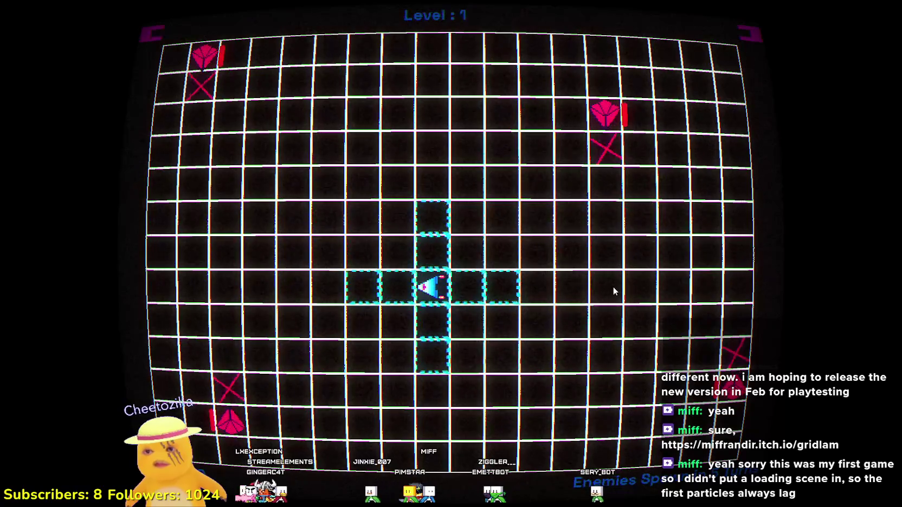
left_click(501, 287)
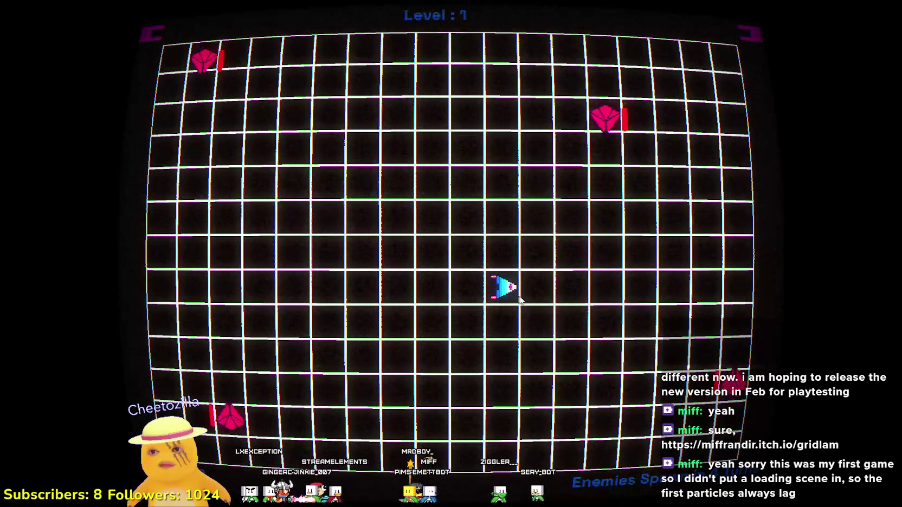
left_click(536, 290)
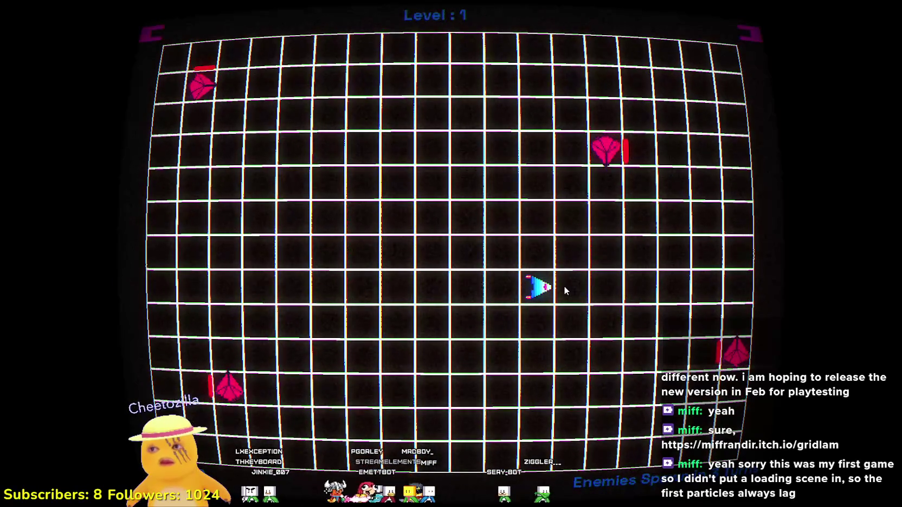
left_click(603, 289)
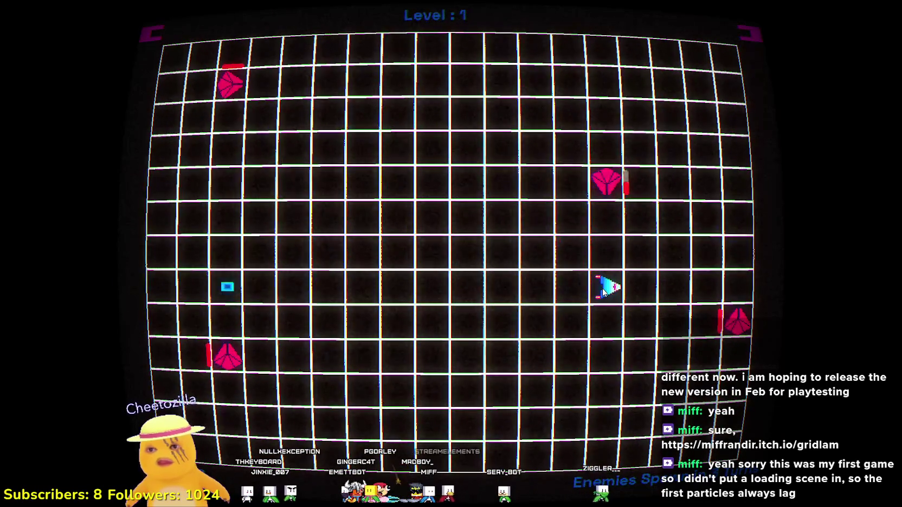
left_click(605, 328)
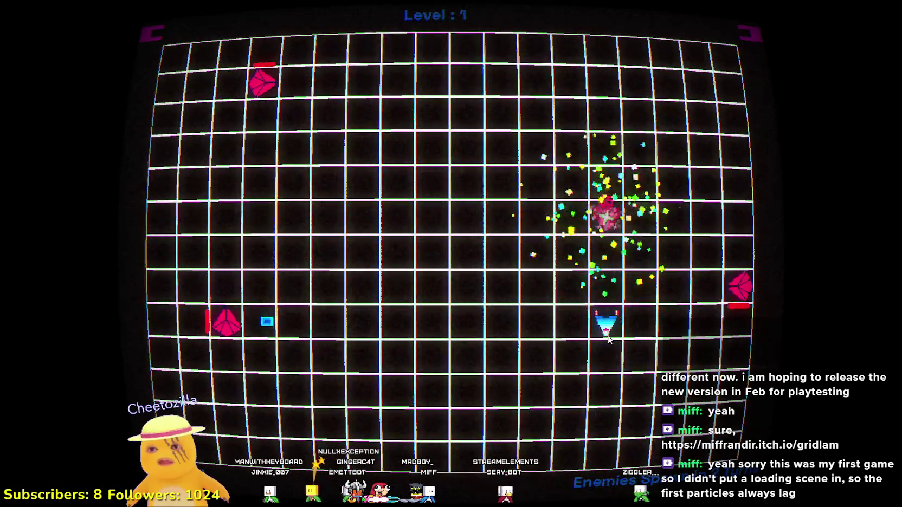
left_click(607, 281)
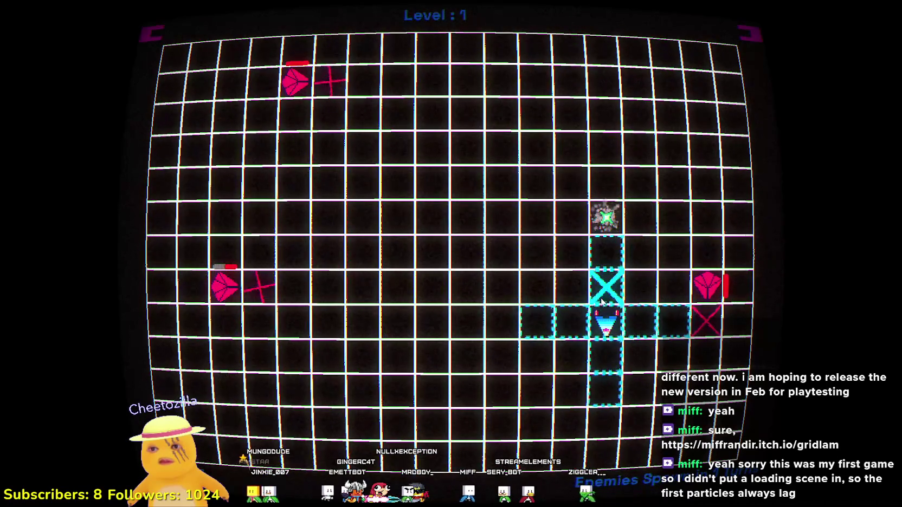
left_click(611, 243)
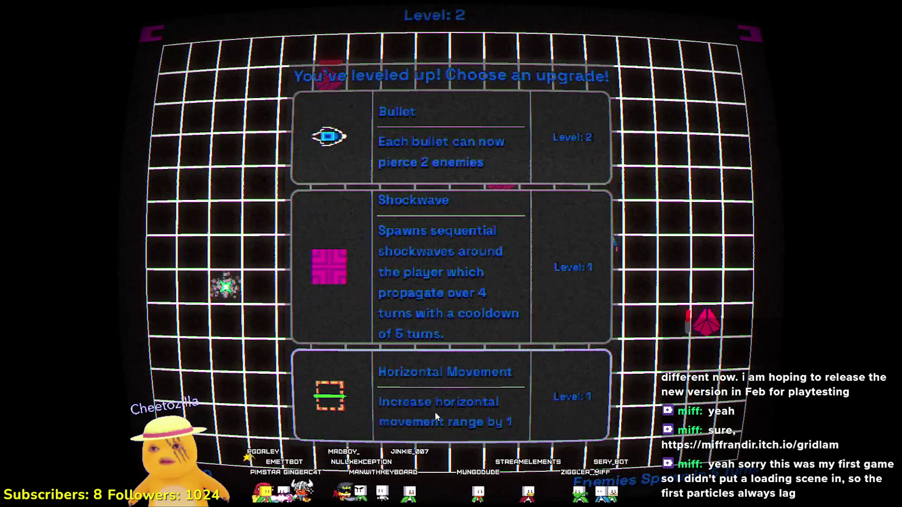
- Take a level-up upgrade, then destroy the enemies on the right side of the grid
left_click(494, 307)
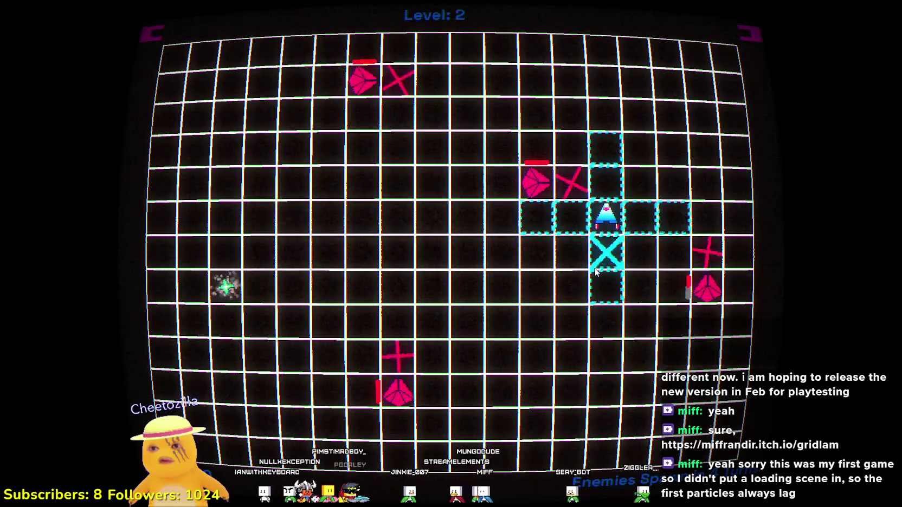
left_click(598, 273)
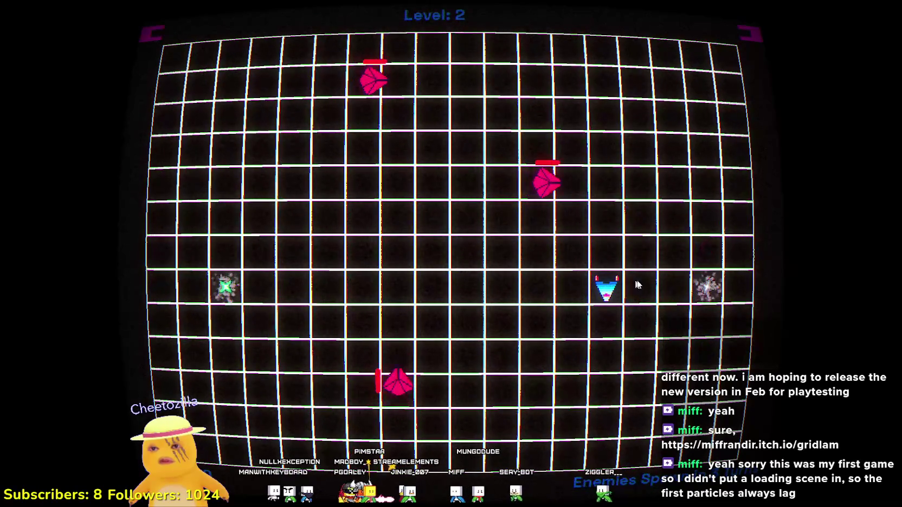
left_click(675, 287)
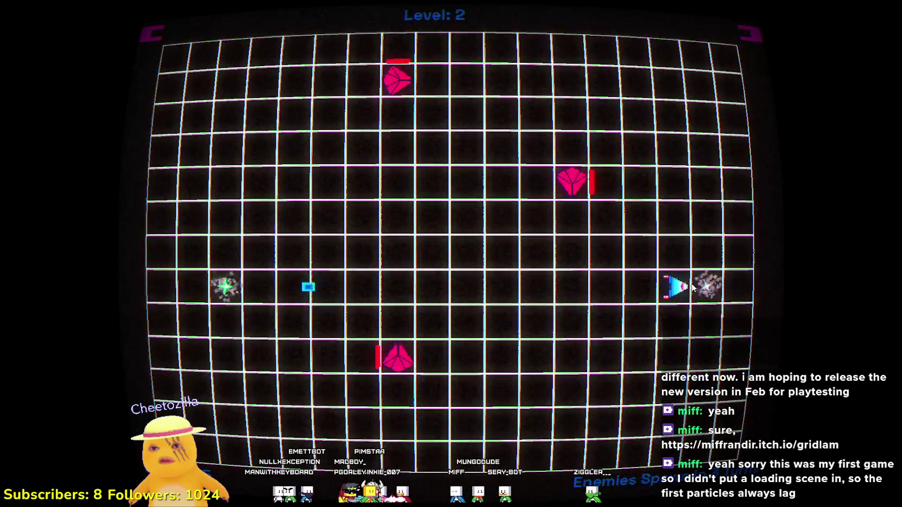
left_click(697, 288)
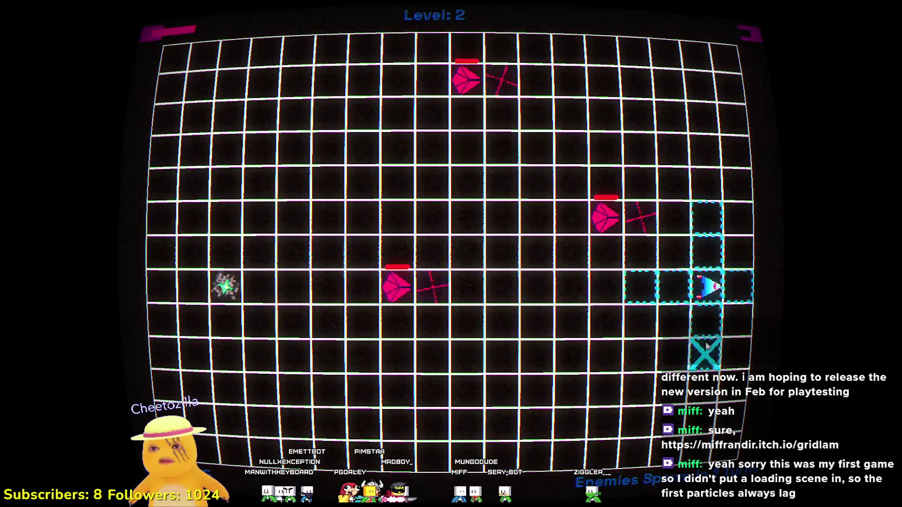
left_click(645, 291)
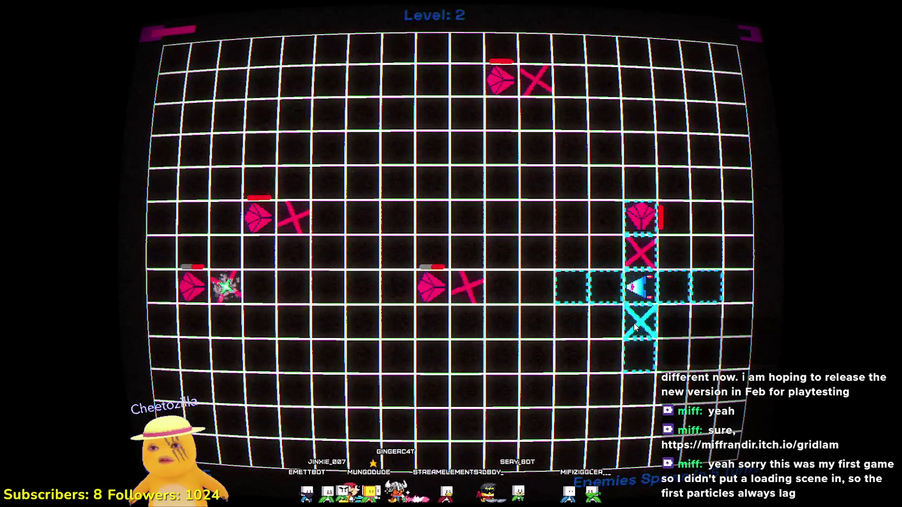
left_click(638, 355)
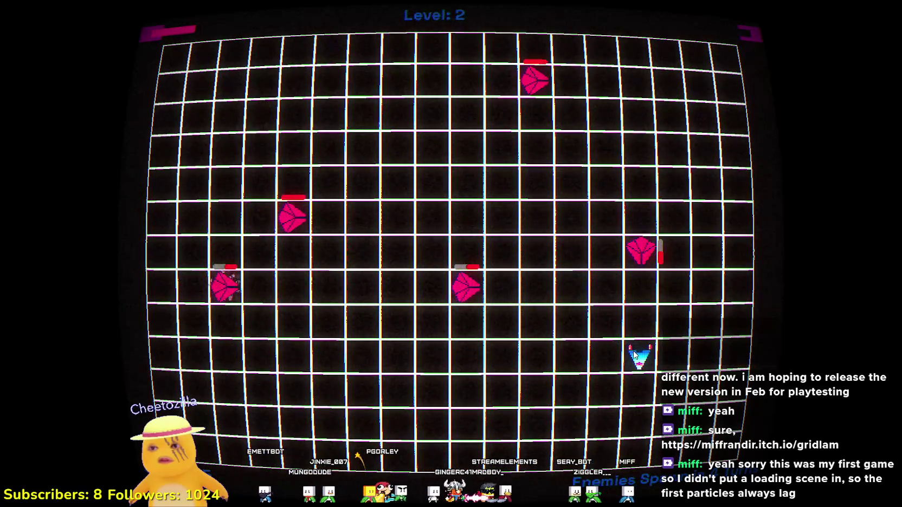
left_click(637, 375)
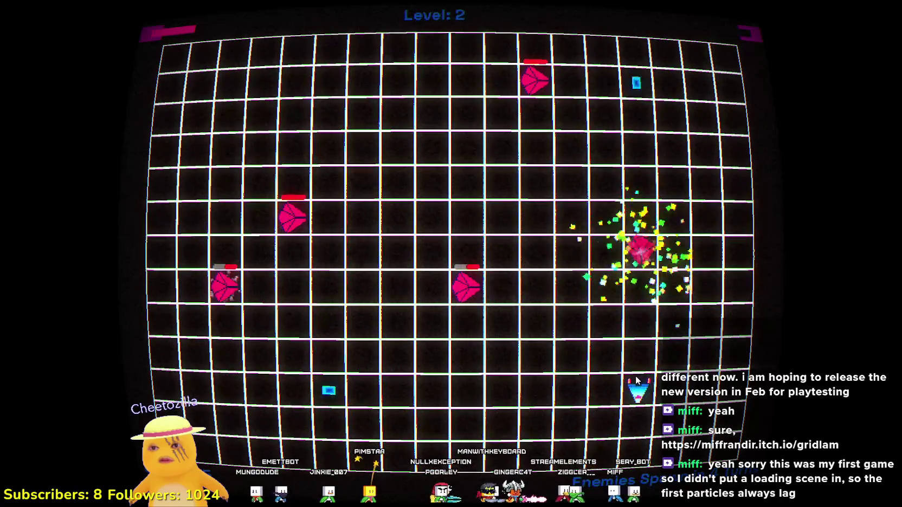
left_click(641, 313)
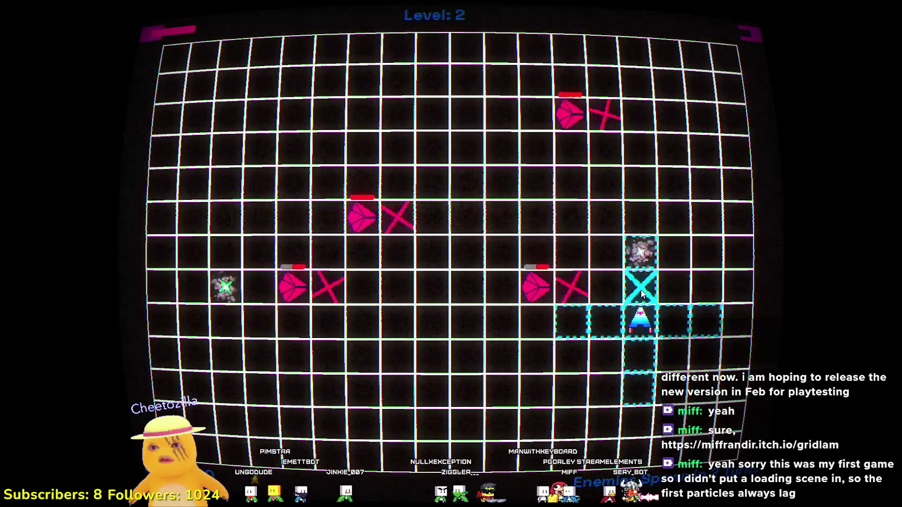
left_click(642, 279)
left_click(642, 265)
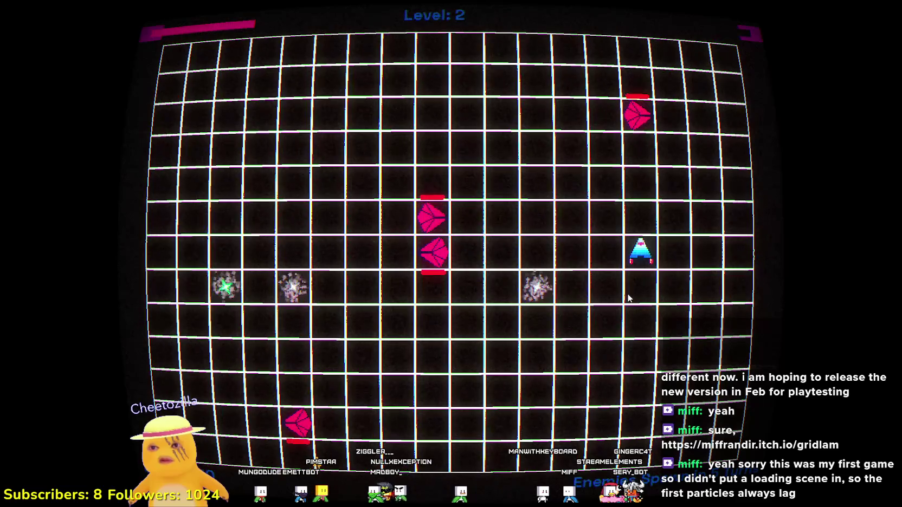
- Move the ship down and left across the grid, destroying two enemies at once
left_click(629, 298)
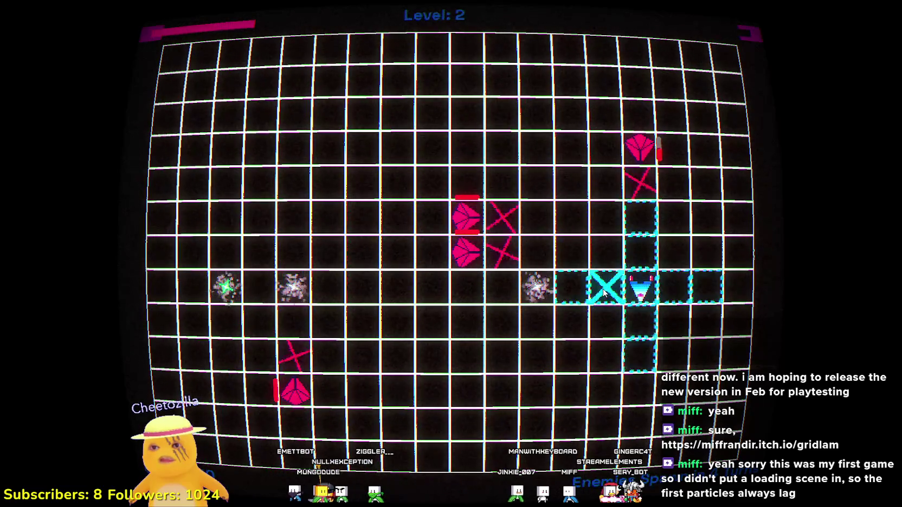
left_click(571, 290)
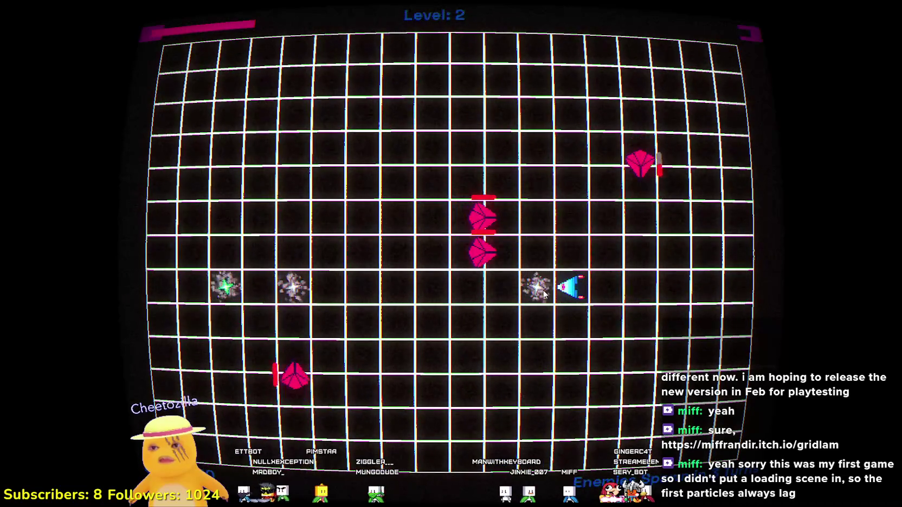
left_click(538, 293)
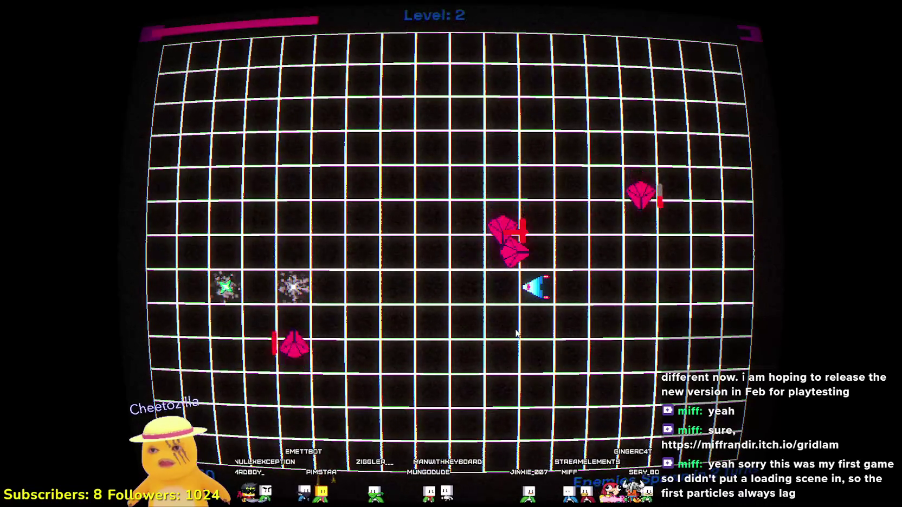
left_click(536, 354)
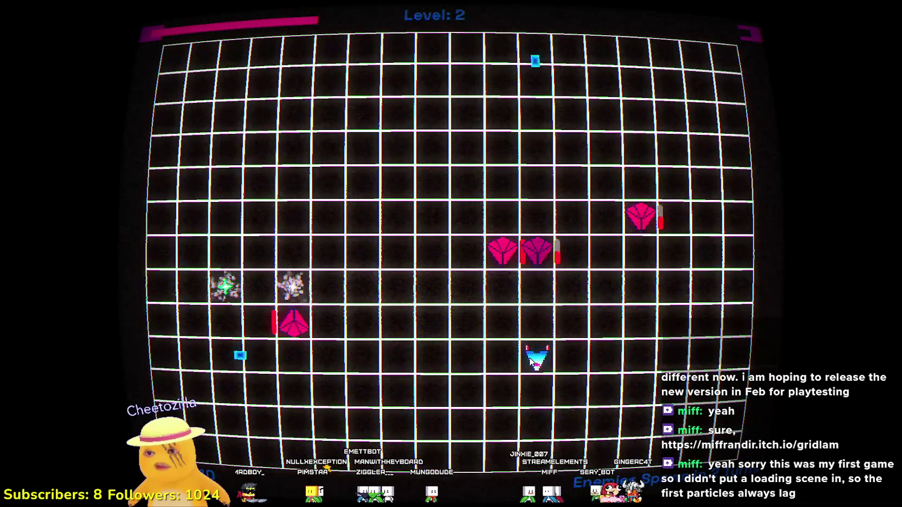
left_click(501, 366)
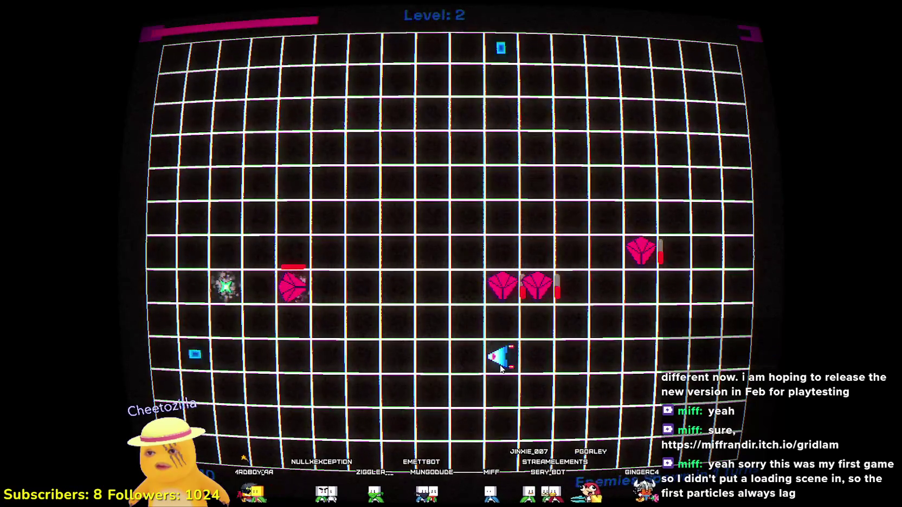
left_click(434, 355)
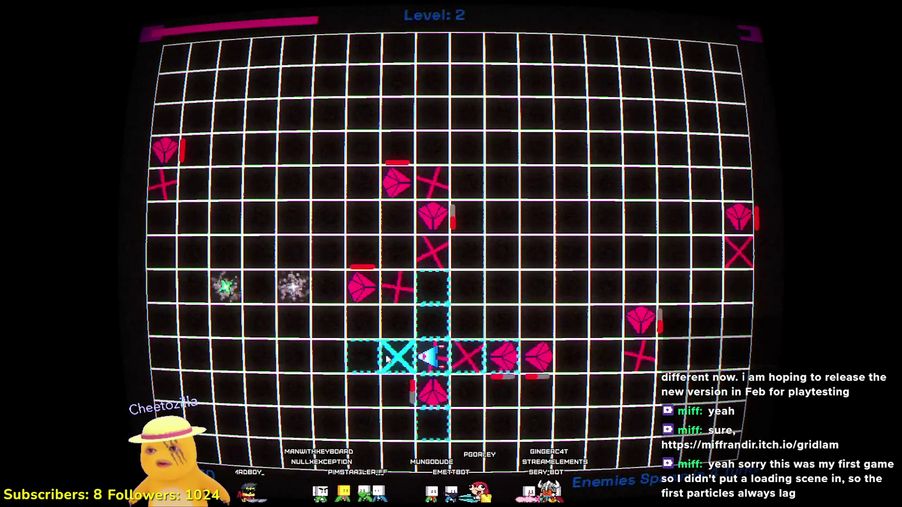
left_click(363, 356)
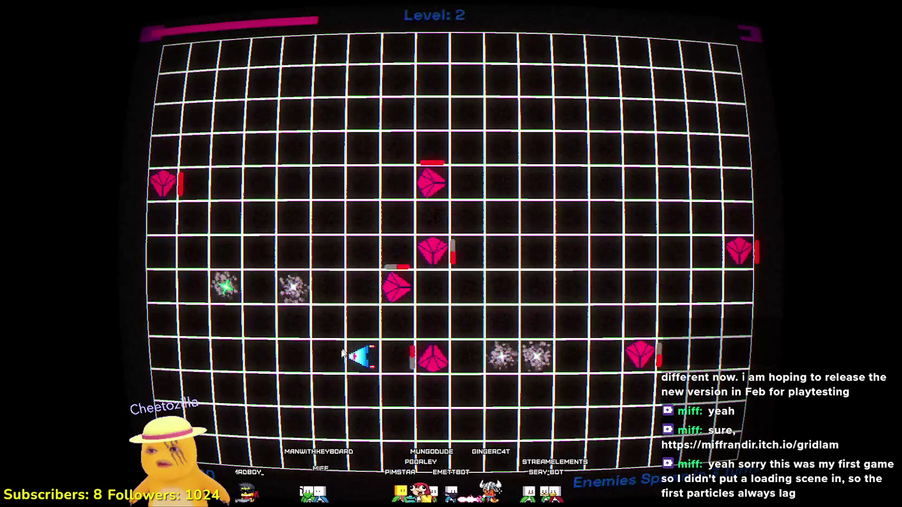
left_click(320, 354)
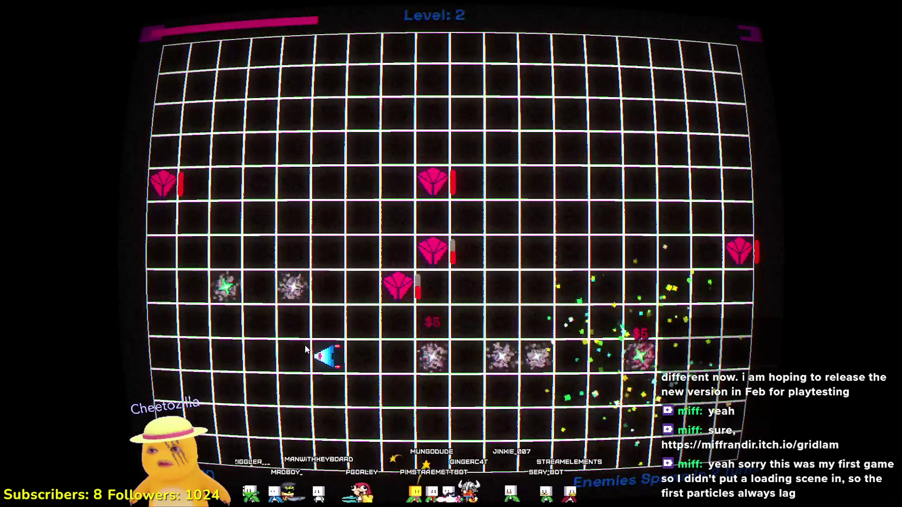
- Dodge up and down the left side hitting enemies until level 3's upgrade choice appears
left_click(291, 356)
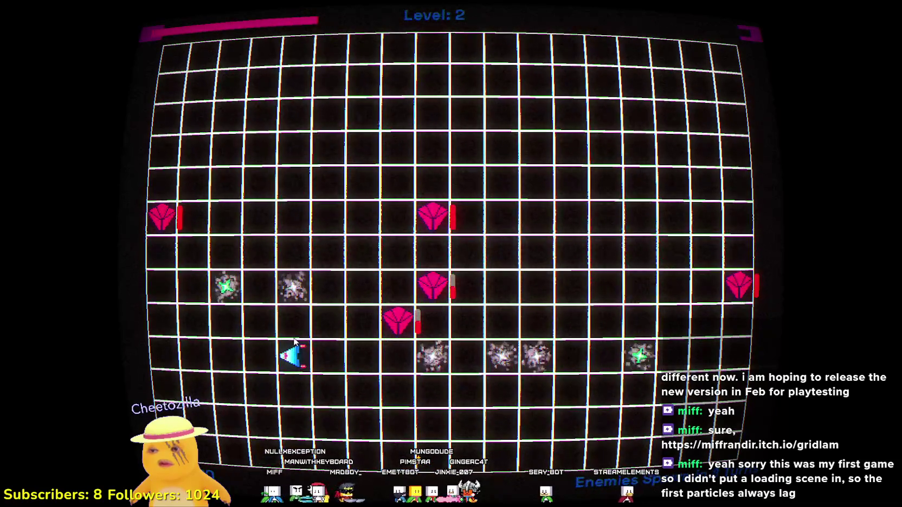
left_click(294, 334)
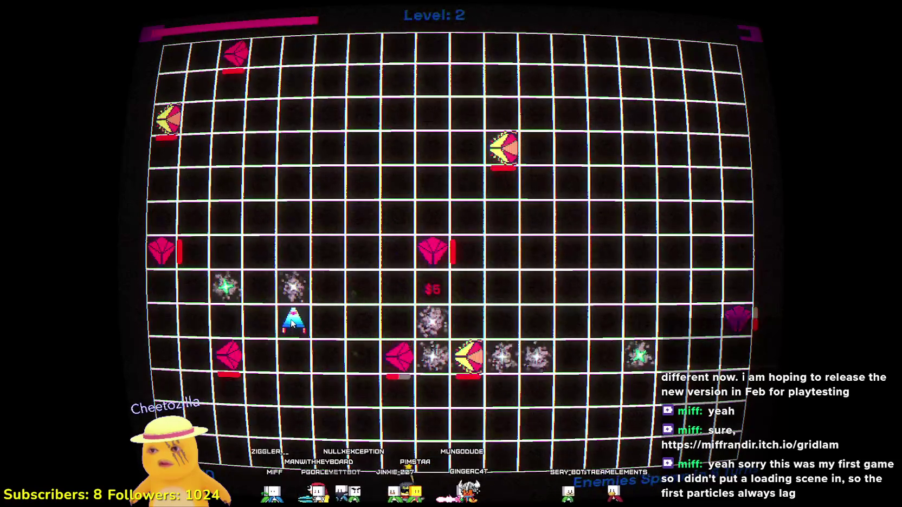
left_click(295, 290)
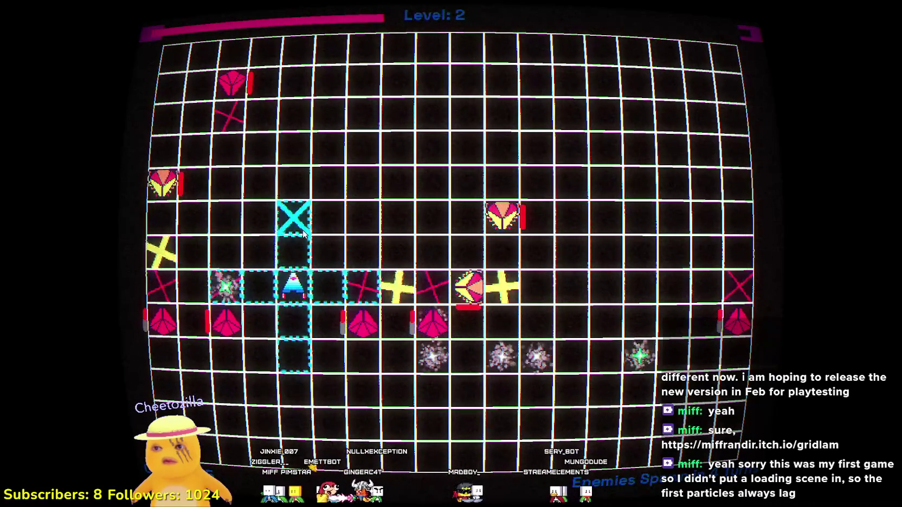
left_click(293, 217)
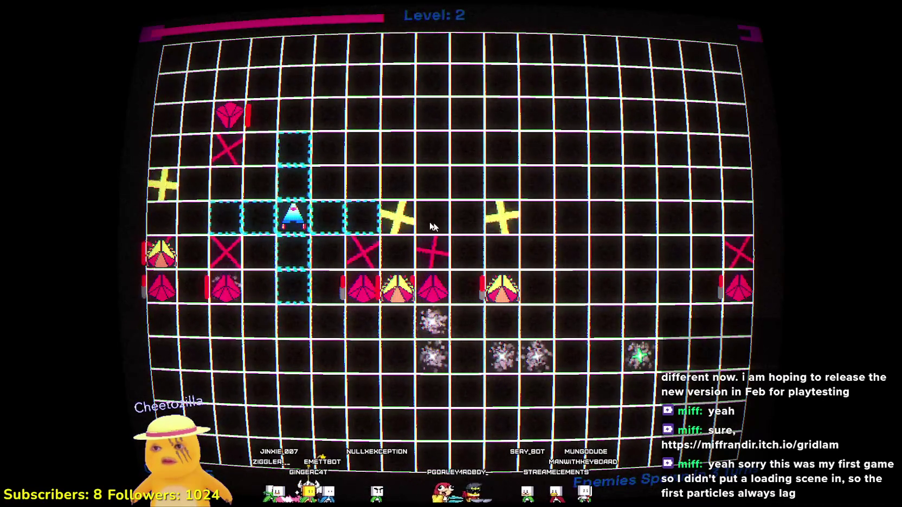
left_click(361, 219)
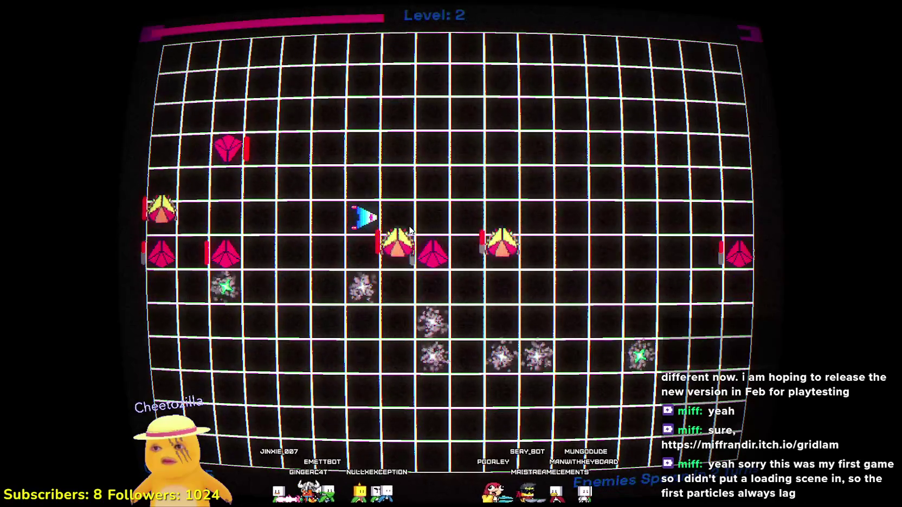
left_click(363, 286)
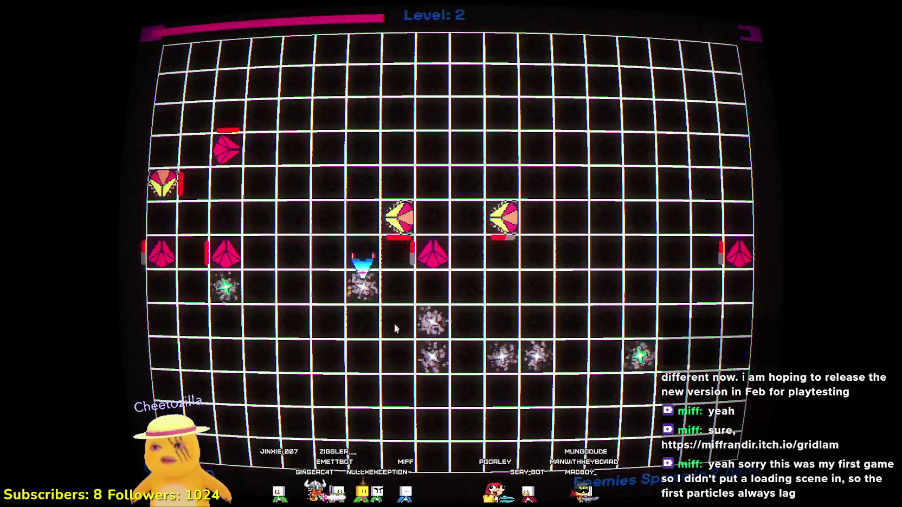
left_click(363, 357)
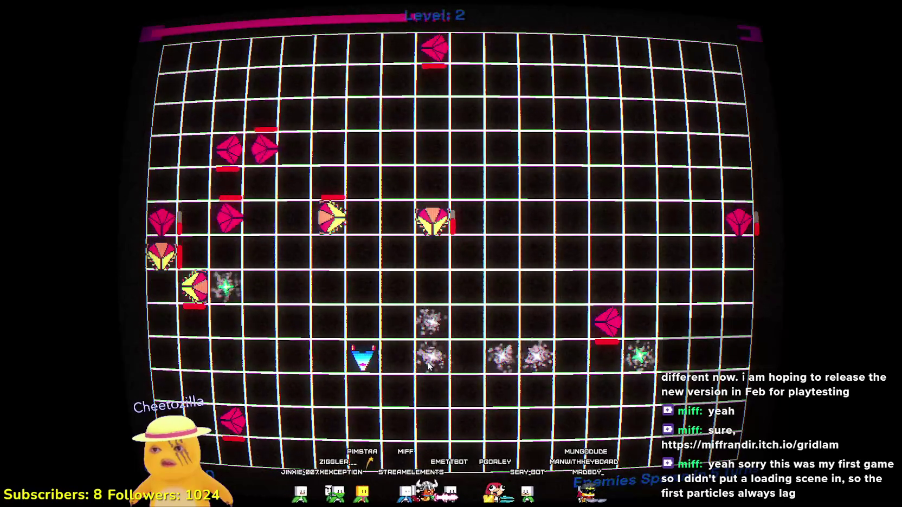
left_click(432, 358)
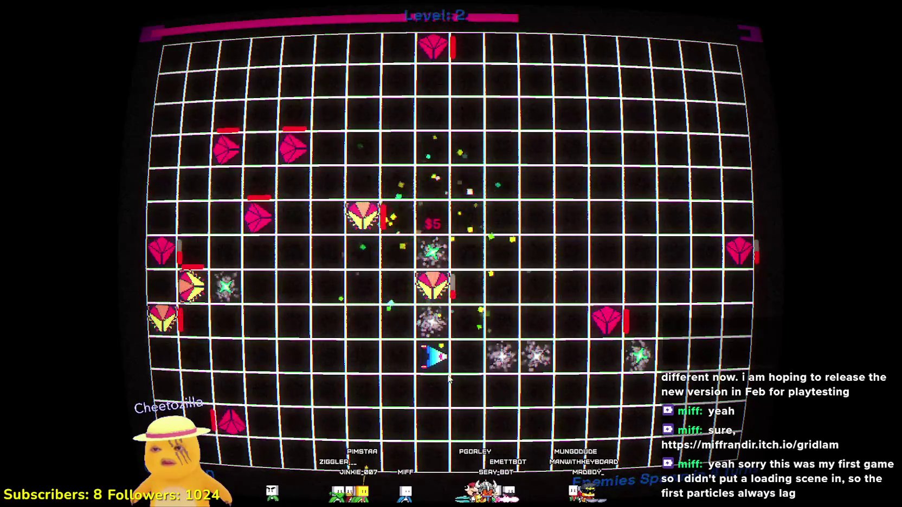
left_click(434, 428)
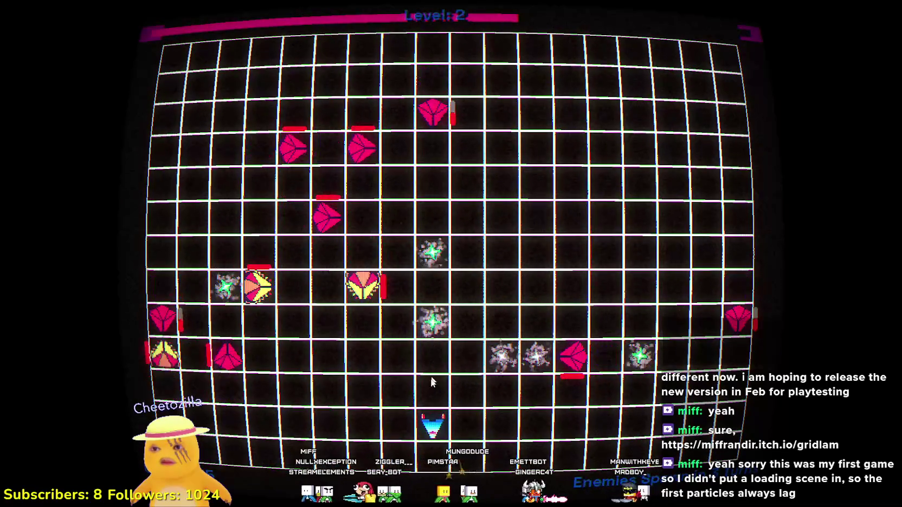
left_click(442, 362)
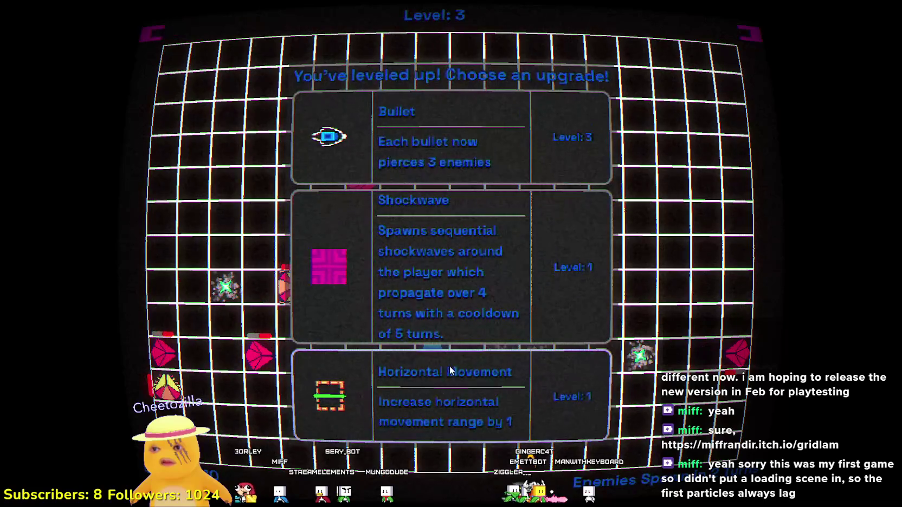
- Take the Bullet (pierce 3 enemies) upgrade and fire upward, destroying an enemy
left_click(468, 161)
left_click(441, 321)
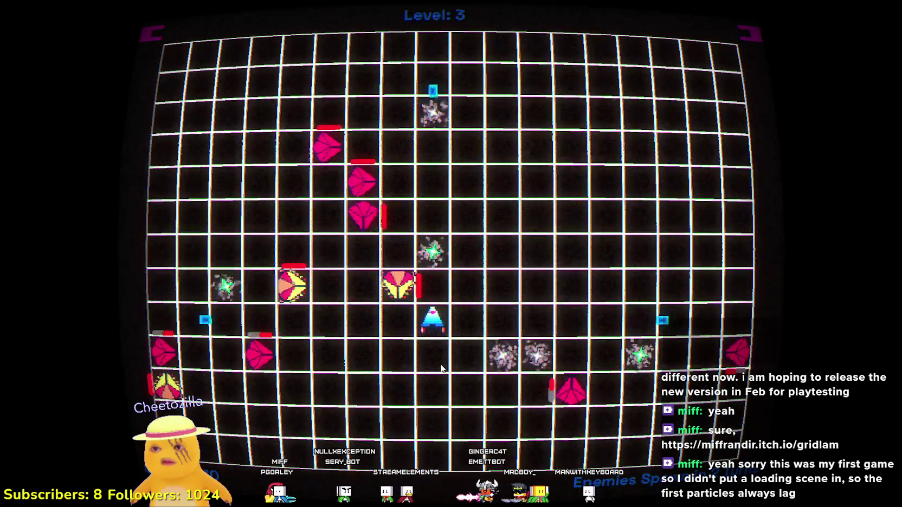
left_click(448, 272)
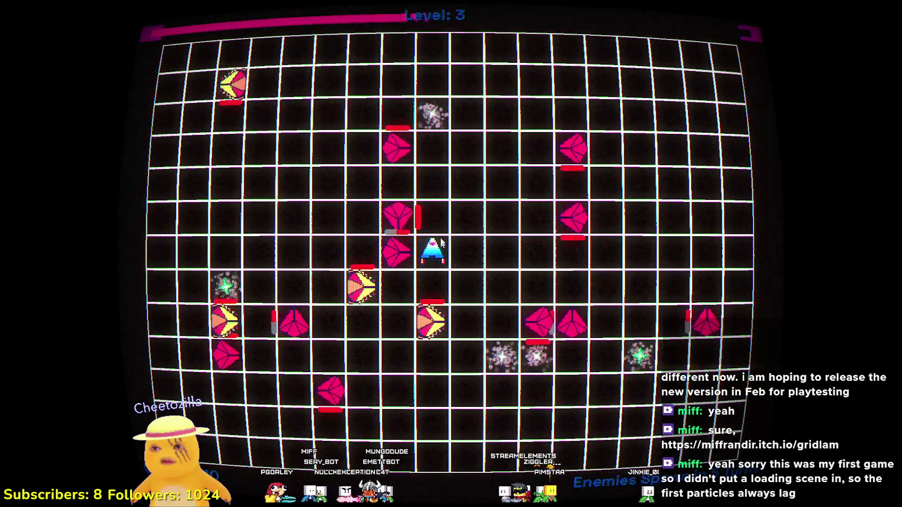
left_click(491, 245)
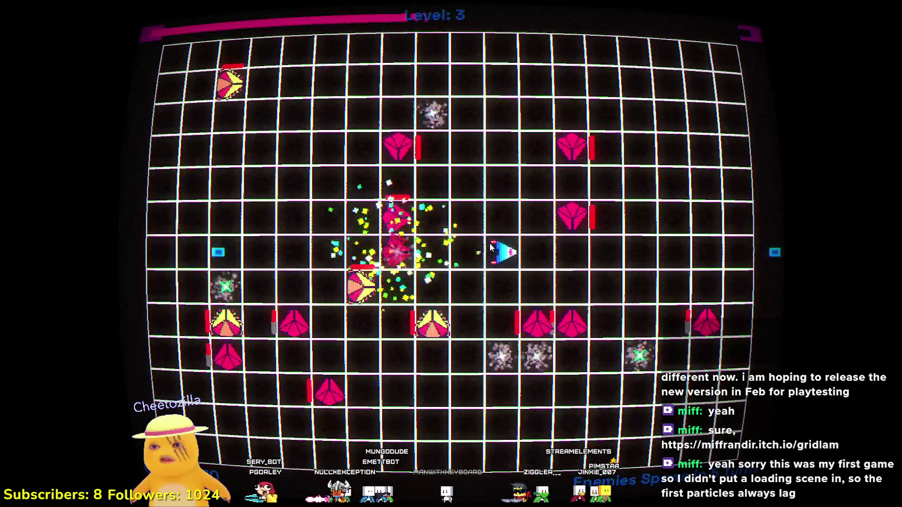
- Keep moving the ship until it dies after 39 turns with $135, then exit fullscreen
left_click(494, 233)
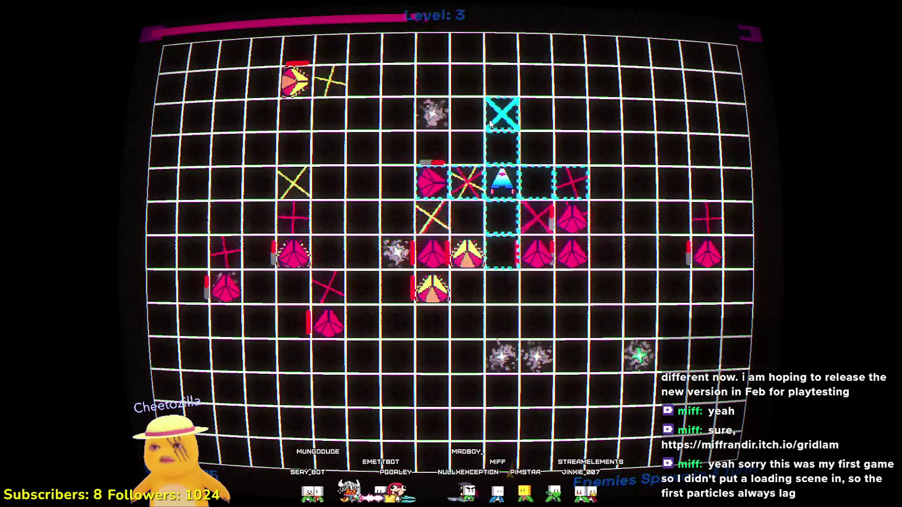
left_click(502, 254)
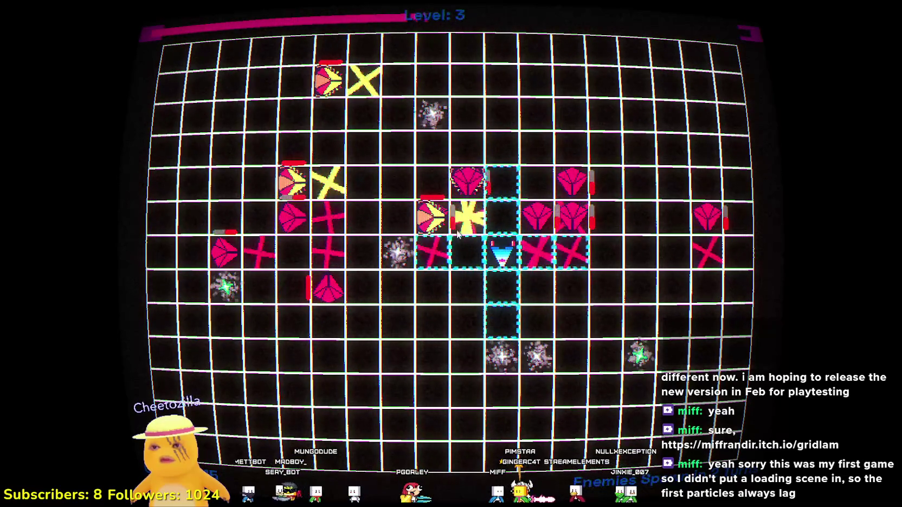
left_click(469, 252)
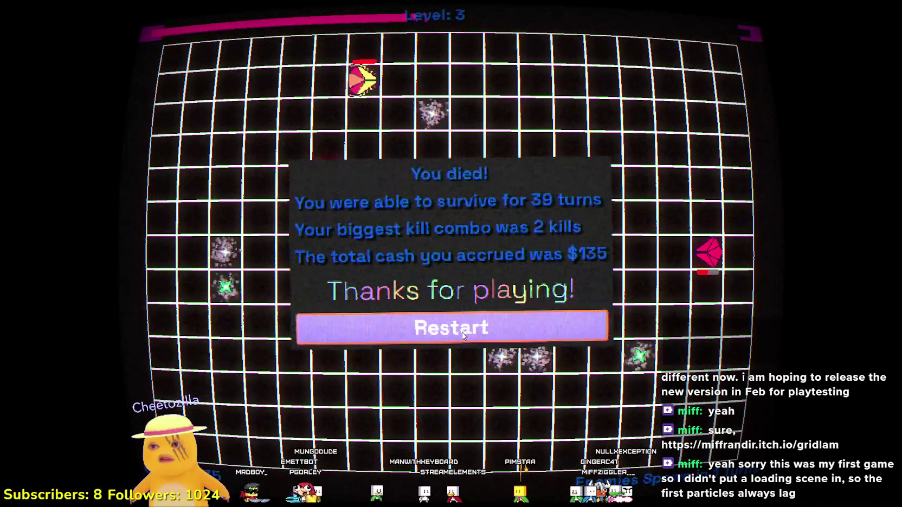
key("Escape")
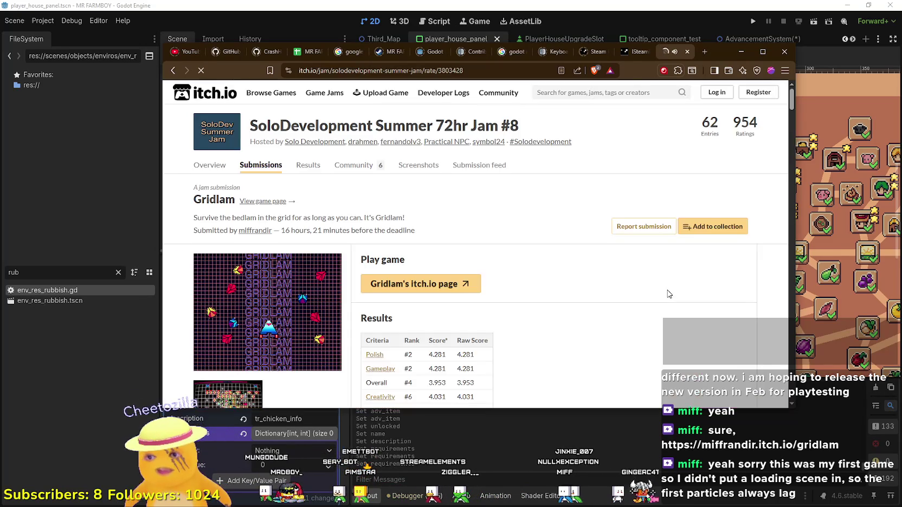
- Look over Gridlam's SoloDevelopment Summer 72hr Jam #8 results, ranked #4 overall
scroll(668, 294, "down", 10)
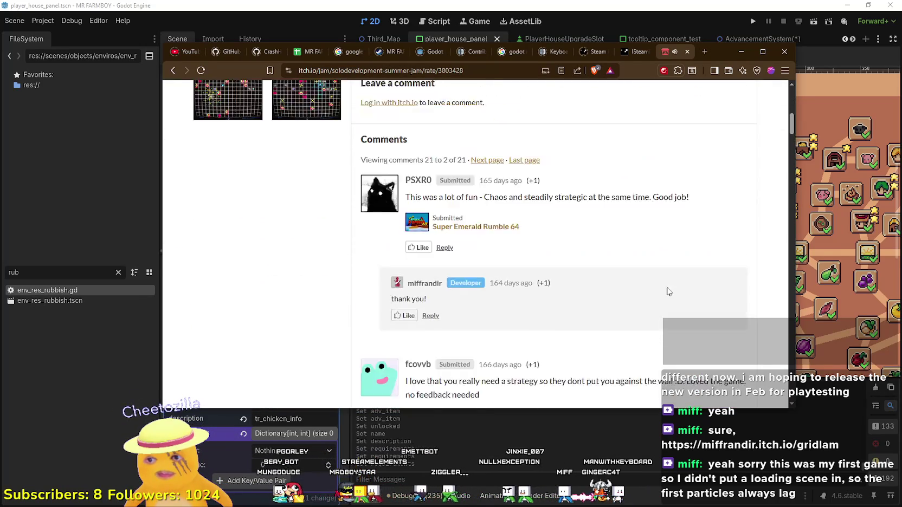
scroll(670, 291, "up", 10)
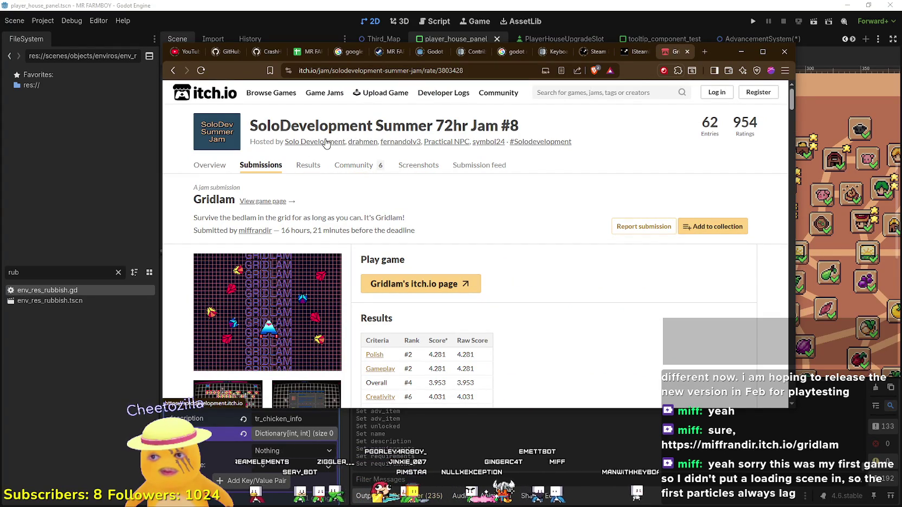
scroll(528, 280, "down", 10)
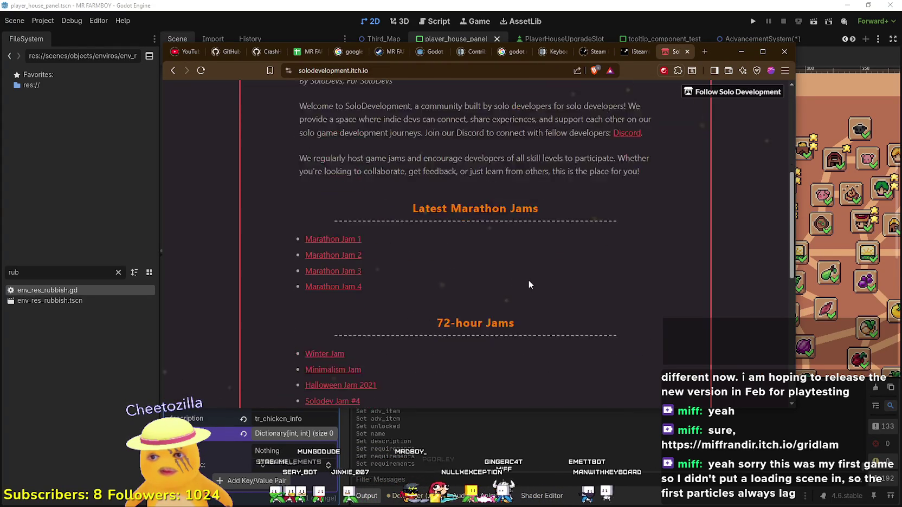
scroll(530, 283, "up", 1)
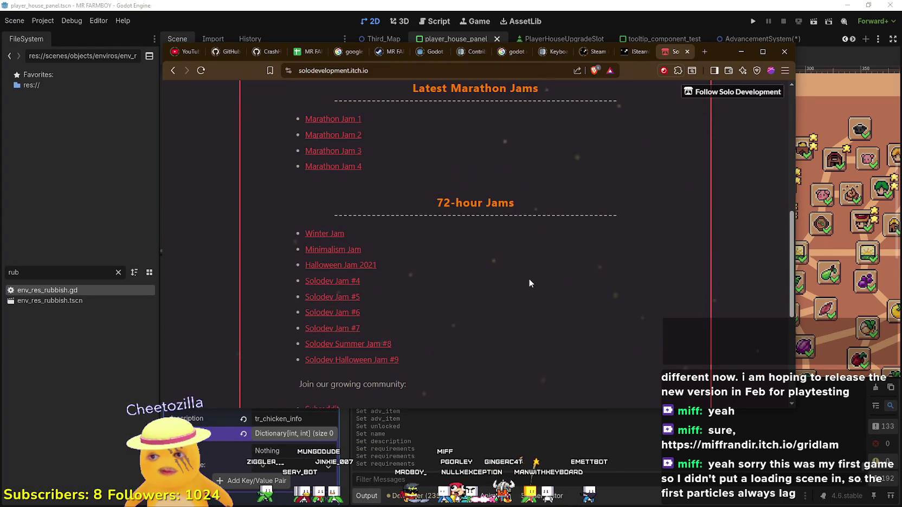
scroll(530, 283, "down", 5)
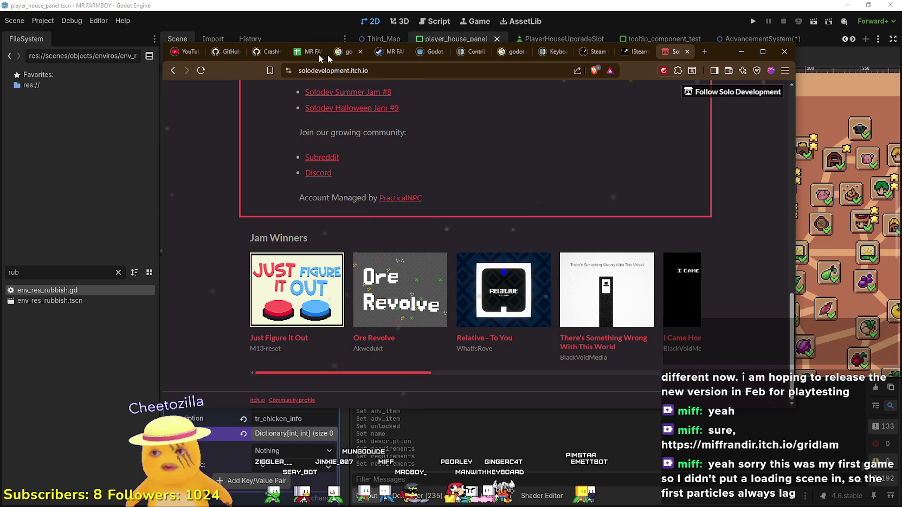
- Return to the Gridlam jam submission page, read through its comments, and close it
left_click(170, 72)
scroll(500, 282, "down", 15)
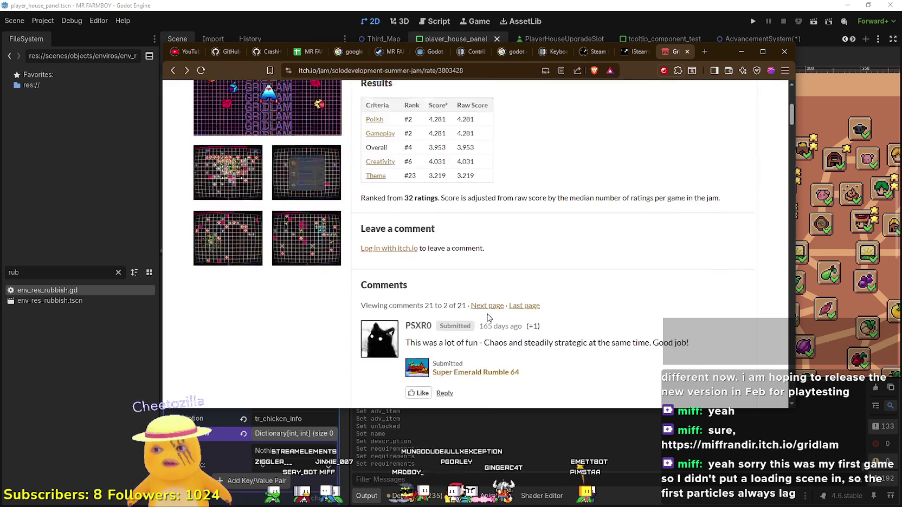
scroll(660, 235, "down", 2)
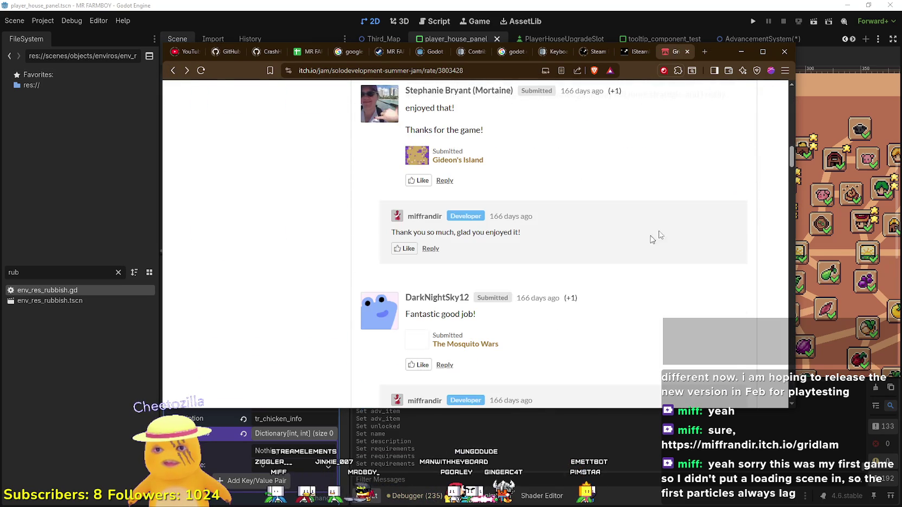
mouse_move(791, 156)
left_mouse_down()
mouse_move(790, 401)
mouse_move(793, 73)
left_mouse_up()
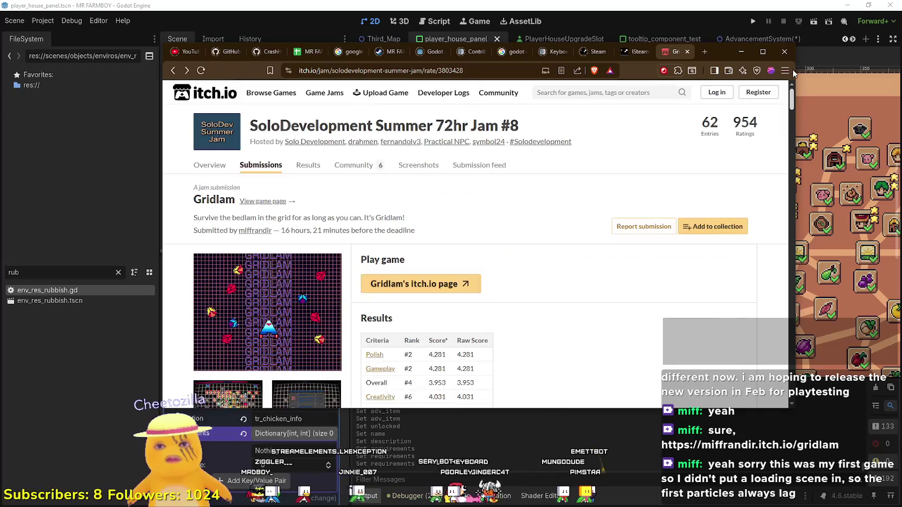
left_click(686, 52)
- Minimize the browser and zoom the player_house_panel skill-tree canvas in Godot
left_click(741, 54)
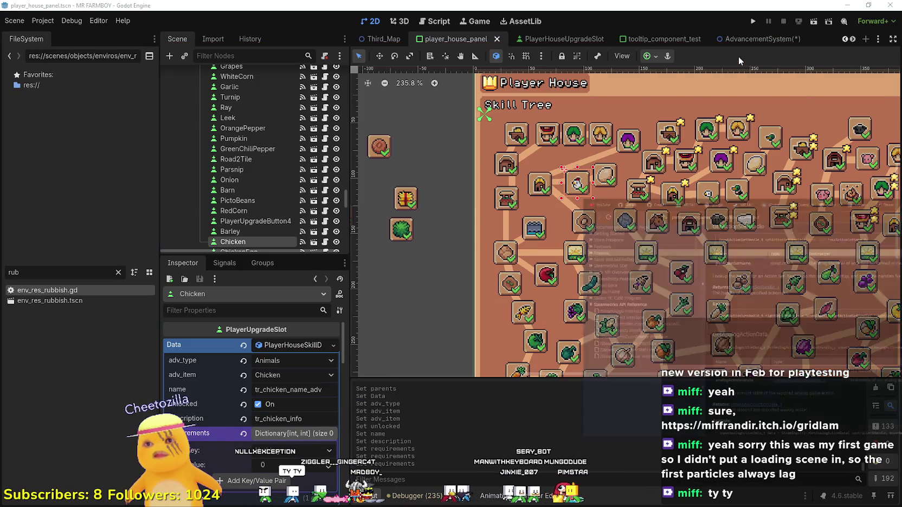
scroll(594, 274, "down", 4)
scroll(593, 273, "up", 3)
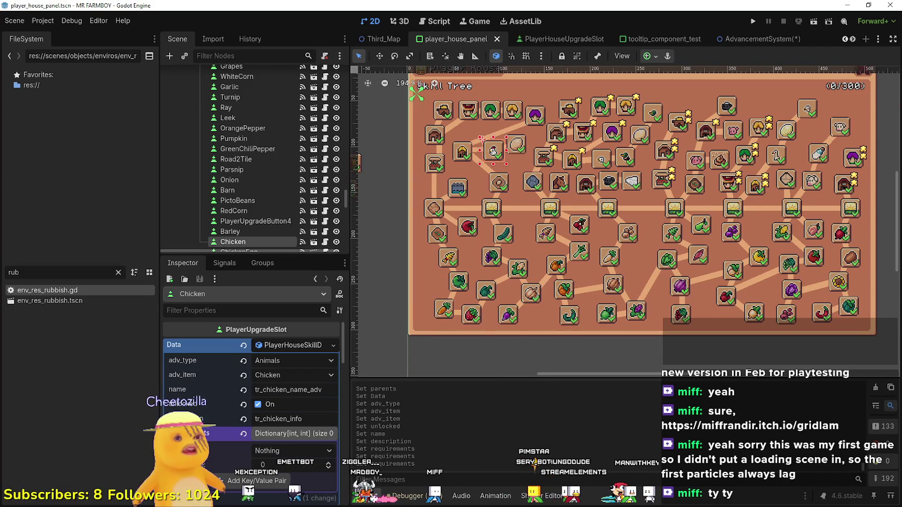
scroll(601, 224, "up", 5)
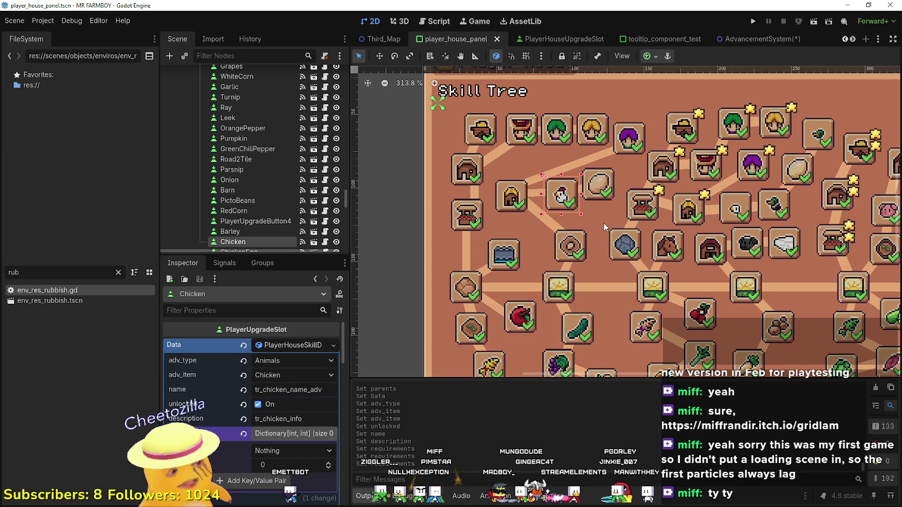
scroll(596, 231, "down", 2)
scroll(531, 247, "up", 2)
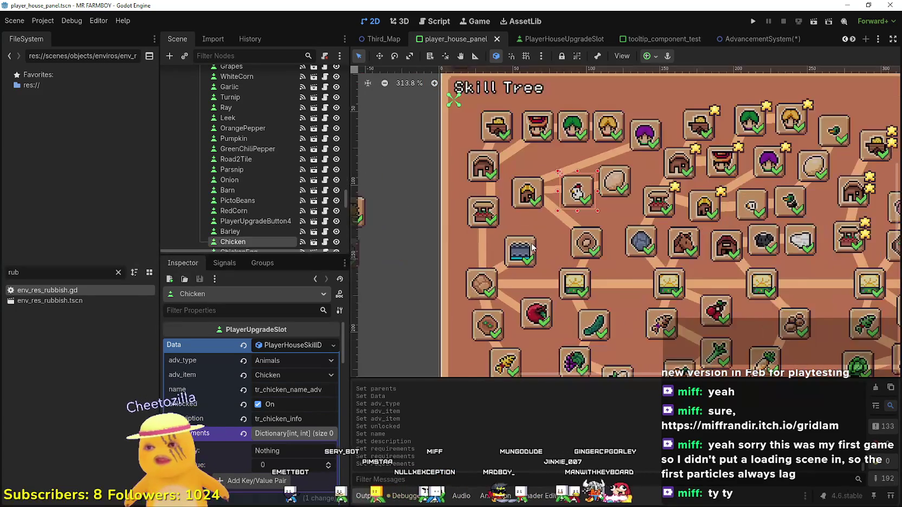
scroll(532, 246, "down", 3)
- Save the player_house_panel scene with the ChickenEgg slot selected
key("ctrl+s")
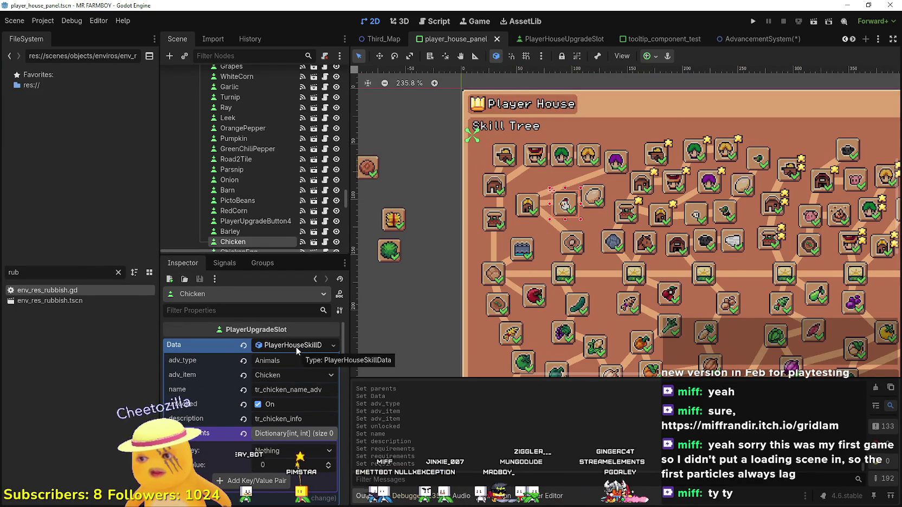
key("Down")
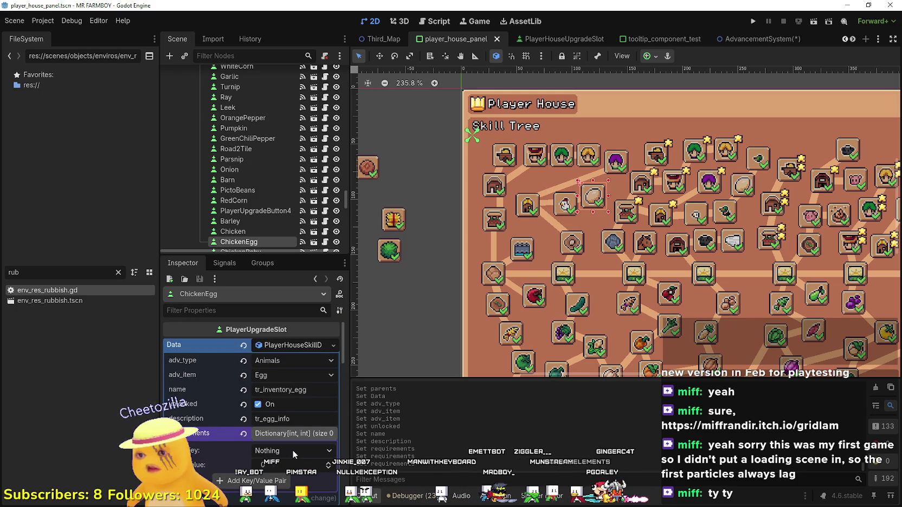
key("ctrl+s")
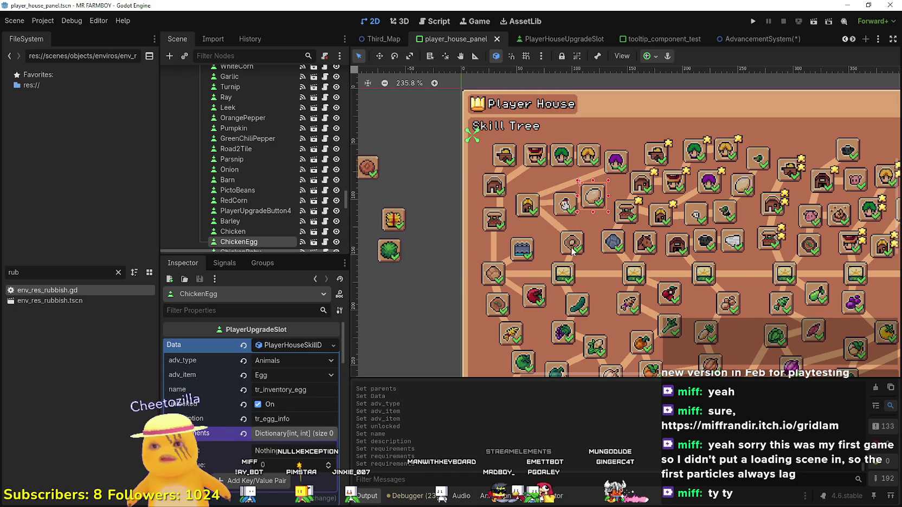
- Select the AnimalTile slot and the one below it, then run MR FARMBOY in debug
left_click(566, 278)
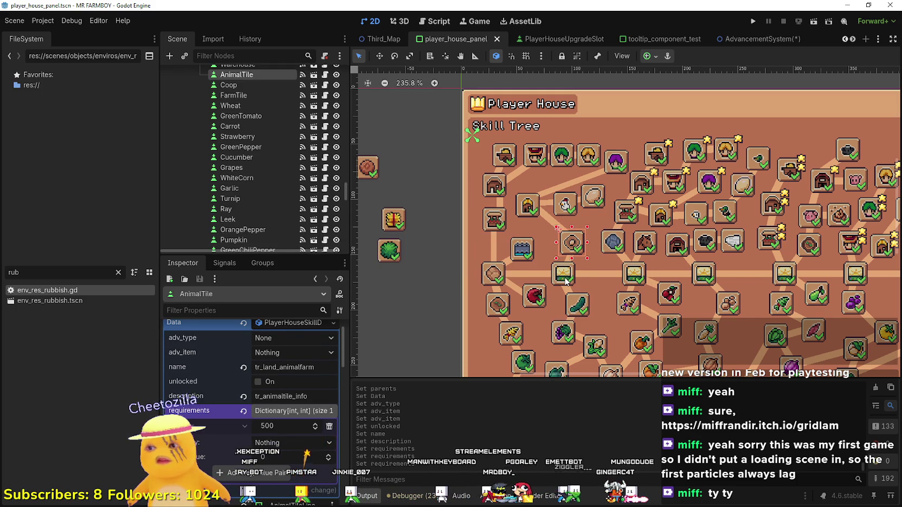
left_click(567, 278)
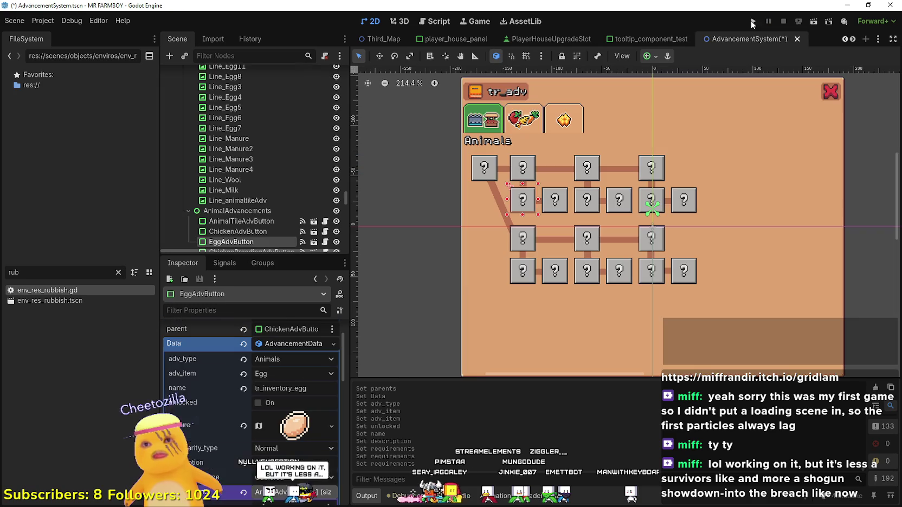
left_click(753, 23)
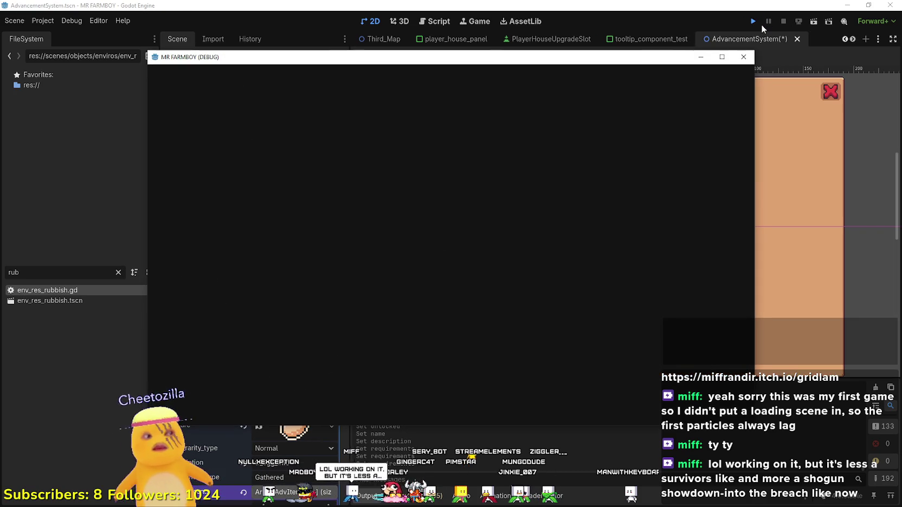
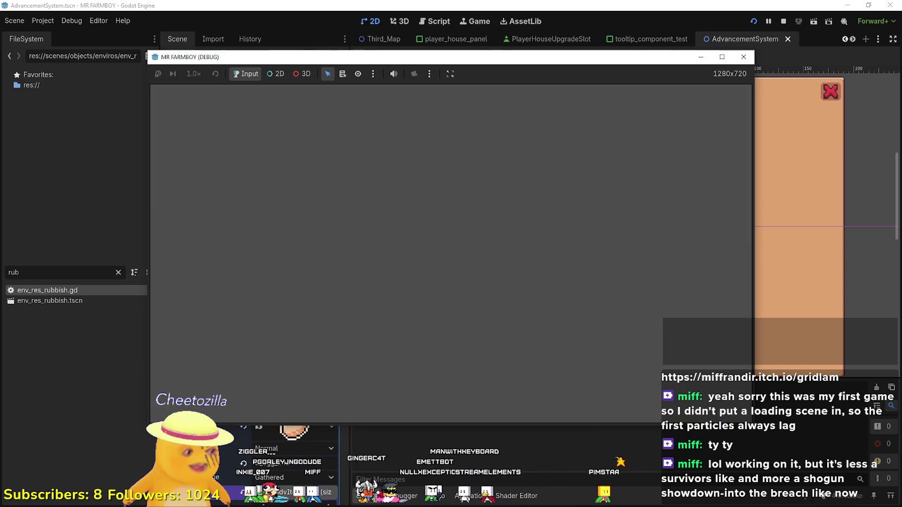
- Close the frozen, not-responding MR FARMBOY debug window
left_click(324, 49)
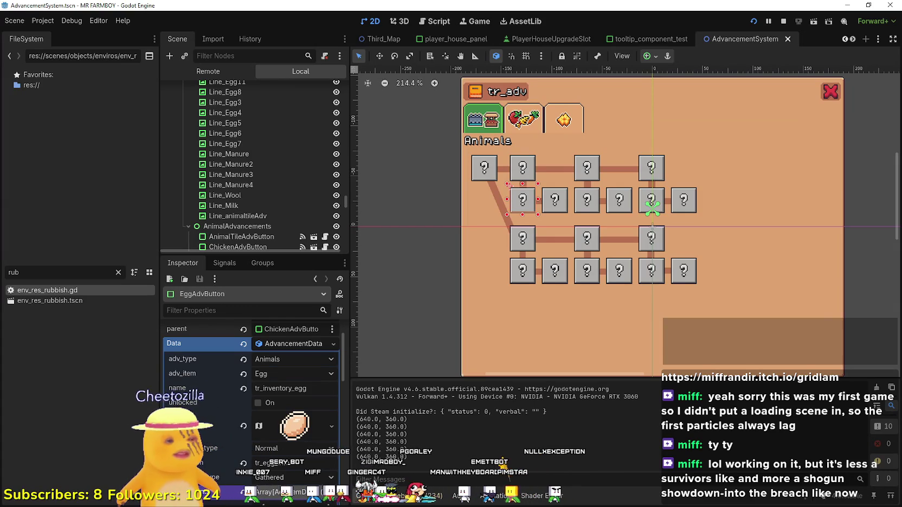
scroll(722, 85, "down", 1)
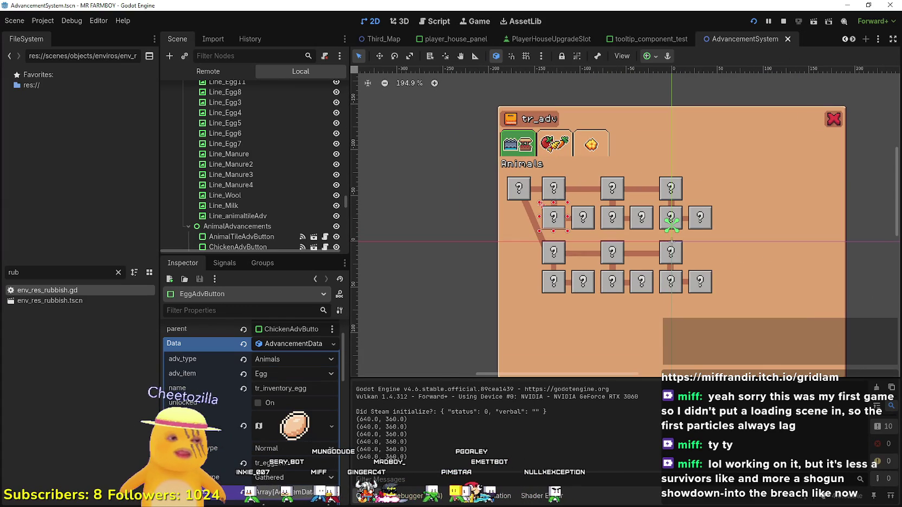
- Run the project with F5 and create a new save on The Endless (Incremental) island
key("F5")
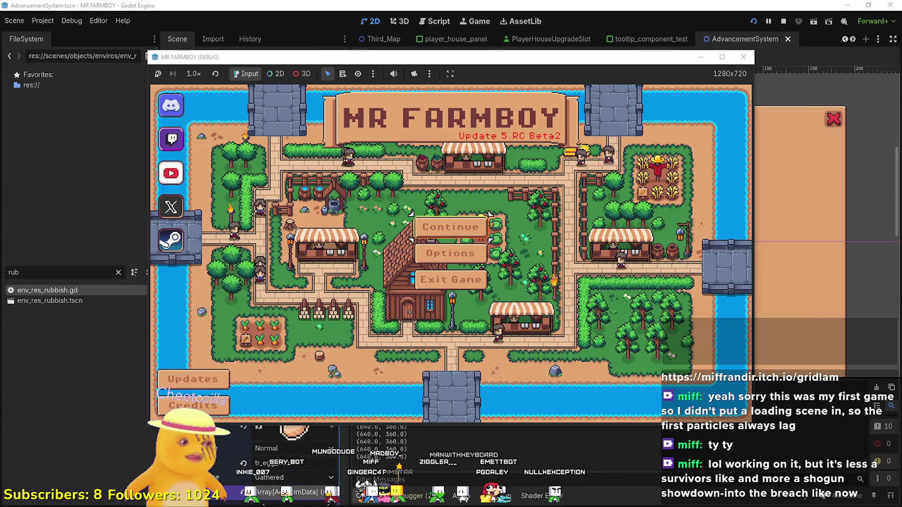
scroll(542, 268, "down", 5)
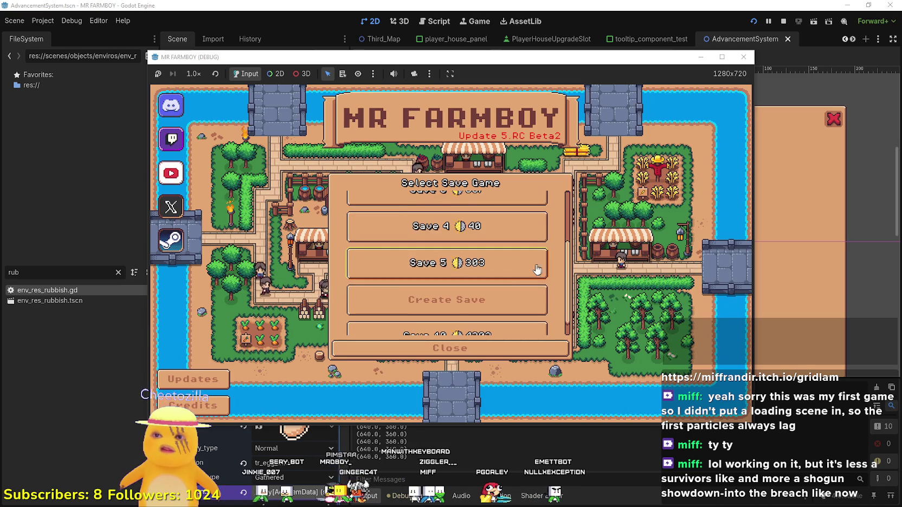
left_click(721, 56)
left_click(514, 316)
left_click(597, 306)
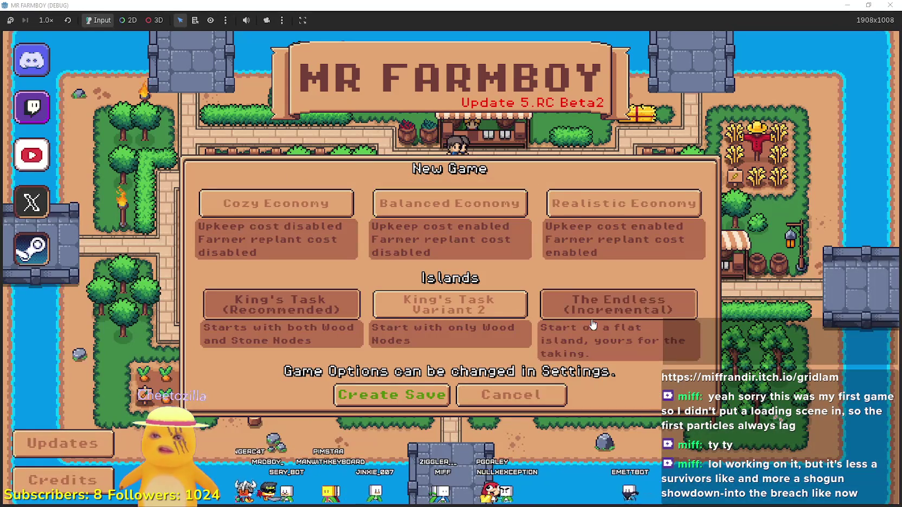
left_click(412, 394)
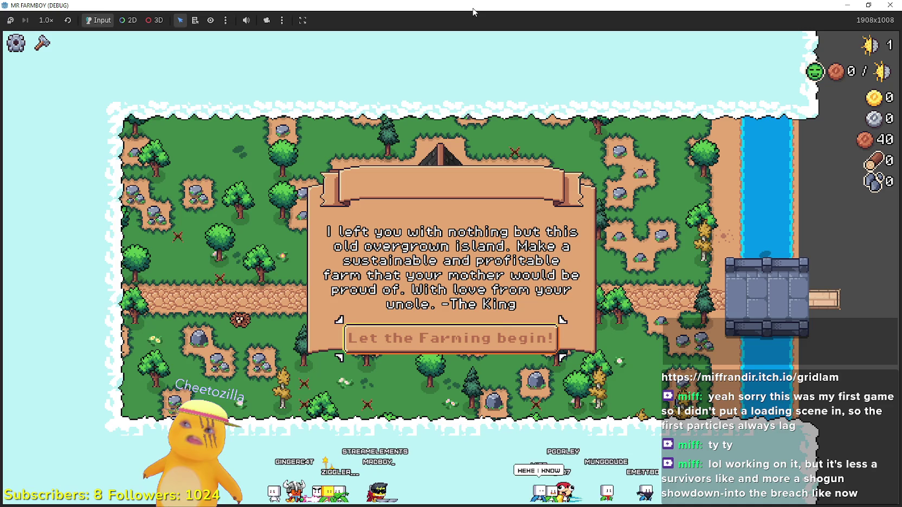
double_click(473, 10)
- Dismiss the uncle's letter and walk the farmer along the path chopping trees for wood
left_click(749, 19)
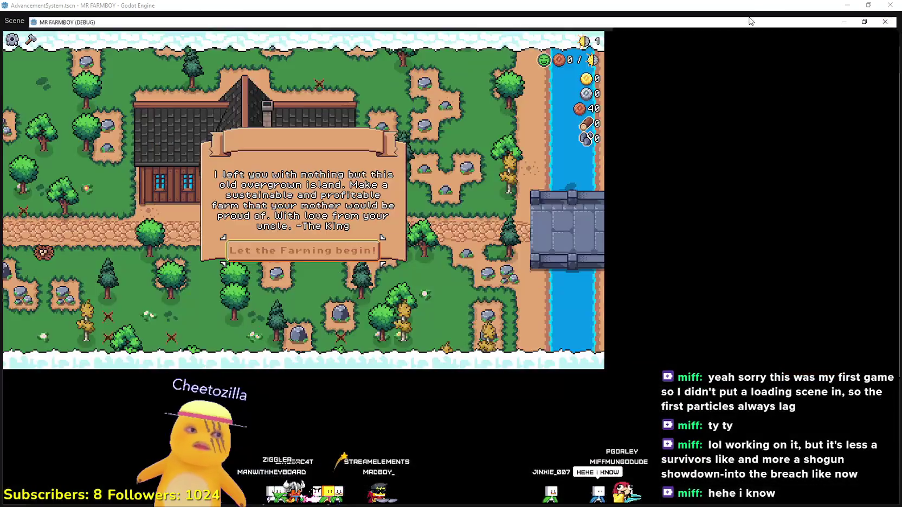
left_click(498, 342)
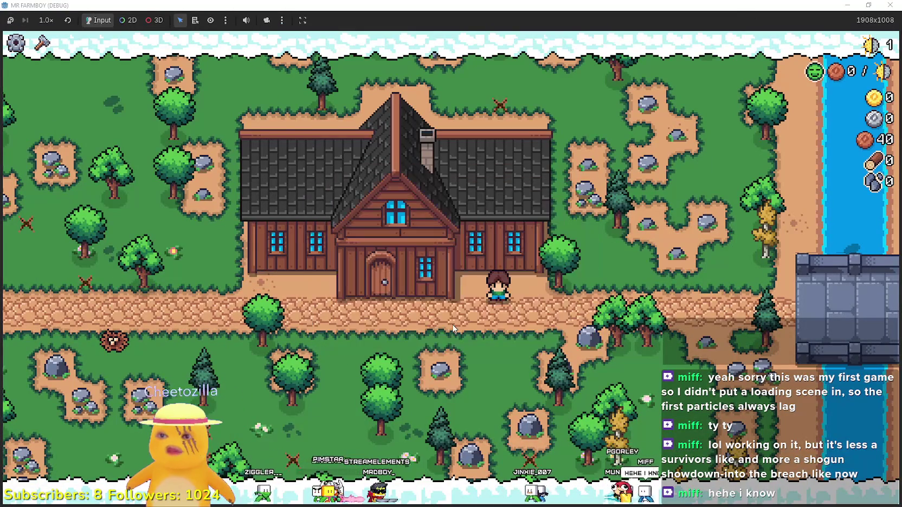
key("d")
key("d")
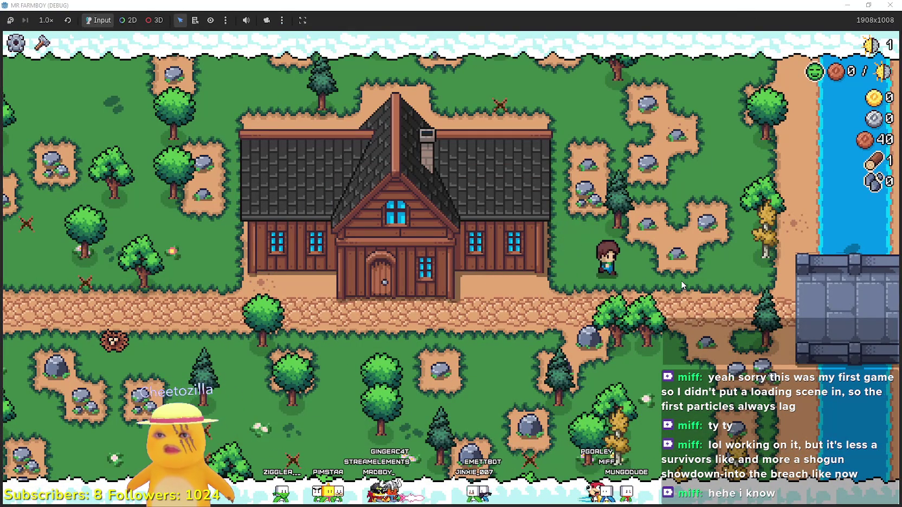
key("s")
key("d")
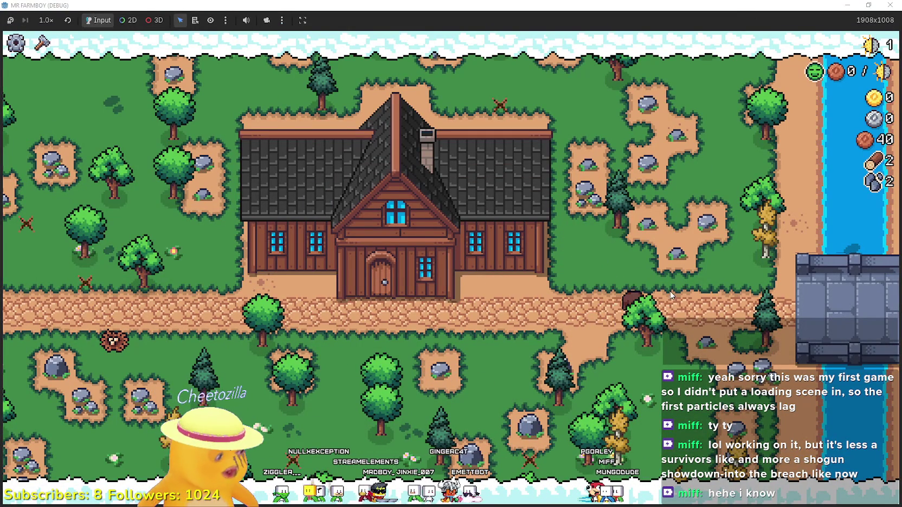
key("d")
key("s")
key("a")
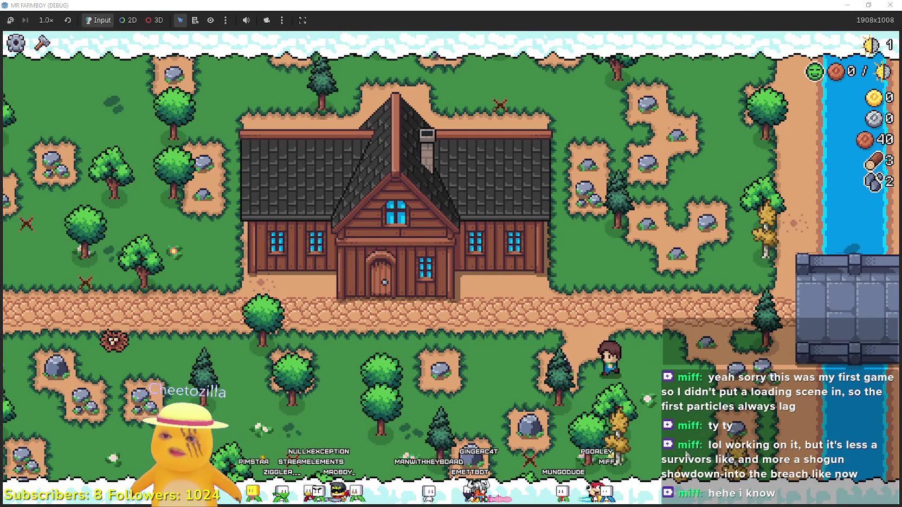
key("d")
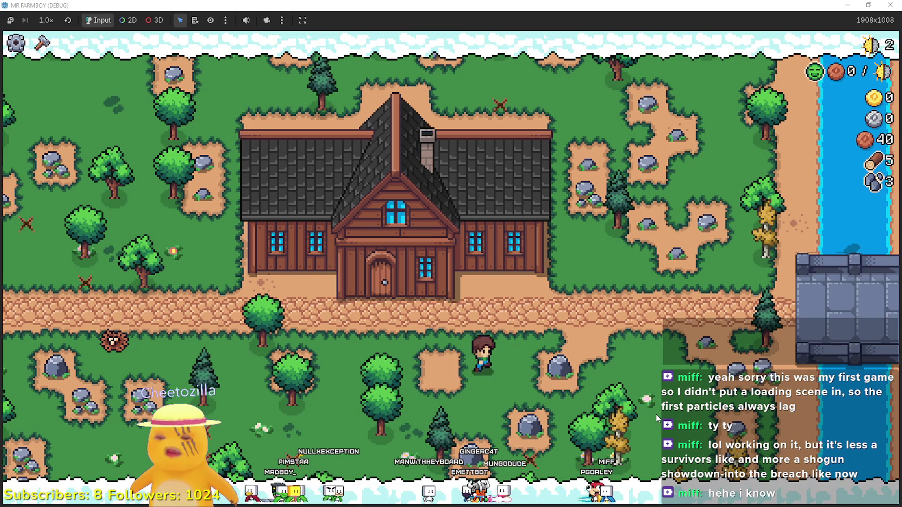
- Mine the rocks for stone, chop a nearby tree, and open the Player House skill tree
key("s")
key("a")
key("a")
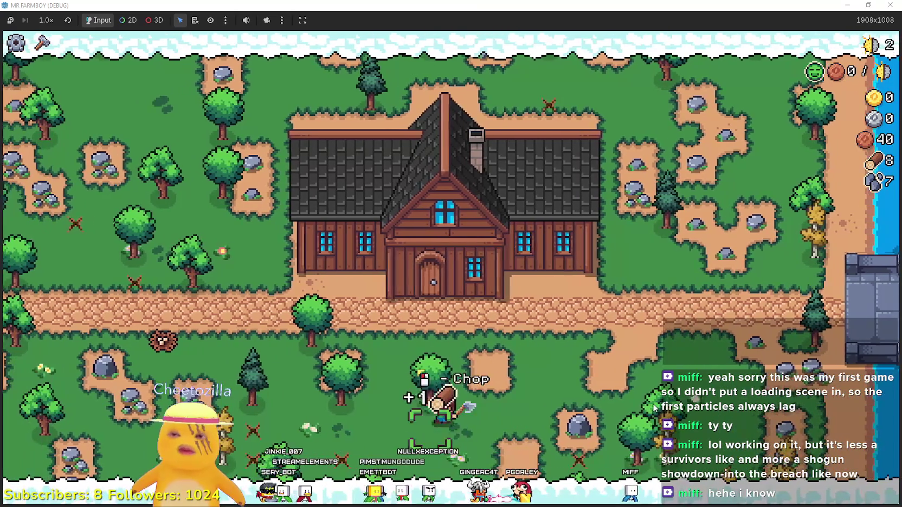
key("w")
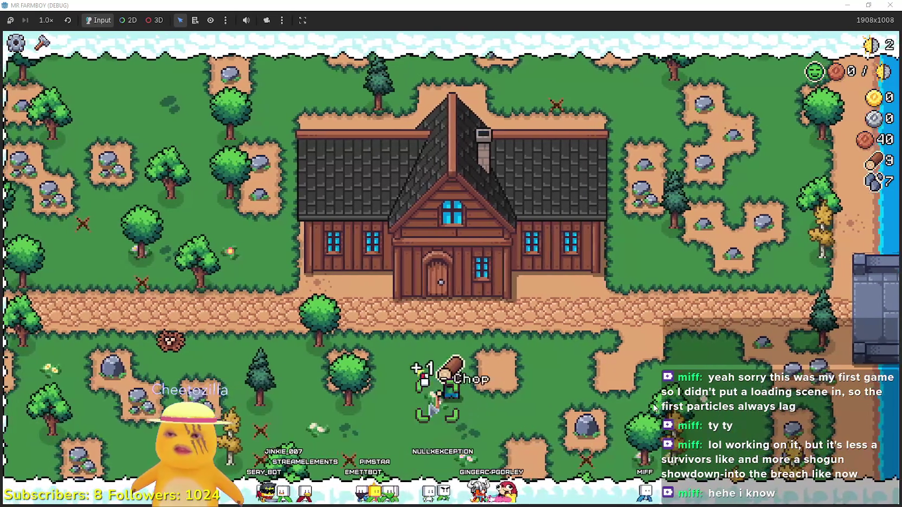
key("a")
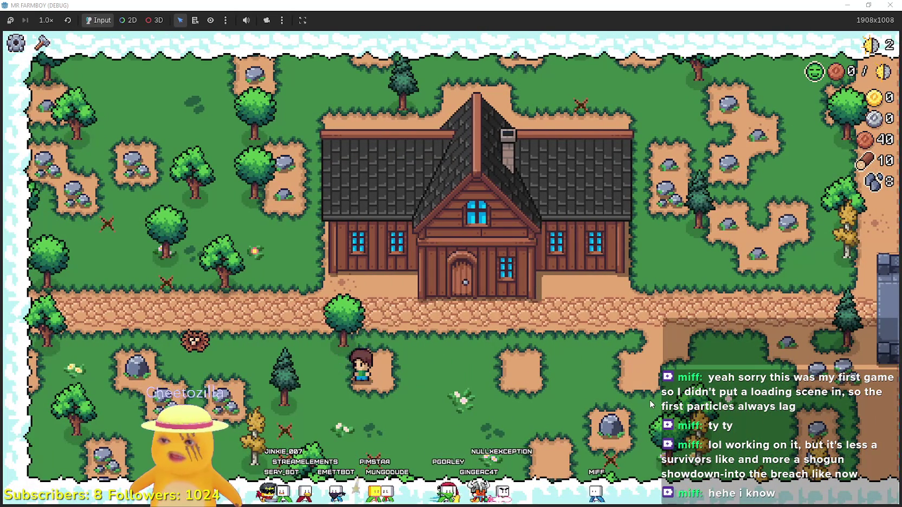
key("w")
key("d")
key("e")
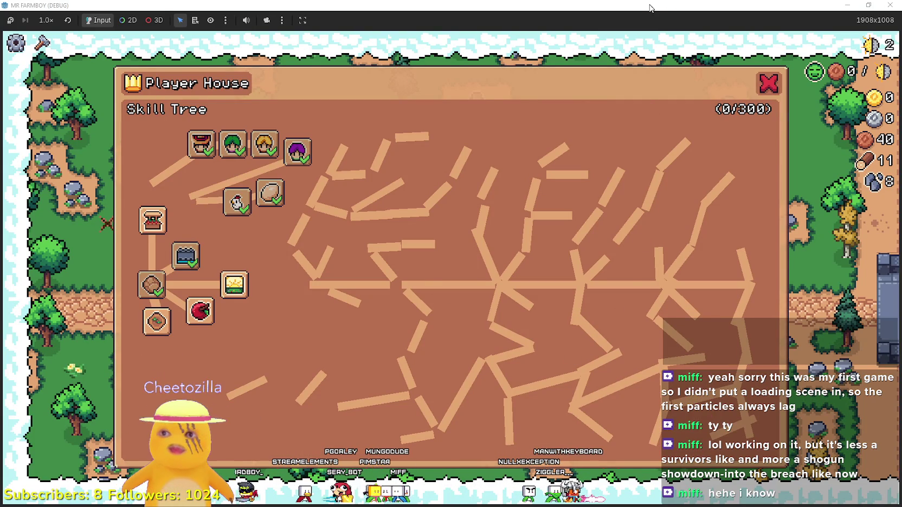
- Take the game window out of fullscreen and return to the editor
left_click_drag(651, 9, 666, 124)
key("F8")
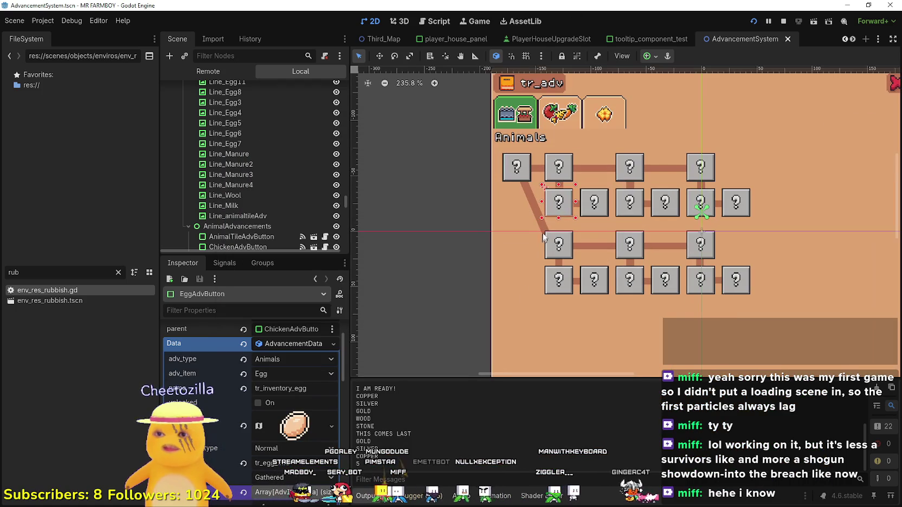
mouse_move(471, 32)
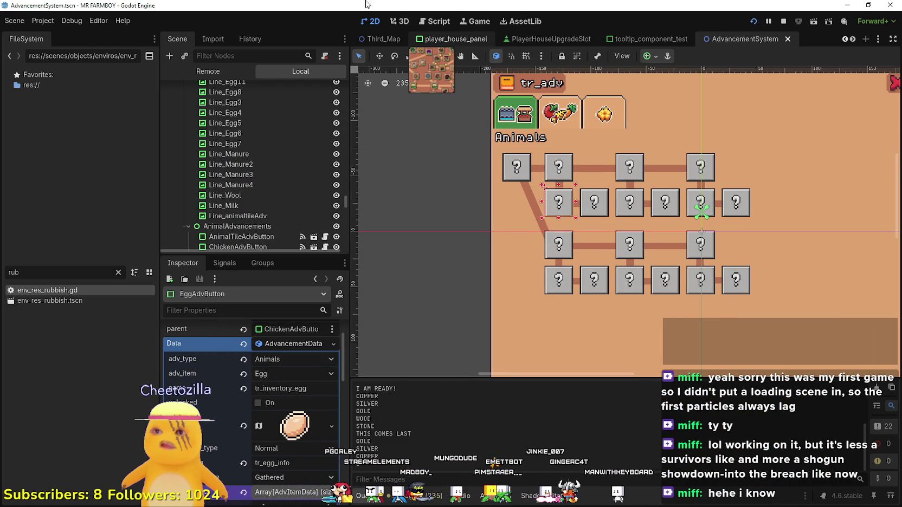
- Switch from the PlayerHouseUpgradeSlot scene to player_house_panel and zoom the skill tree canvas
key("ctrl+shift+Tab")
key("ctrl+shift+Tab")
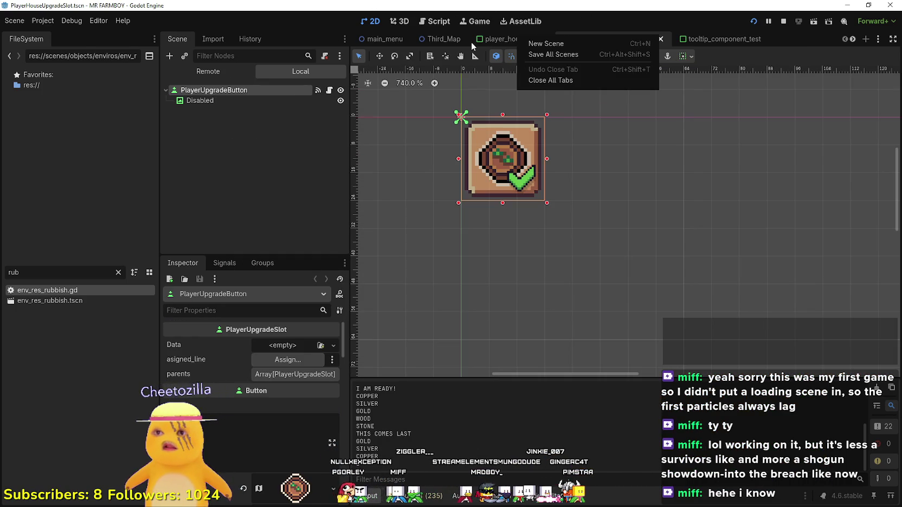
left_click(487, 43)
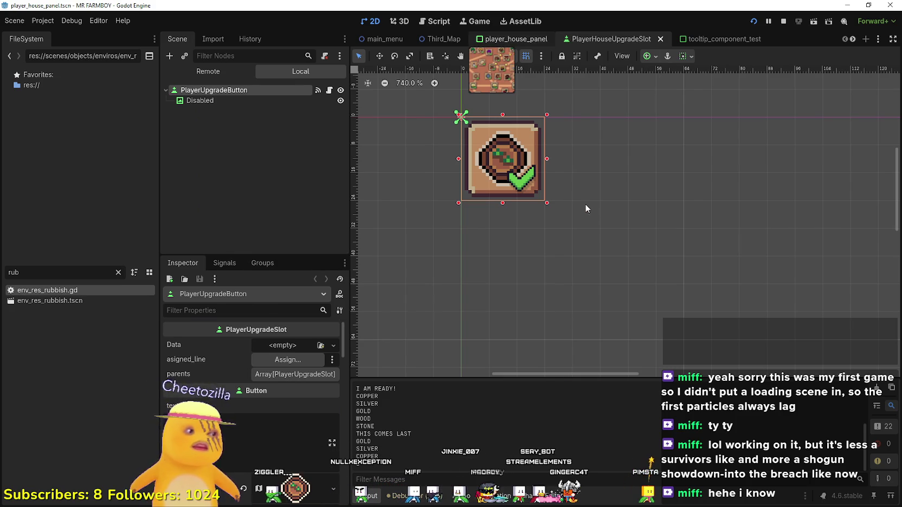
key("ctrl+shift+Tab")
scroll(542, 222, "down", 2)
scroll(542, 222, "up", 2)
scroll(543, 221, "up", 1)
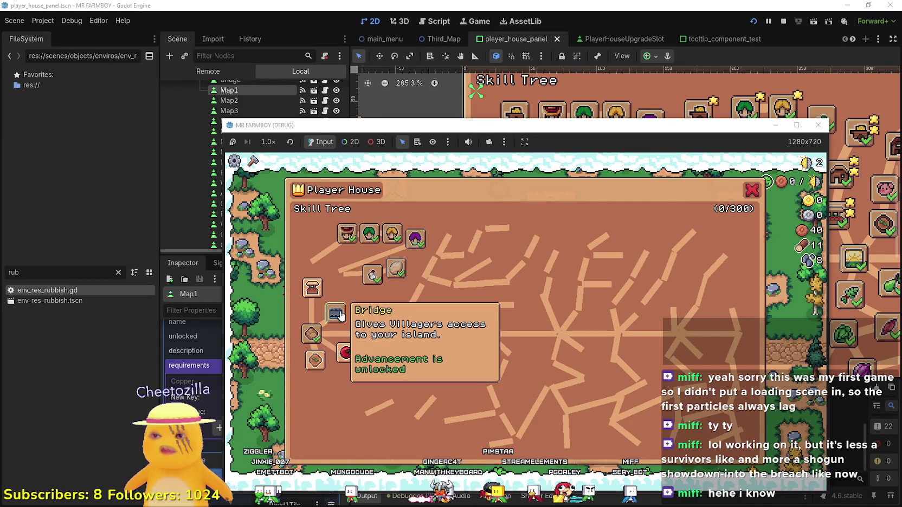
- Select the AnimalTile and Coop slots and expand their data to view their parents
key("alt+Tab")
key("alt+Tab")
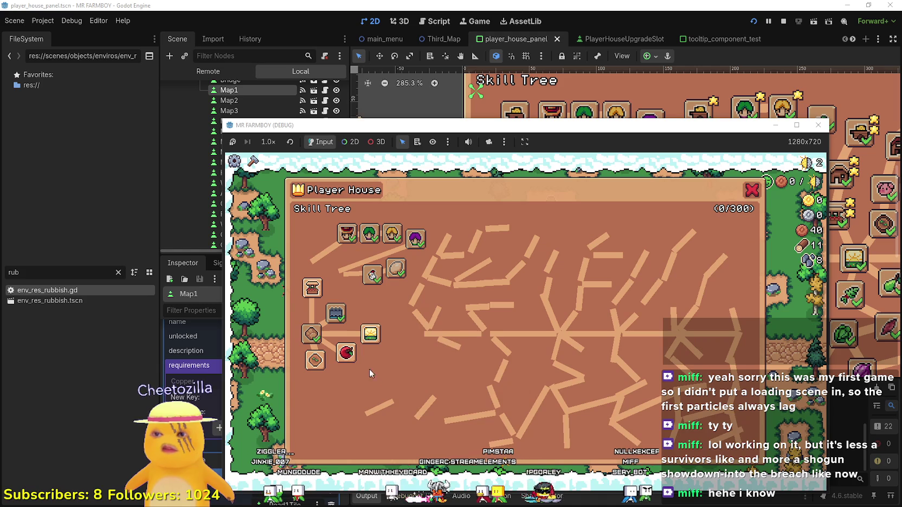
mouse_move(370, 338)
key("alt+Tab")
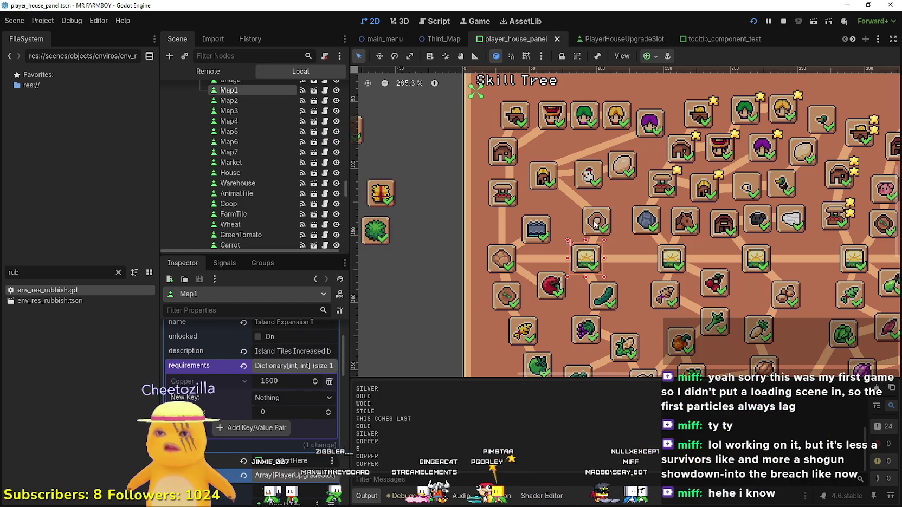
left_click(596, 222)
scroll(290, 337, "up", 2)
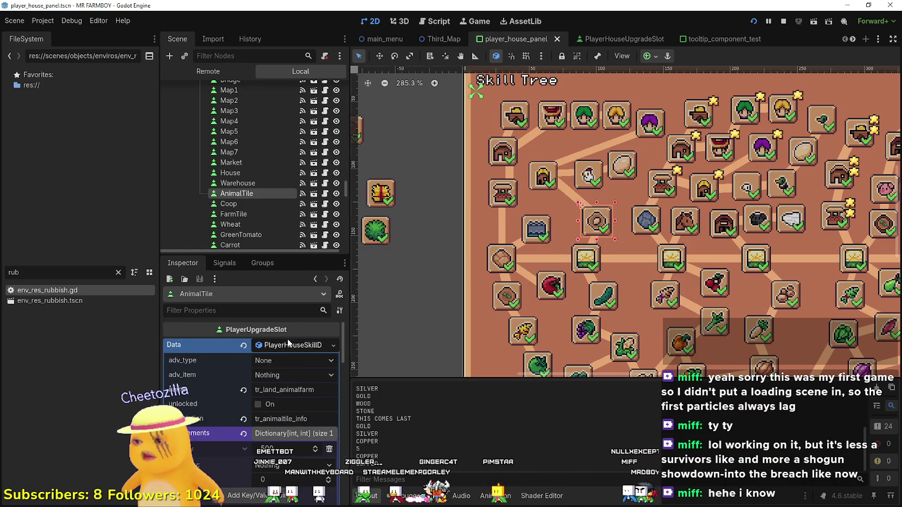
left_click(289, 344)
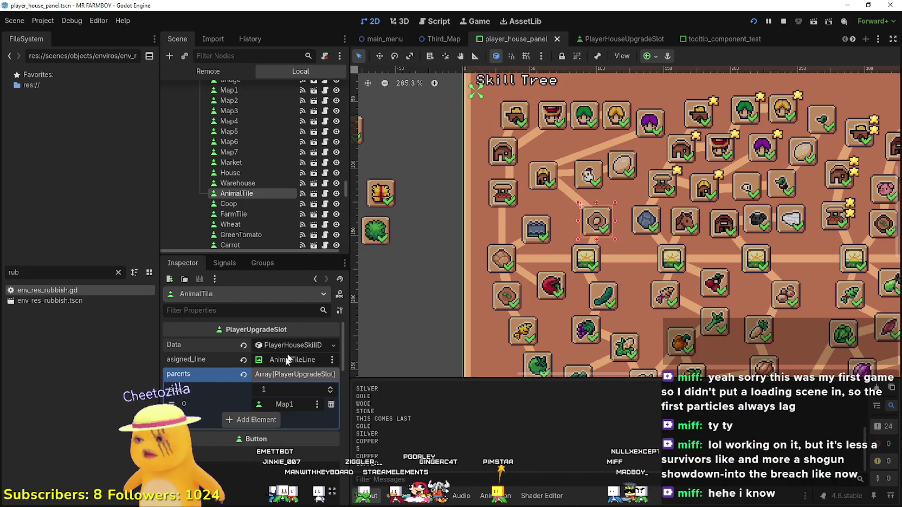
left_click(543, 177)
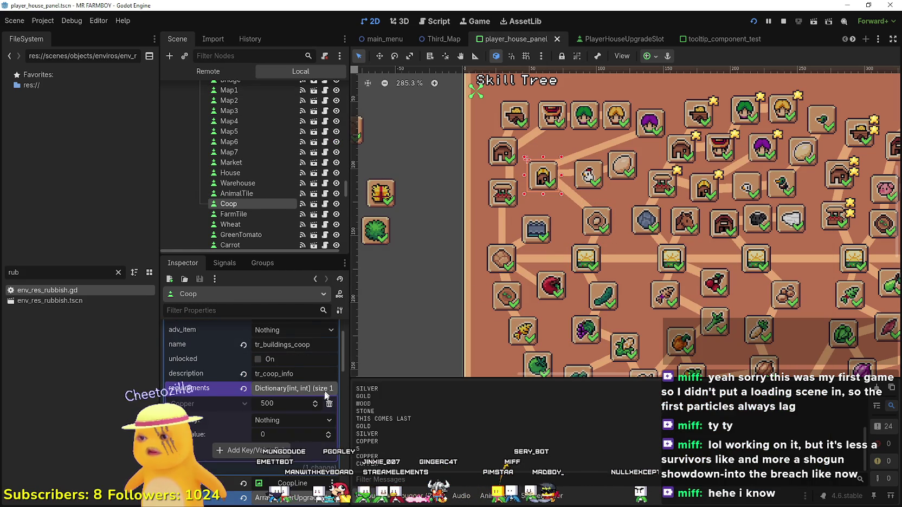
scroll(326, 396, "up", 2)
left_click(288, 345)
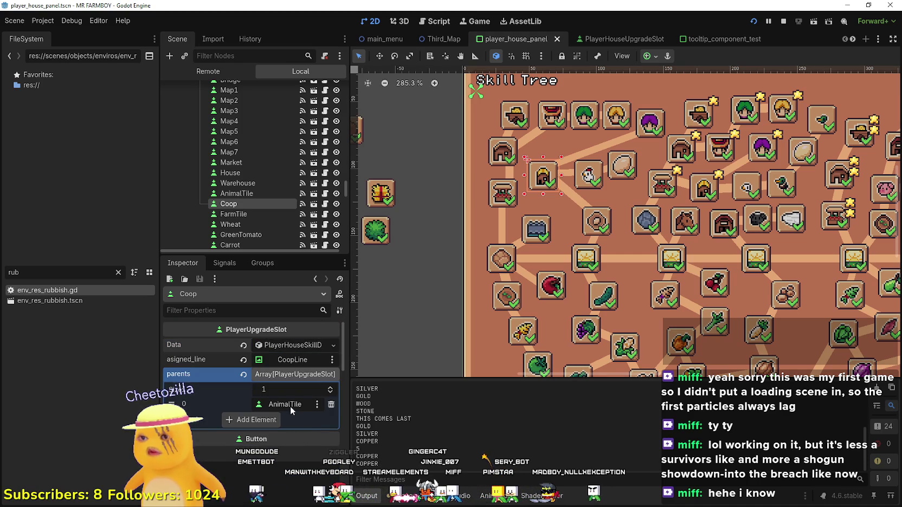
- Compare the AnimalTile, Coop and Chicken slots in the skill tree
left_click(236, 193)
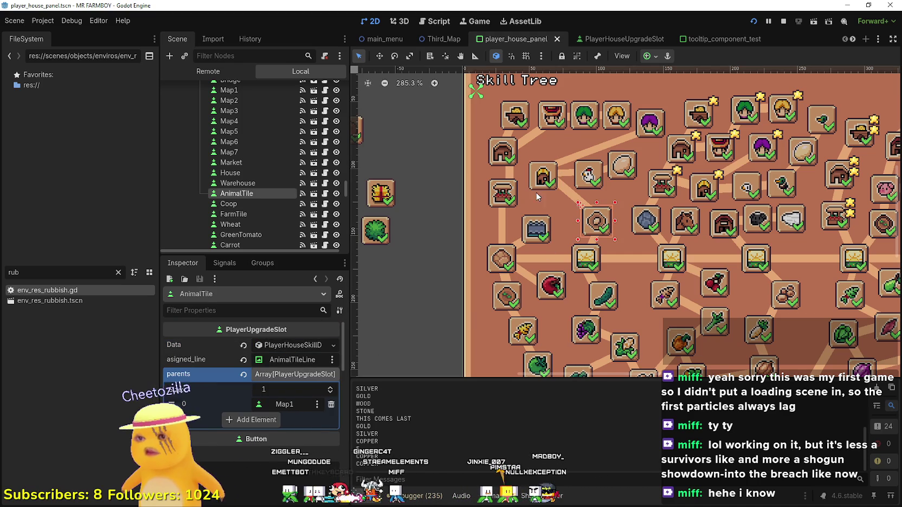
left_click(542, 176)
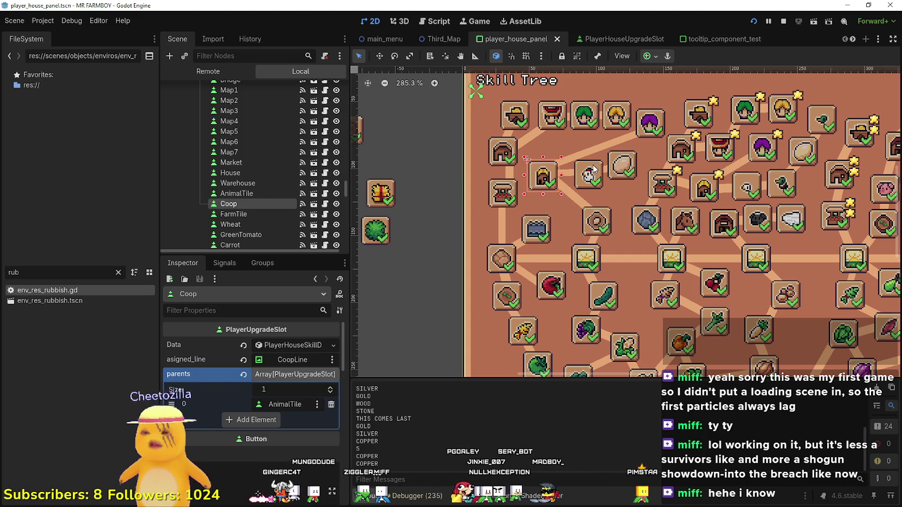
scroll(583, 130, "up", 1)
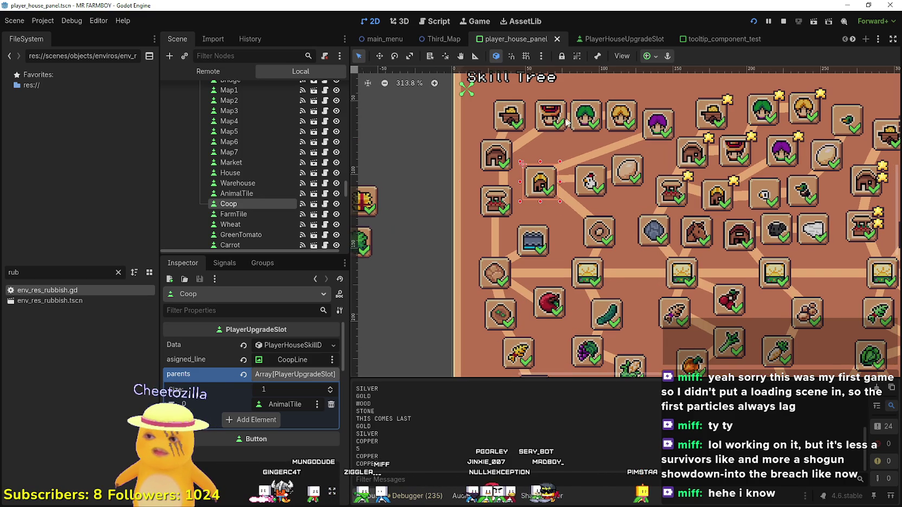
left_click(590, 196)
left_click(540, 183)
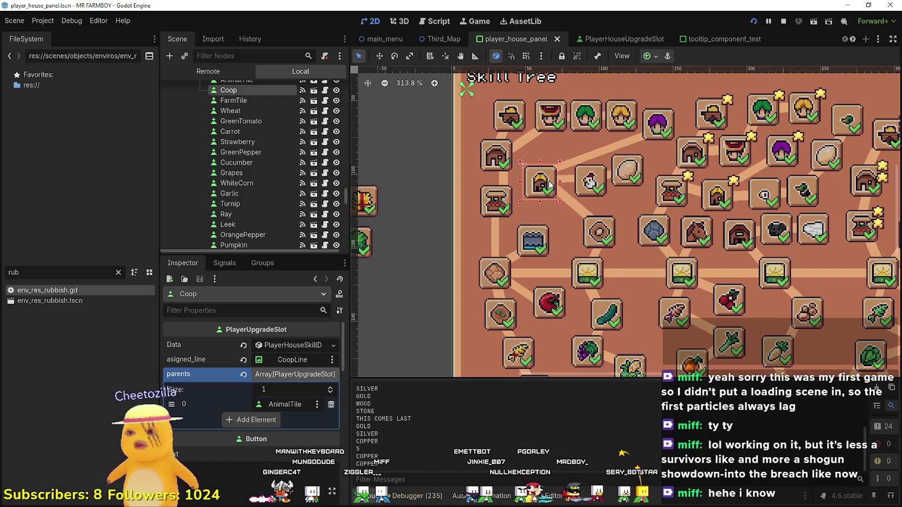
key("alt+Tab")
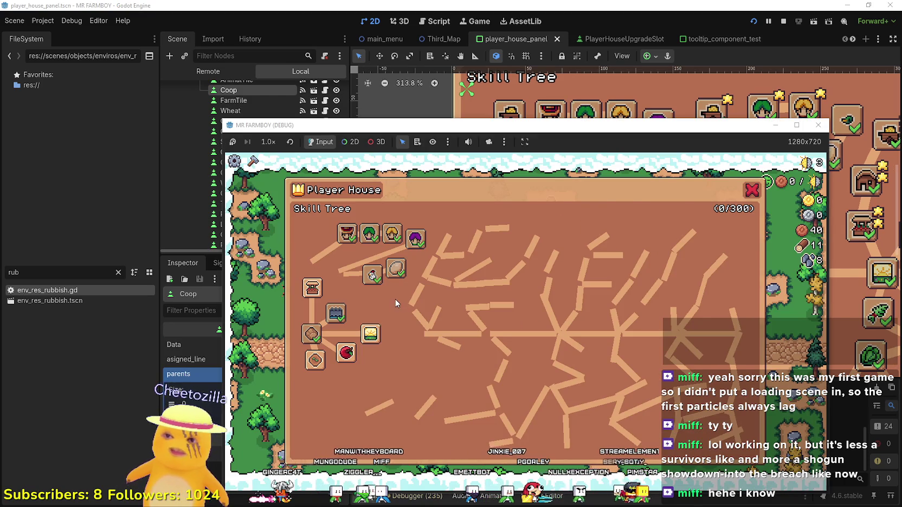
key("alt+Tab")
- Check the parents links of the Chicken, ChickenEgg, Ranchers and Coop slots, then select Farmers
left_click(594, 196)
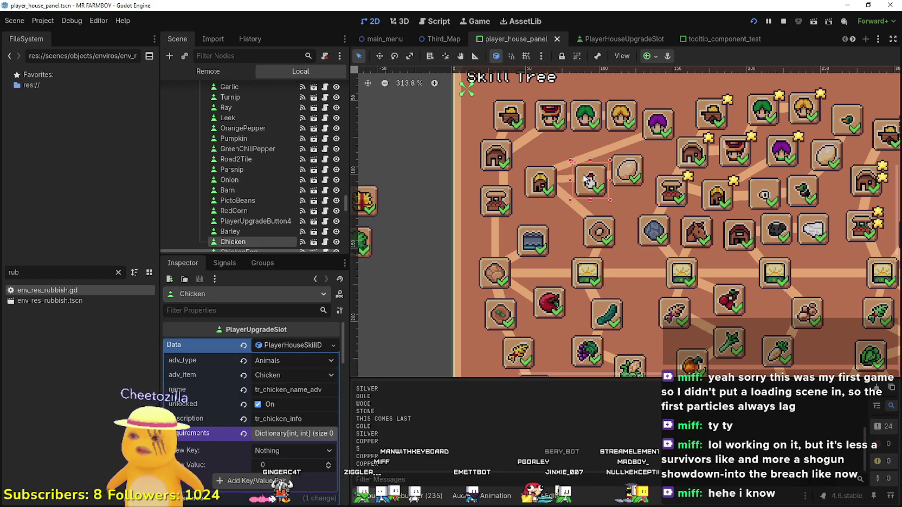
left_click(278, 346)
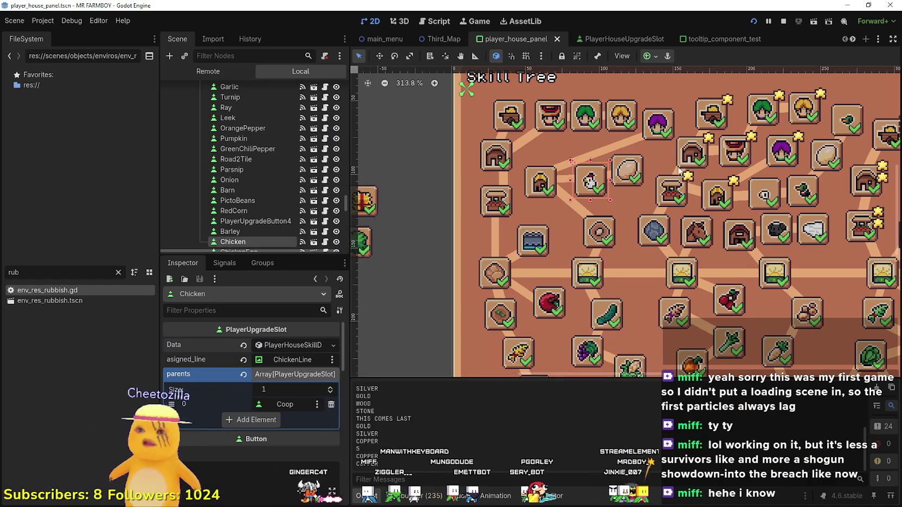
left_click(632, 168)
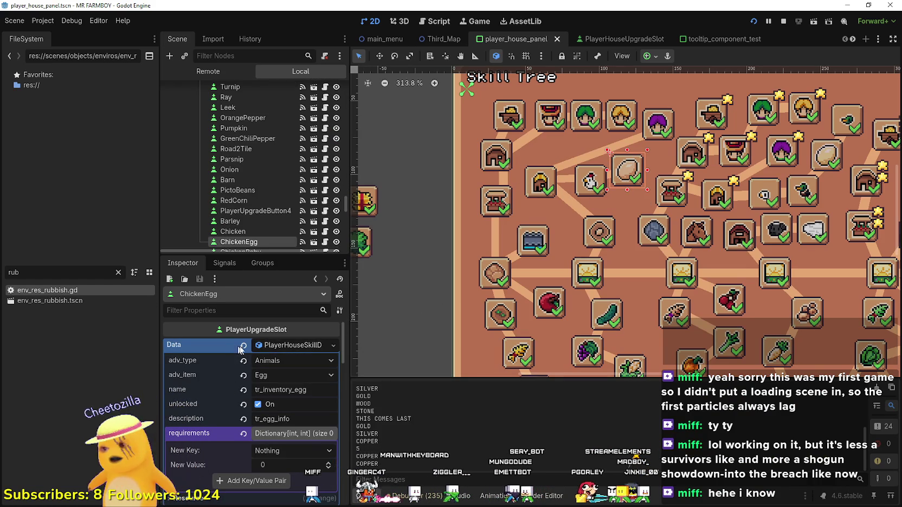
left_click(278, 346)
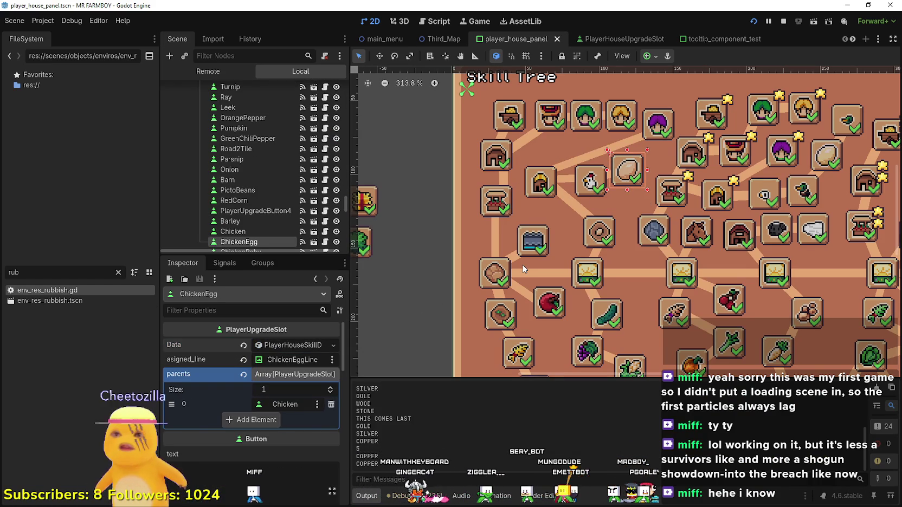
left_click(662, 127)
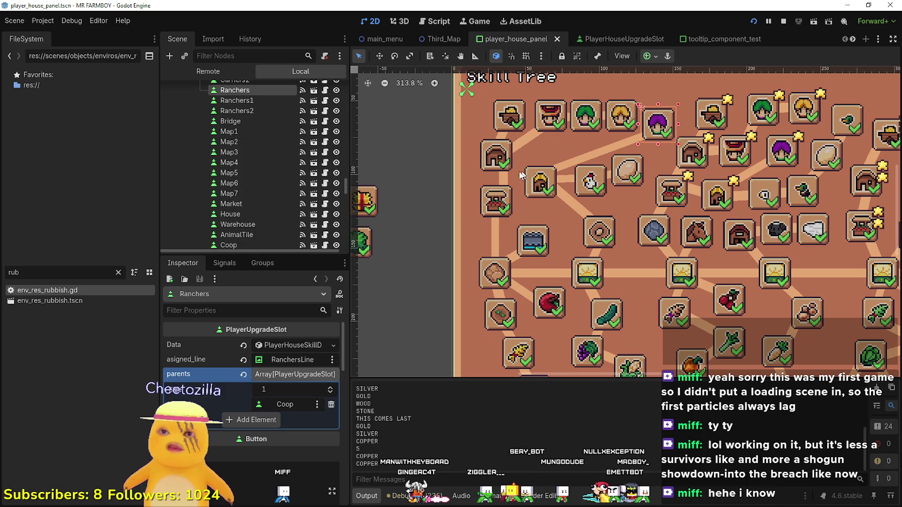
left_click(549, 184)
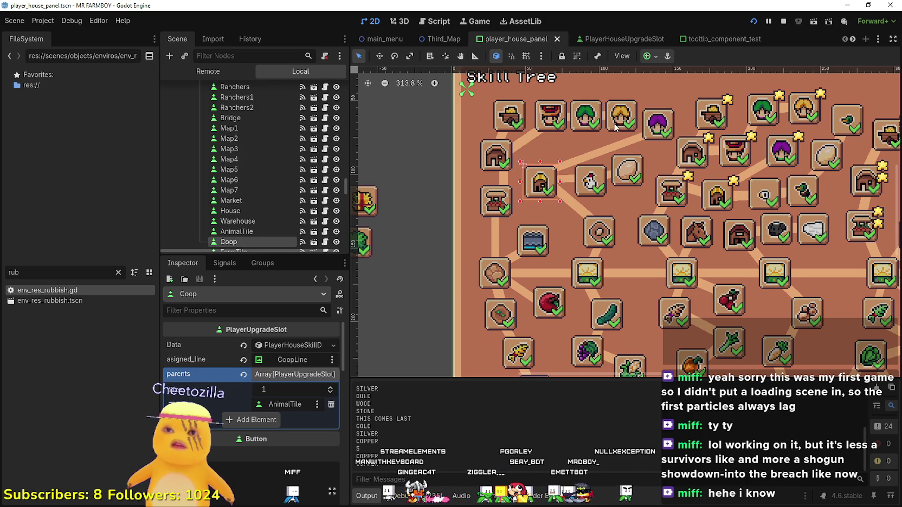
left_click(551, 113)
- Run the game and read the Farmers and Carriers tooltips in the skill tree, then return to the editor
key("F5")
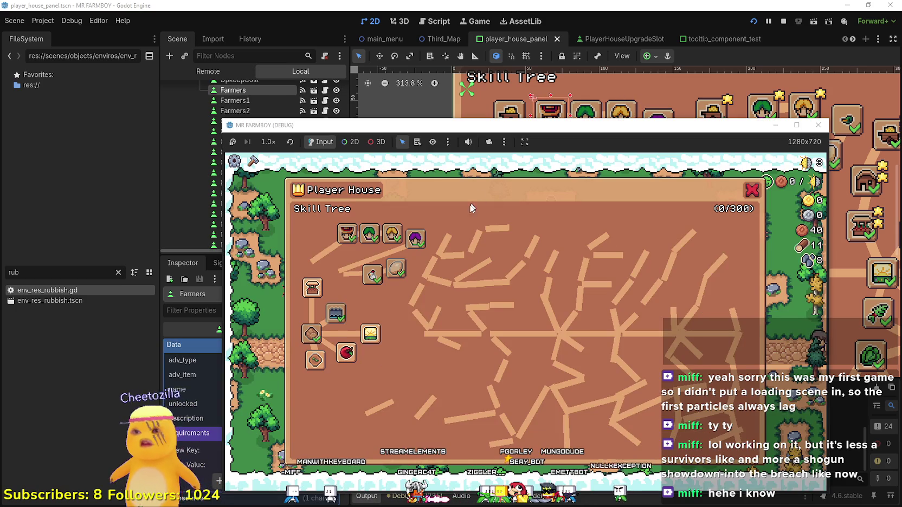
mouse_move(344, 353)
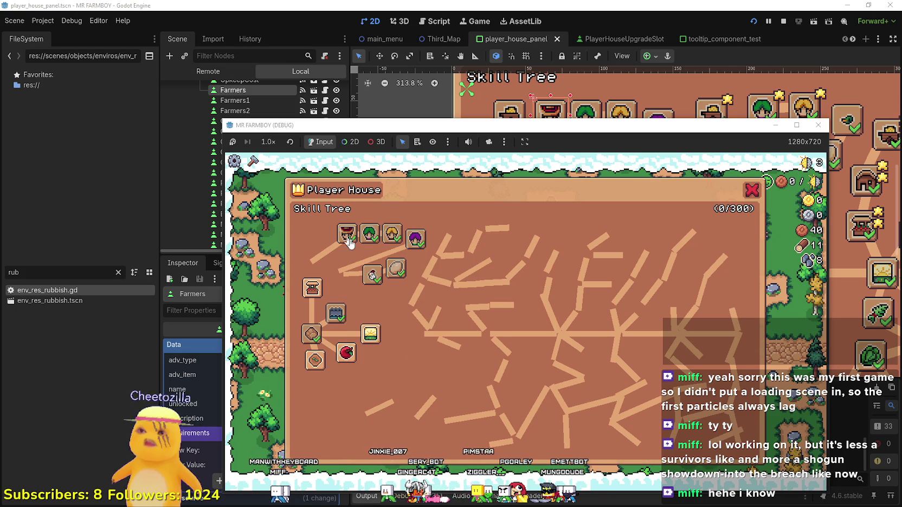
mouse_move(352, 235)
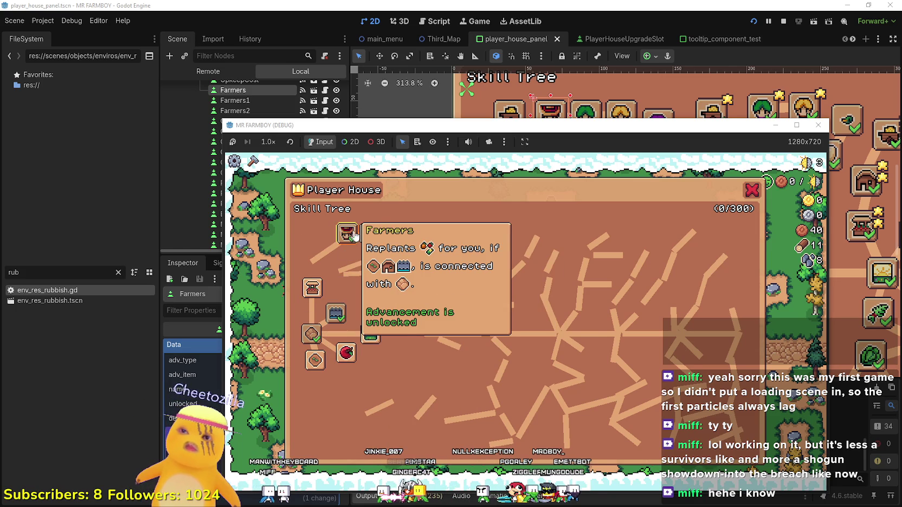
mouse_move(391, 233)
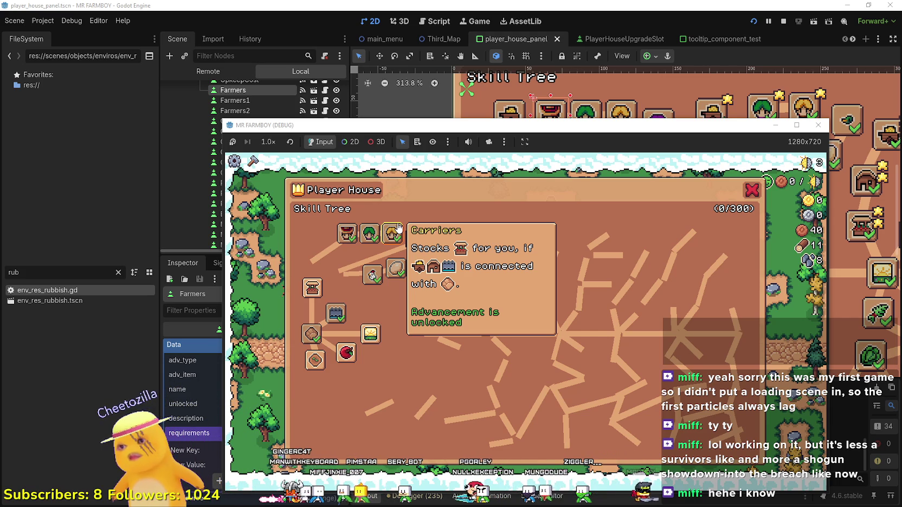
mouse_move(376, 280)
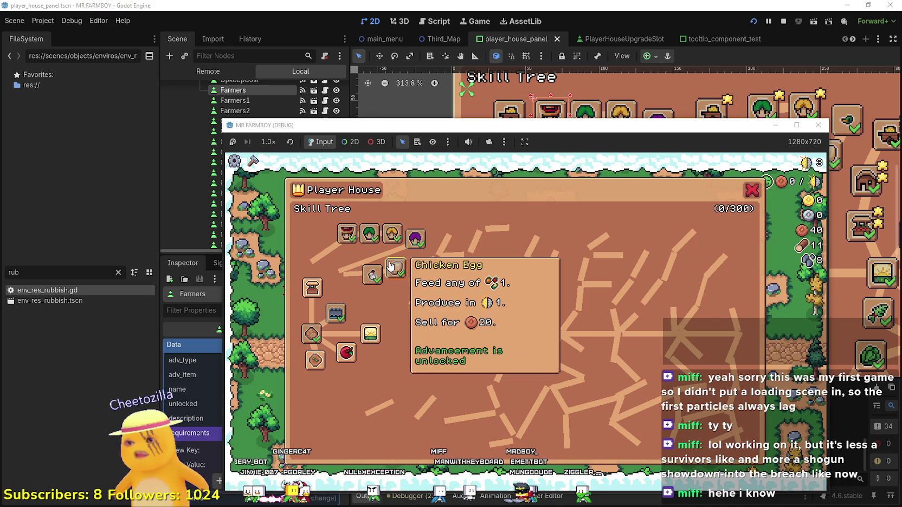
left_click(639, 4)
scroll(561, 239, "down", 2)
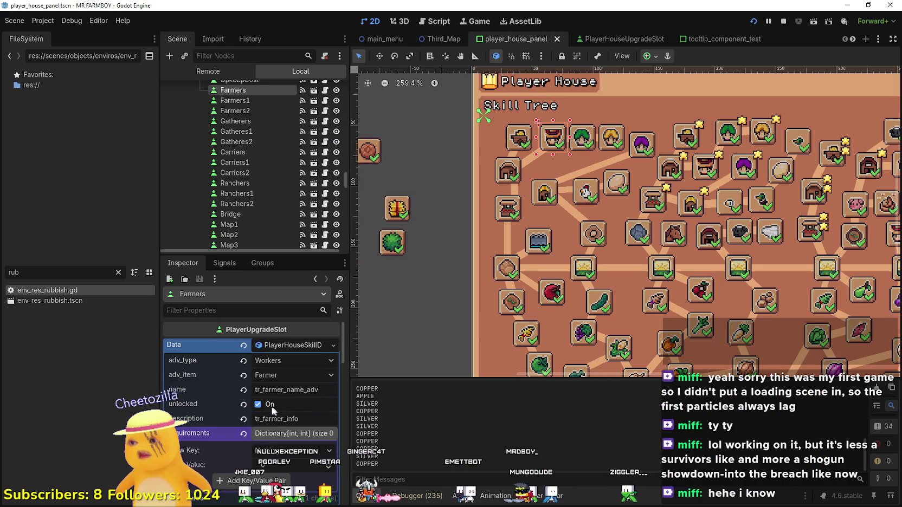
- Untick unlocked on the Farmers, Gatherers, Carriers and Chicken slots, and open ChickenEgg's data
left_click(265, 408)
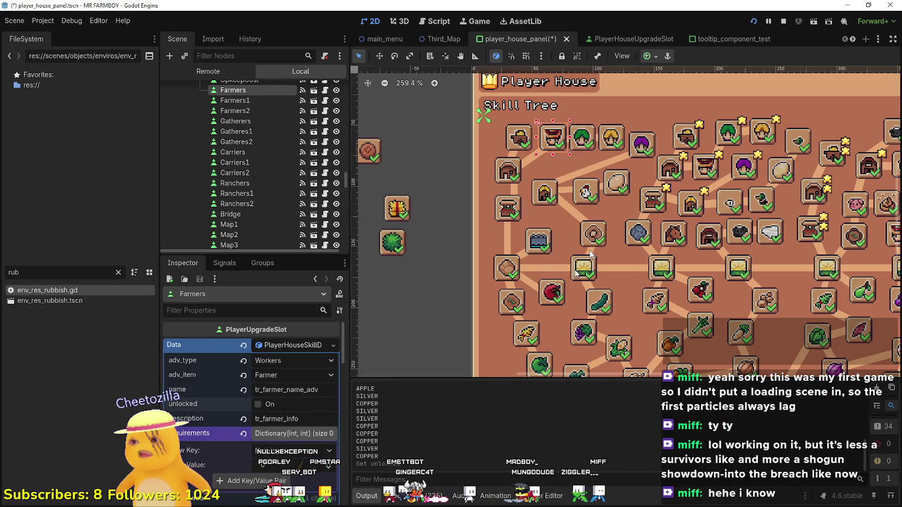
left_click(596, 139)
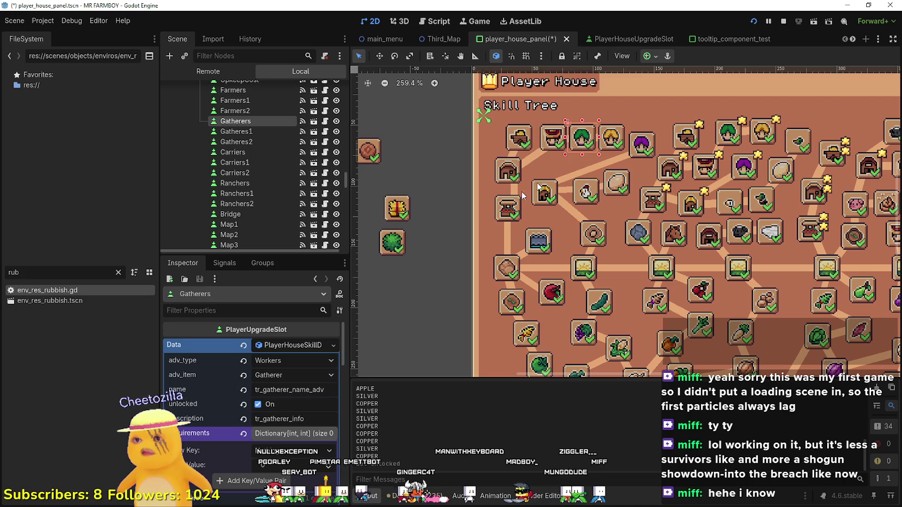
left_click(277, 406)
left_click(612, 144)
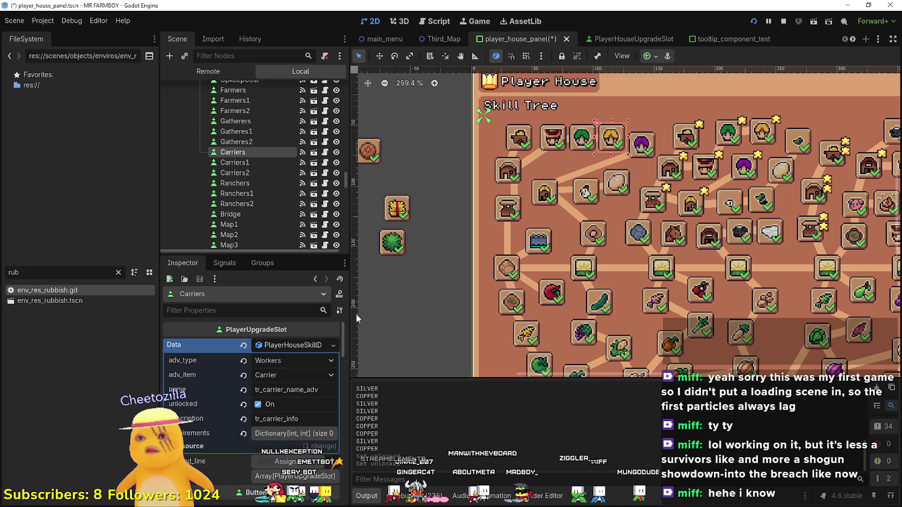
left_click(271, 408)
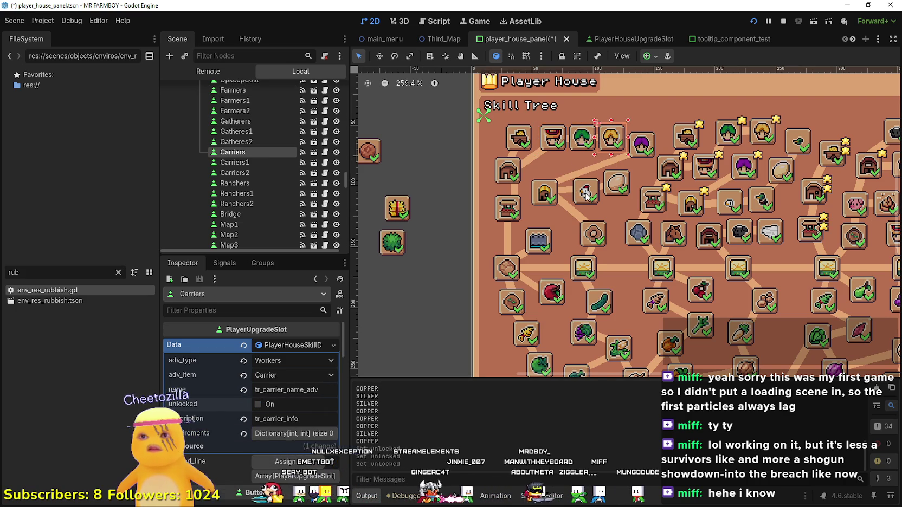
left_click(586, 194)
left_click(298, 346)
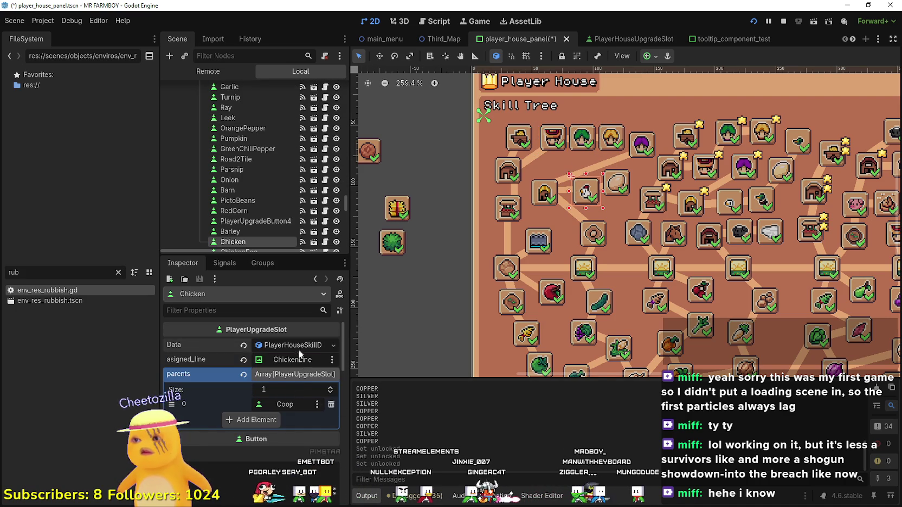
left_click(276, 405)
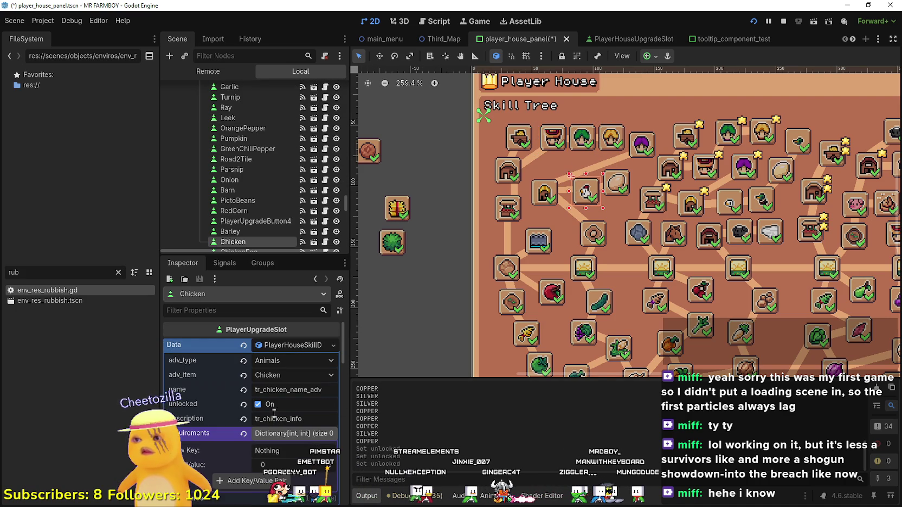
left_click(616, 182)
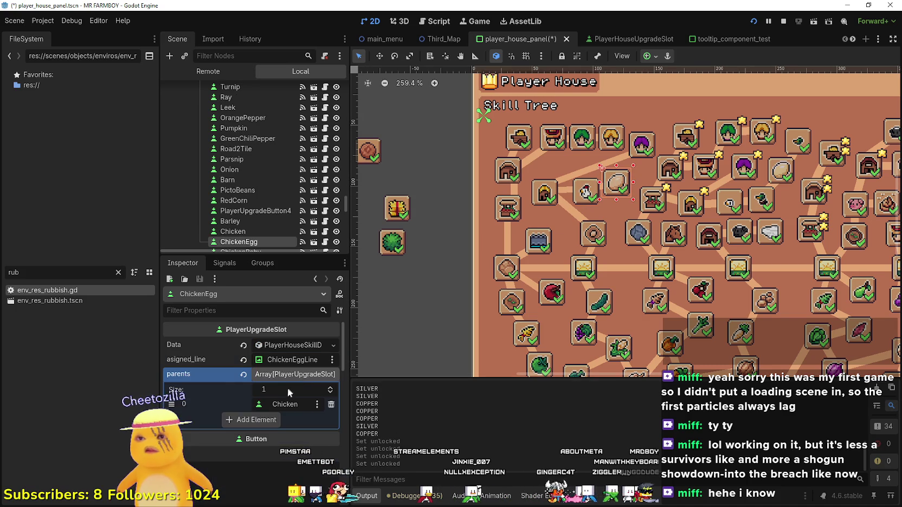
left_click(285, 347)
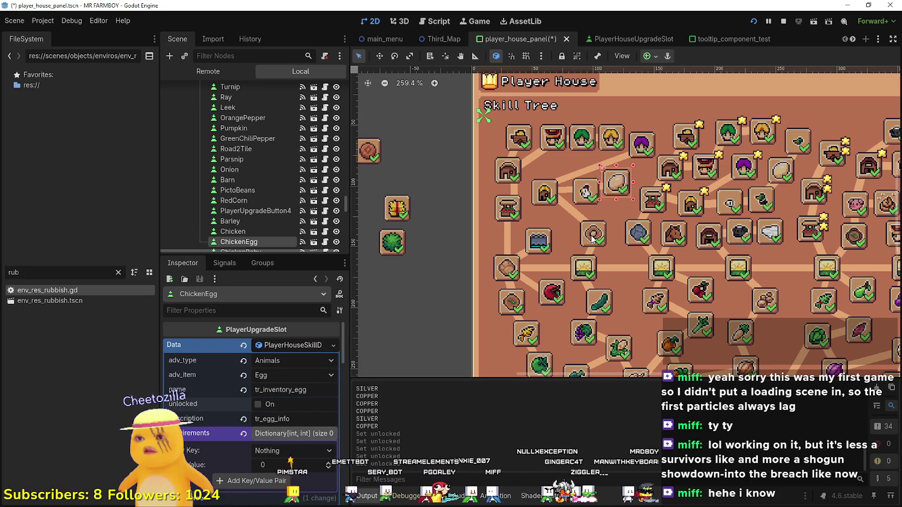
- Save the player_house_panel scene, check the Bridge slot, then run the game briefly and stop it
key("ctrl+s")
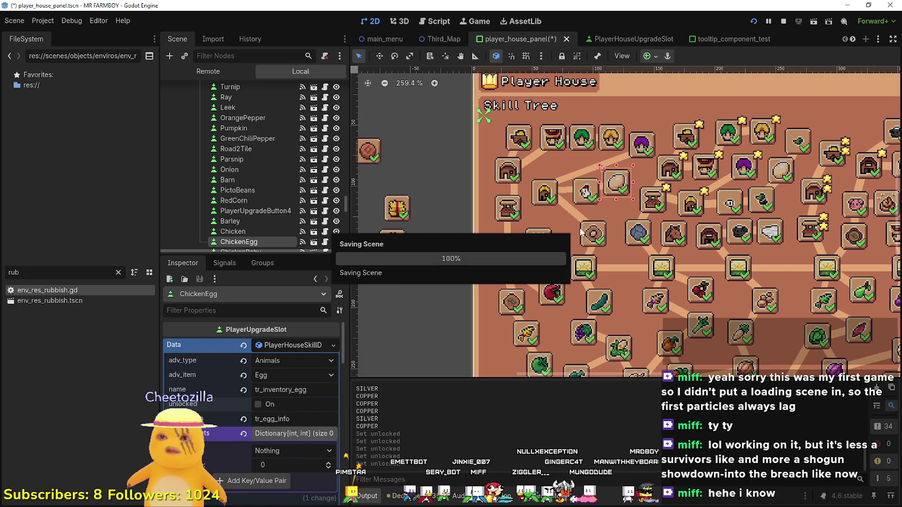
scroll(541, 247, "up", 2)
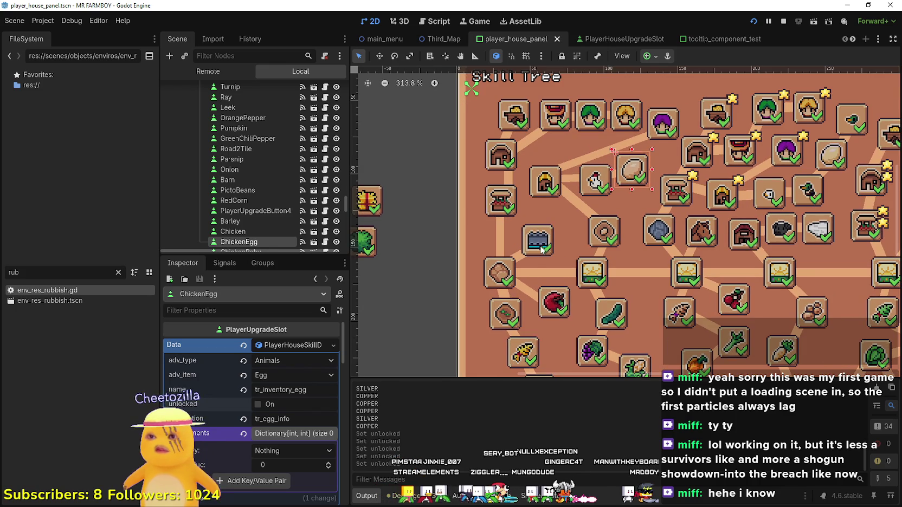
left_click(542, 247)
scroll(541, 247, "down", 3)
key("ctrl+s")
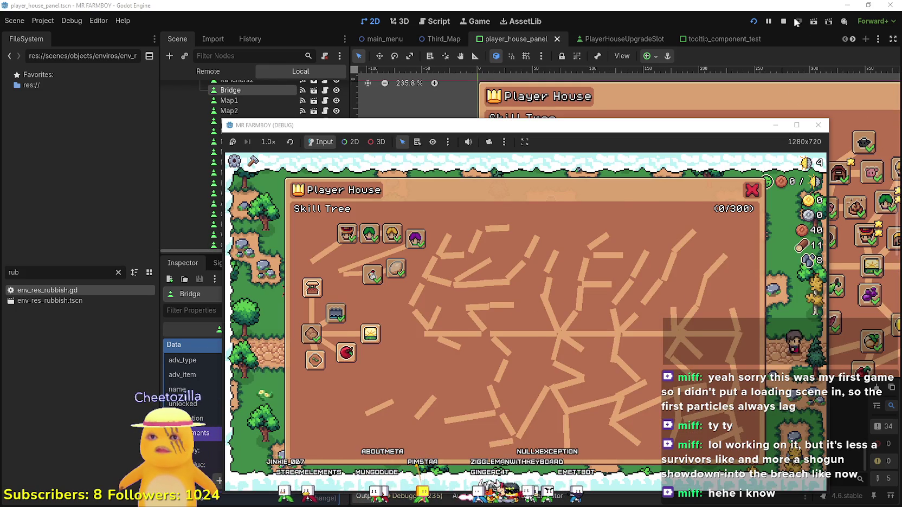
left_click(787, 22)
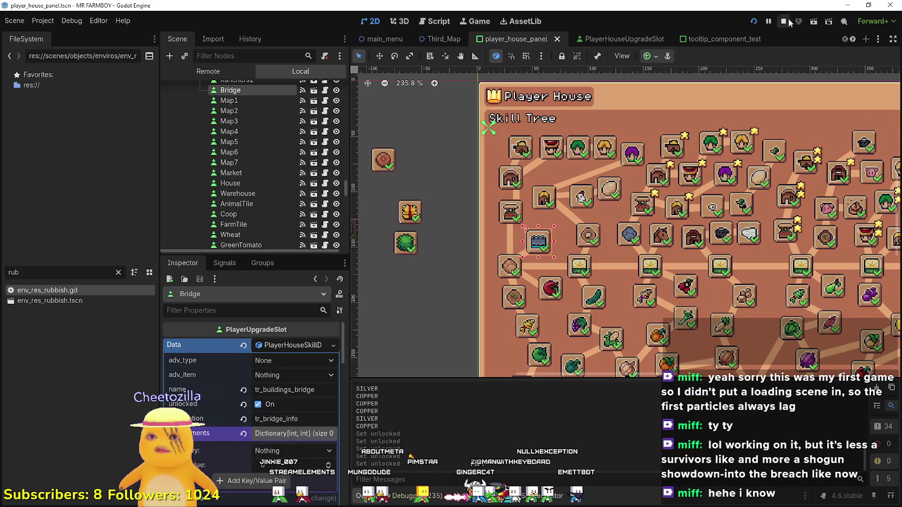
scroll(556, 222, "up", 3)
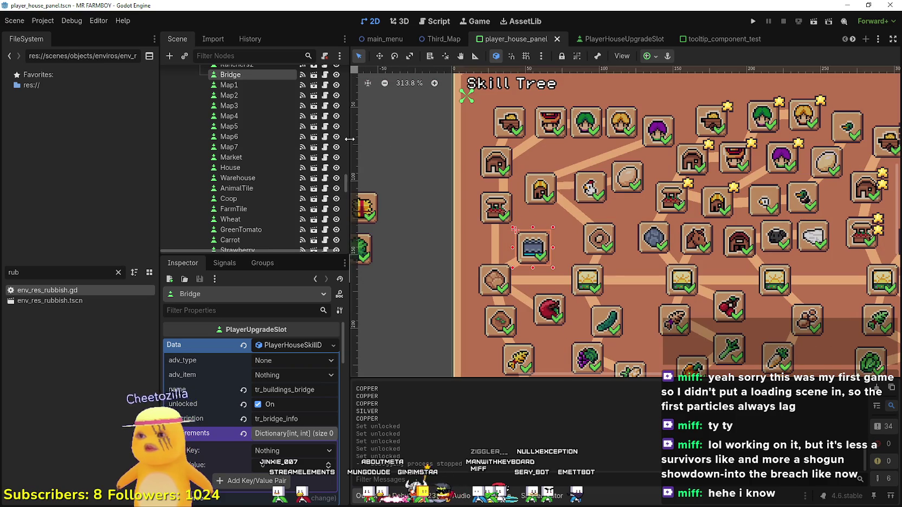
- Open player_house_upgrade_slot.gd, jump to hide_adv, and select the assigned-line hide code
left_click(325, 116)
scroll(813, 207, "down", 10)
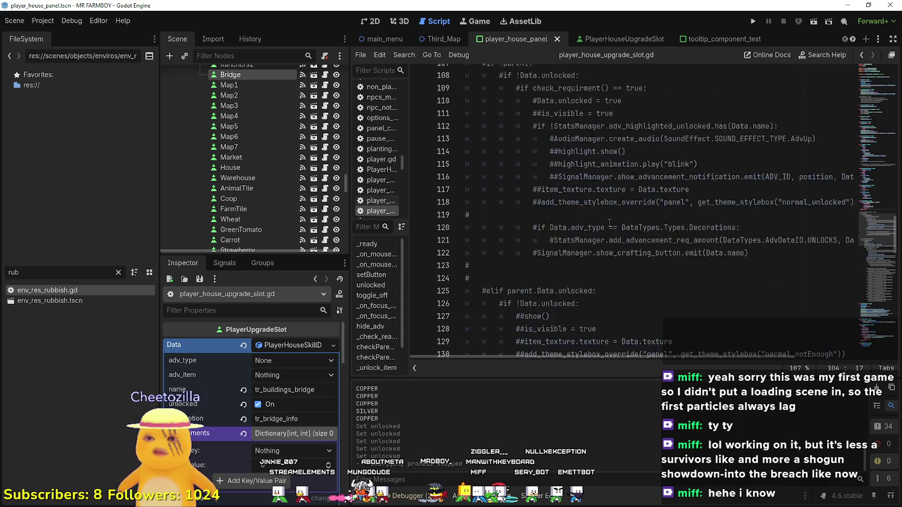
left_click_drag(874, 264, 865, 81)
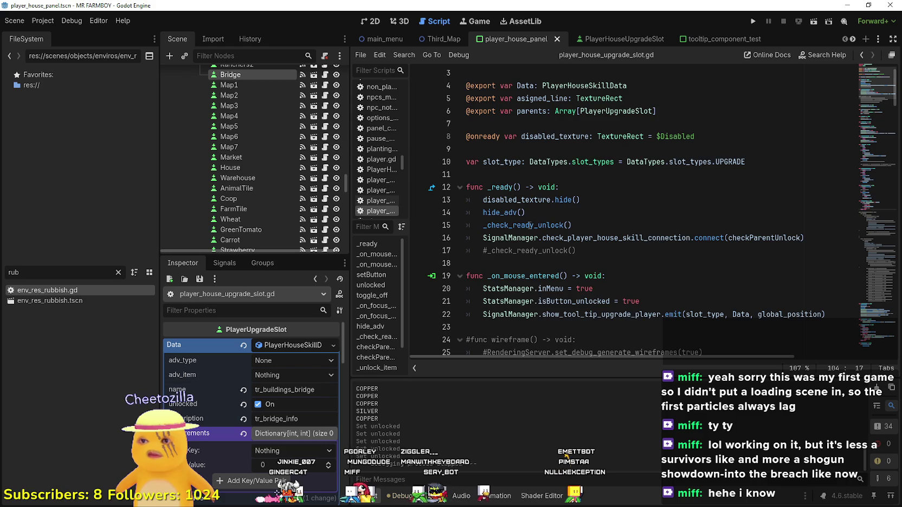
scroll(529, 224, "down", 5)
scroll(491, 169, "up", 4)
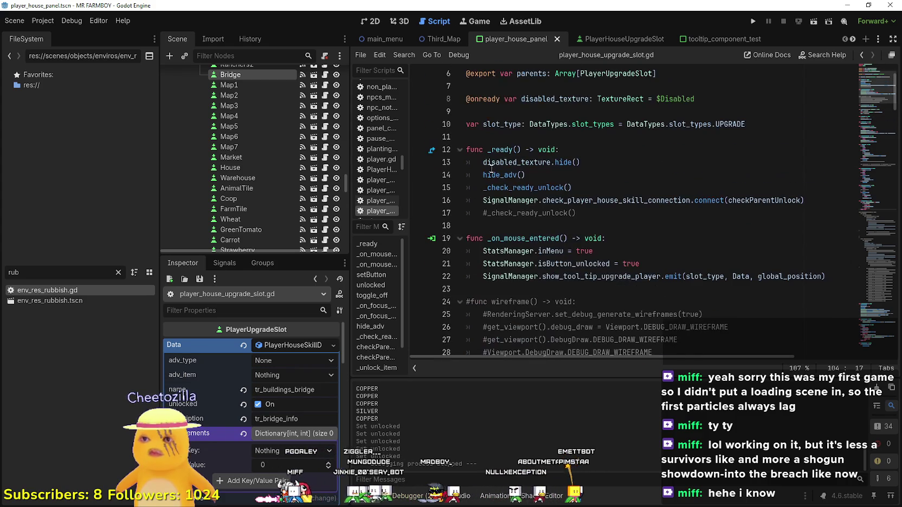
right_click(491, 169)
left_click(527, 329)
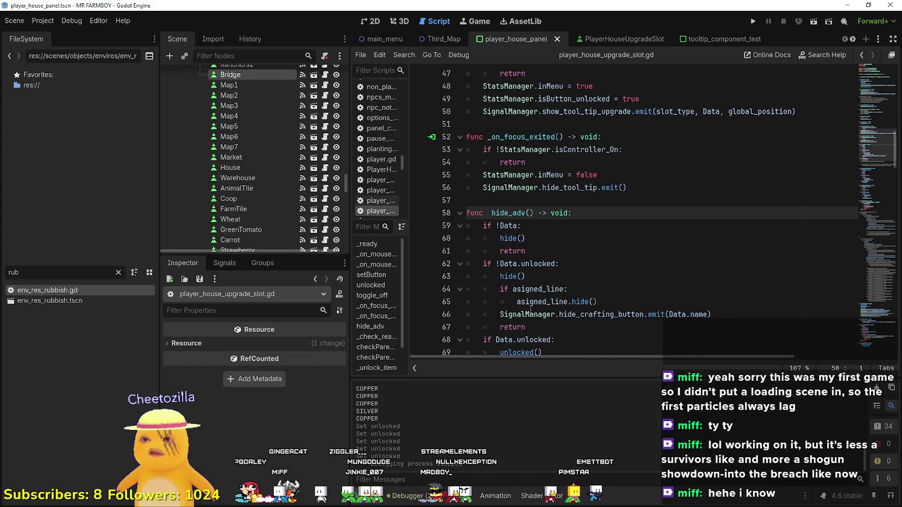
scroll(530, 309, "down", 1)
key("Down")
key("Down")
key("Down")
left_click(602, 263)
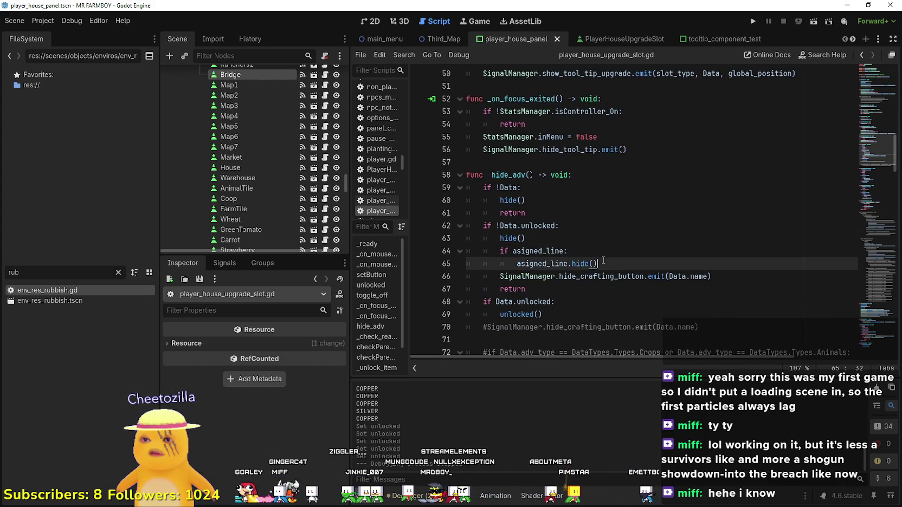
left_click_drag(603, 264, 443, 258)
key("ctrl+c")
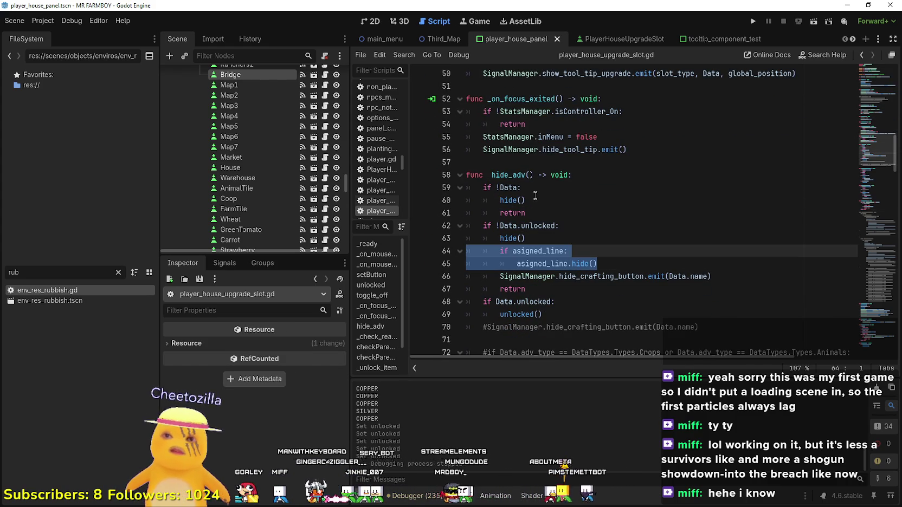
- Paste 'if asigned_line: asigned_line.hide()' on a new line after the first hide() in hide_adv
left_click(530, 198)
key("Return")
left_click_drag(499, 212, 470, 213)
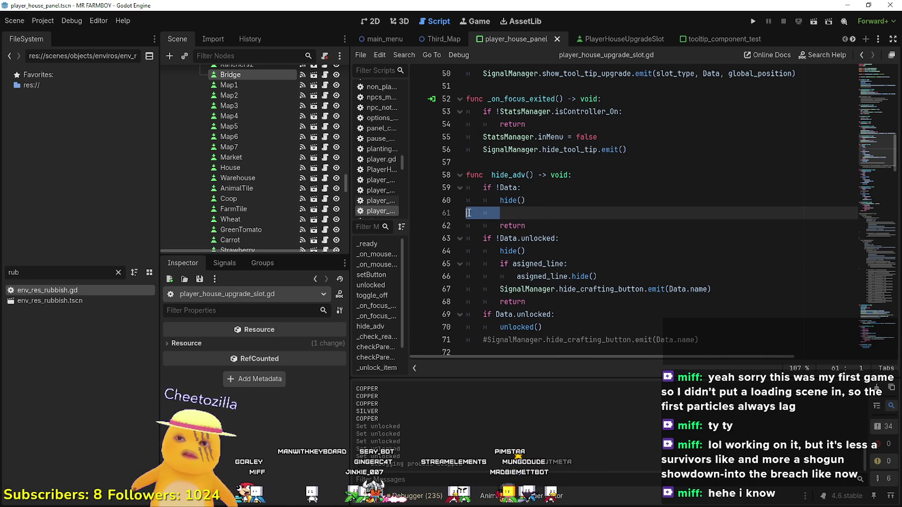
key("ctrl+v")
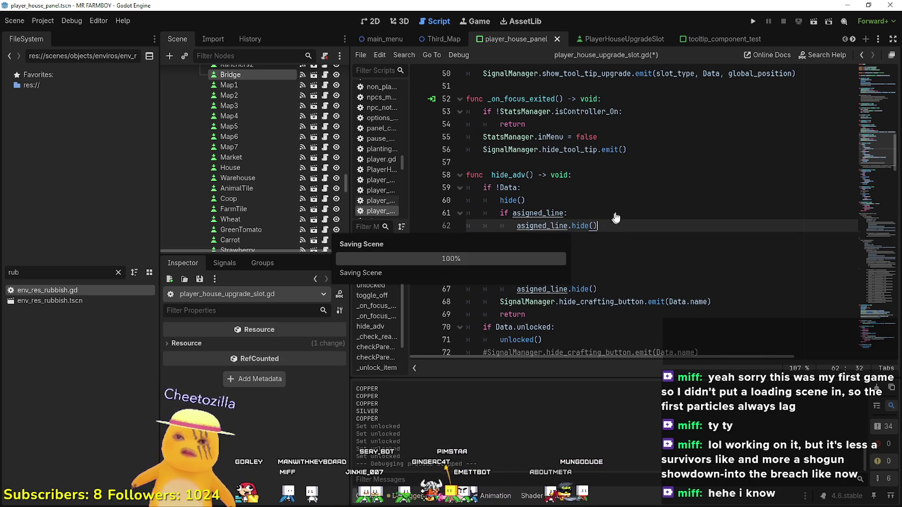
- Review the Data.unlocked check and the assigned line show call further down the script
left_click(628, 252)
scroll(613, 271, "down", 2)
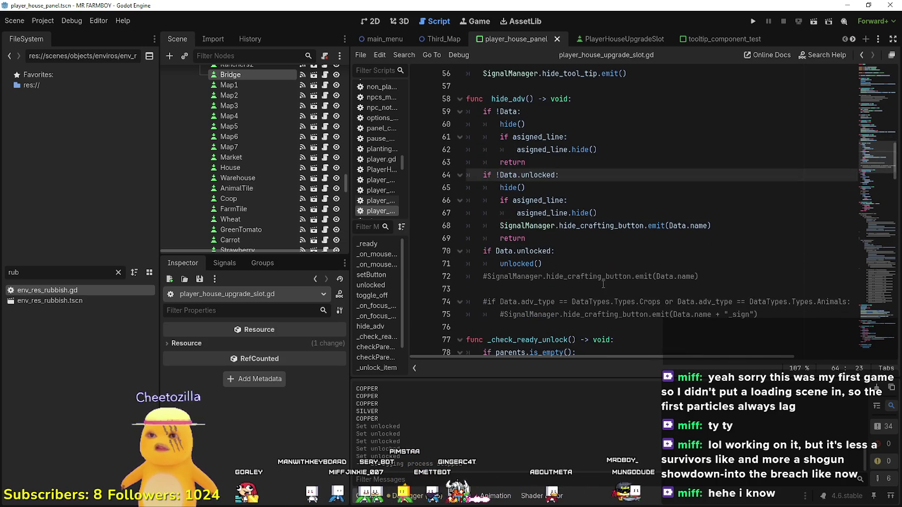
left_click(601, 248)
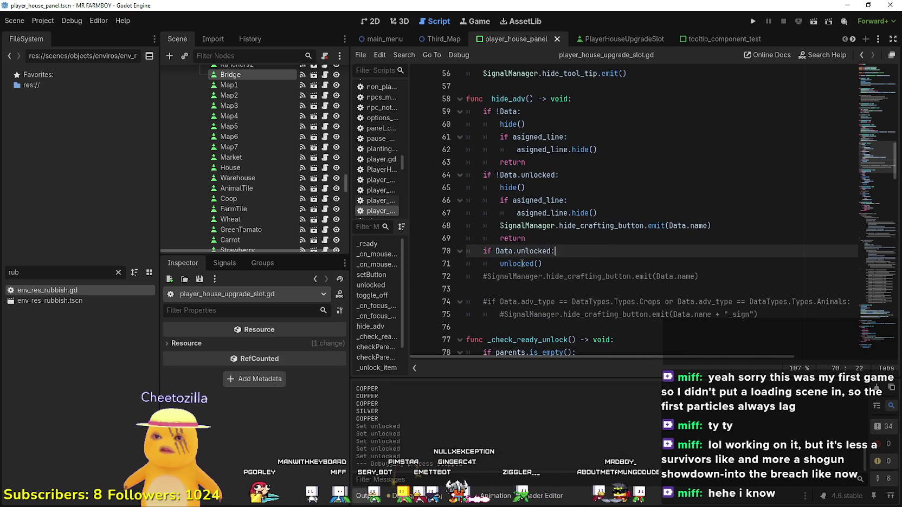
scroll(615, 252, "down", 3)
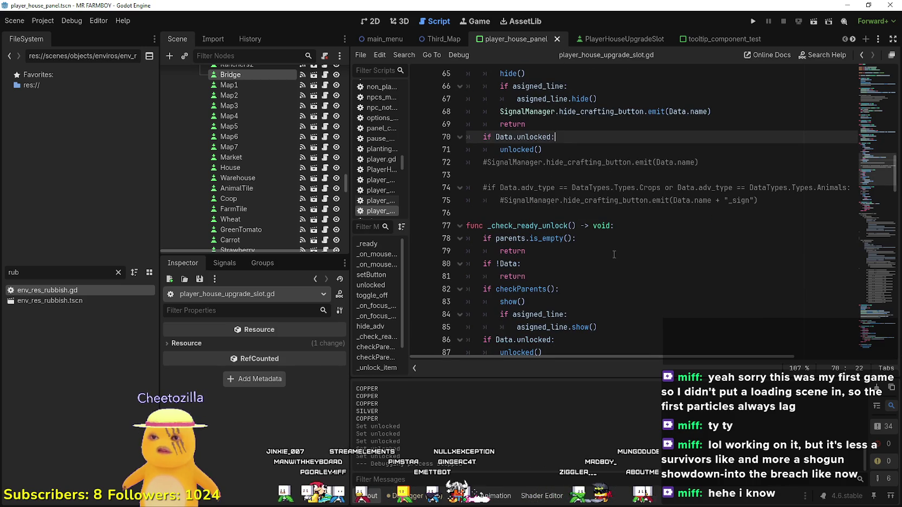
scroll(615, 254, "down", 3)
left_click(611, 206)
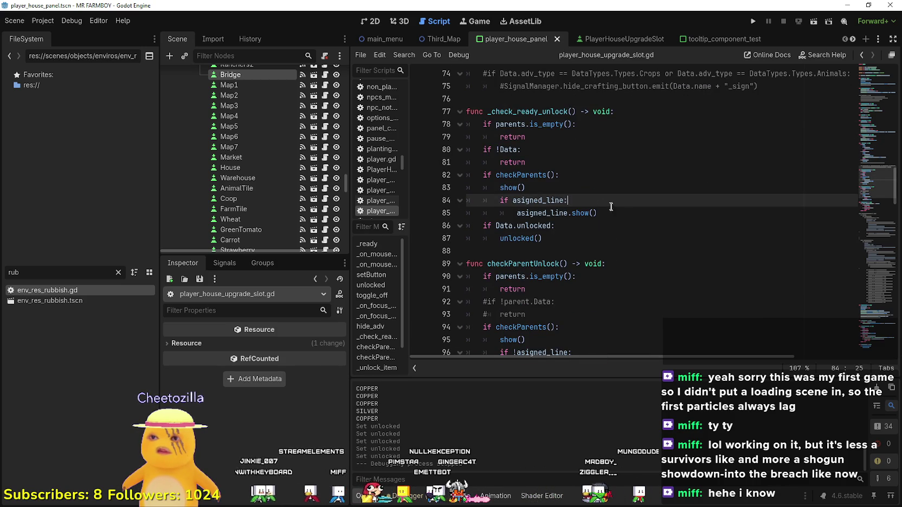
left_click(611, 213)
scroll(648, 226, "down", 2)
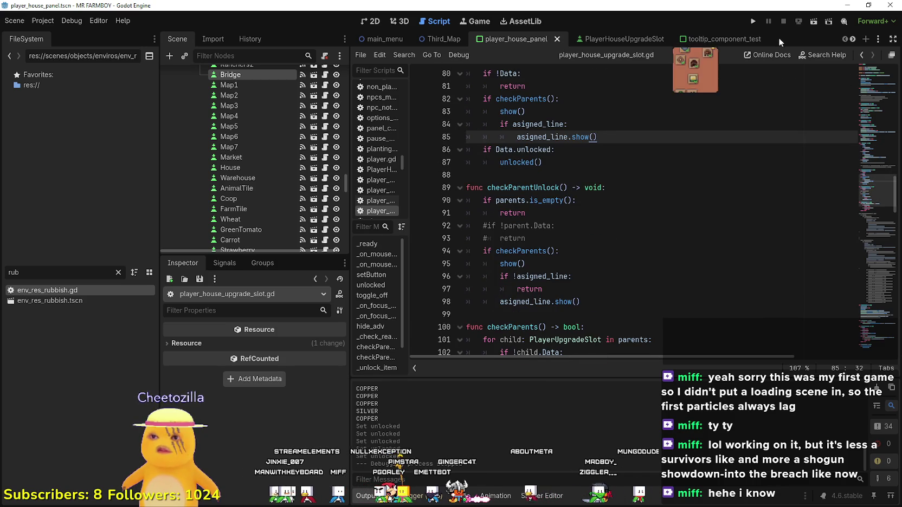
- Run the project and create a new save game
left_click(754, 21)
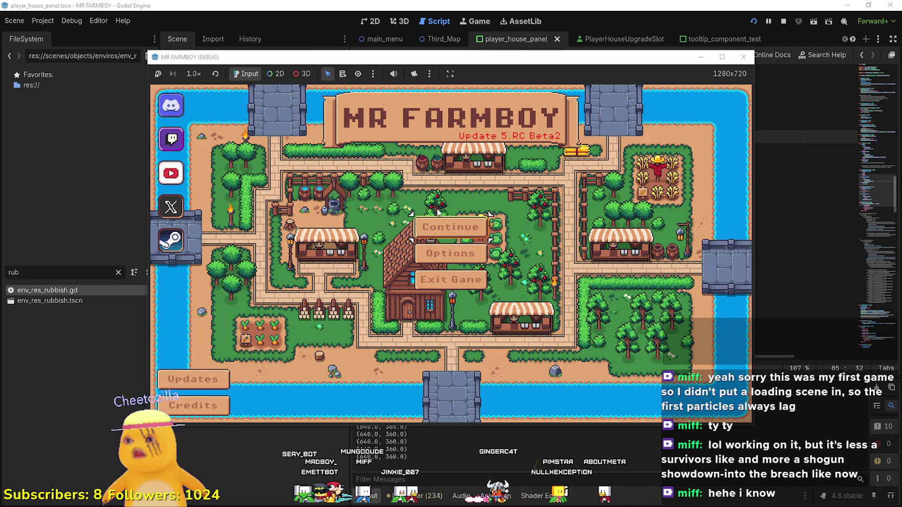
left_click(439, 226)
scroll(495, 291, "down", 3)
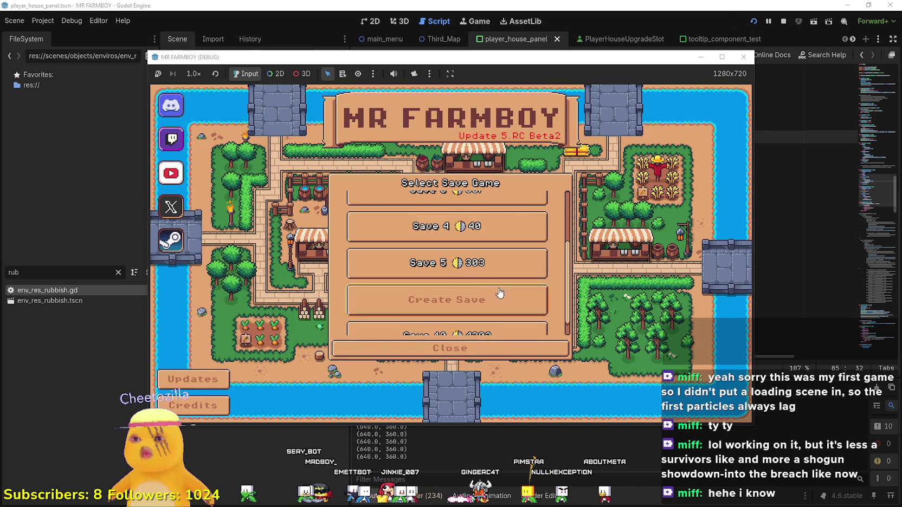
left_click(500, 294)
left_click(409, 344)
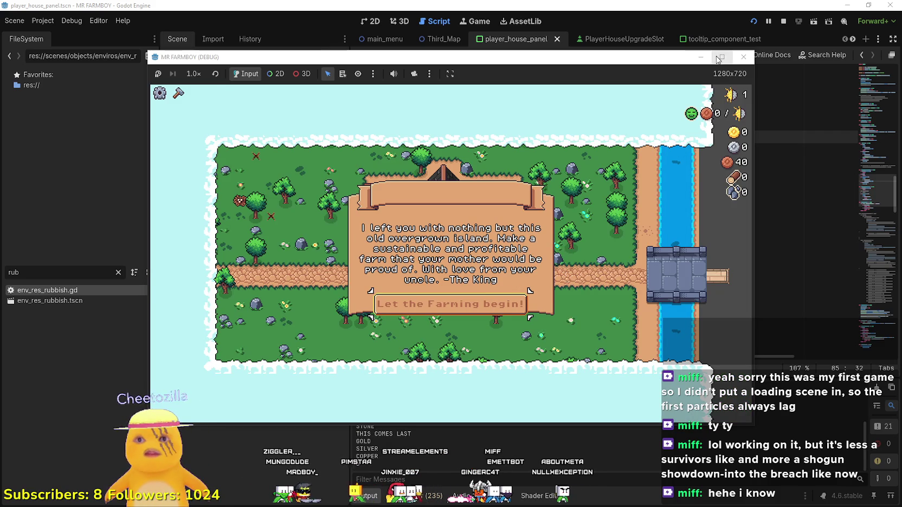
- Maximize the game, dismiss the King's letter, open the Player House skill tree, and return to the editor
key("super+Up")
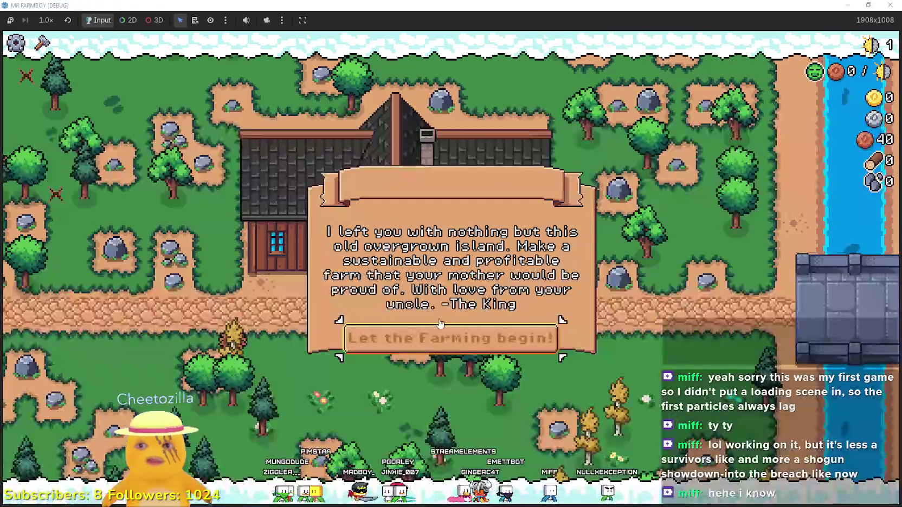
left_click(555, 336)
key("a")
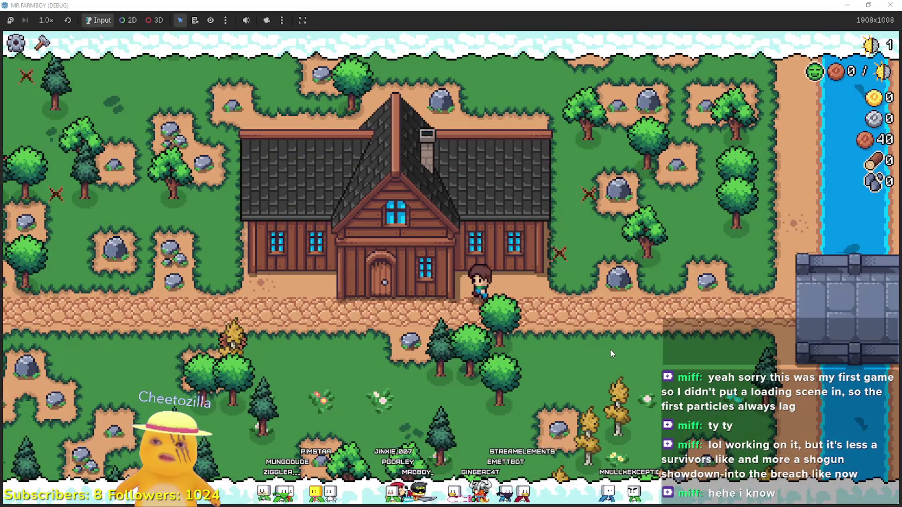
key("e")
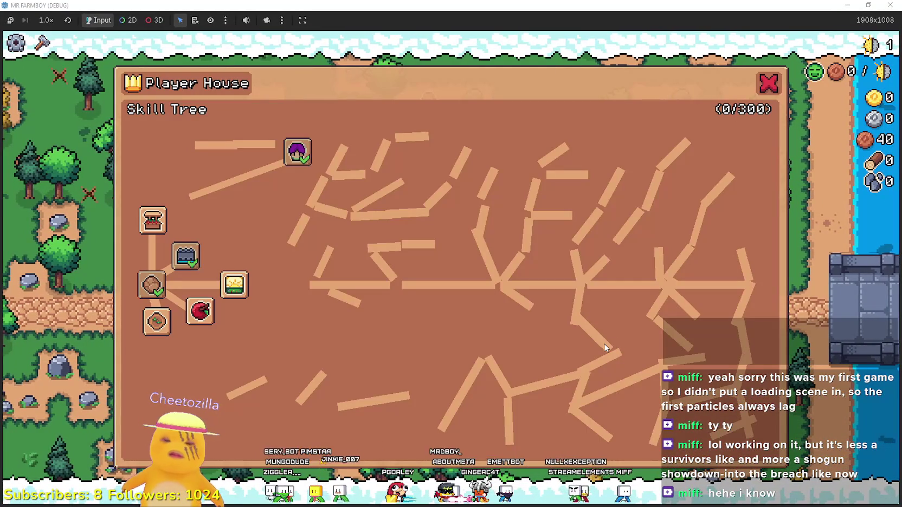
key("alt+Tab")
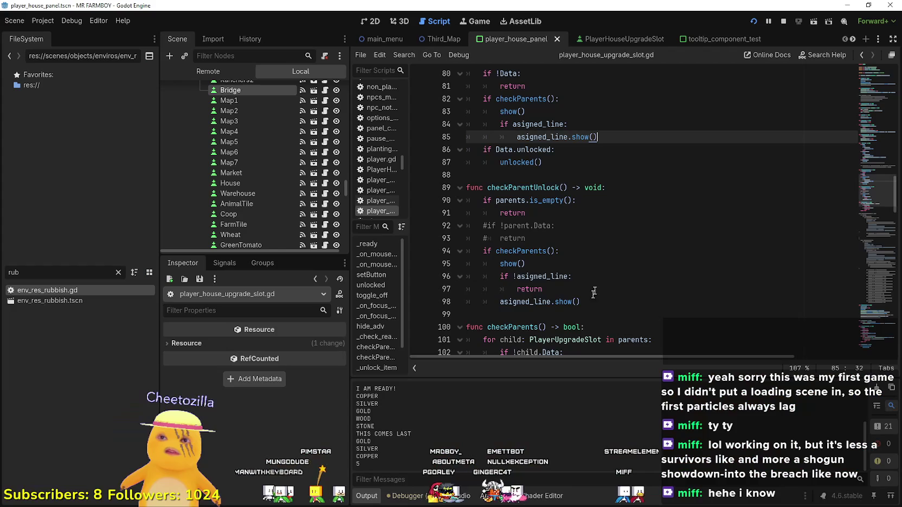
- Stop the game, expand the Ranchers slot's Data in the 2D Skill Tree scene, and save it
left_click(784, 22)
left_click(386, 21)
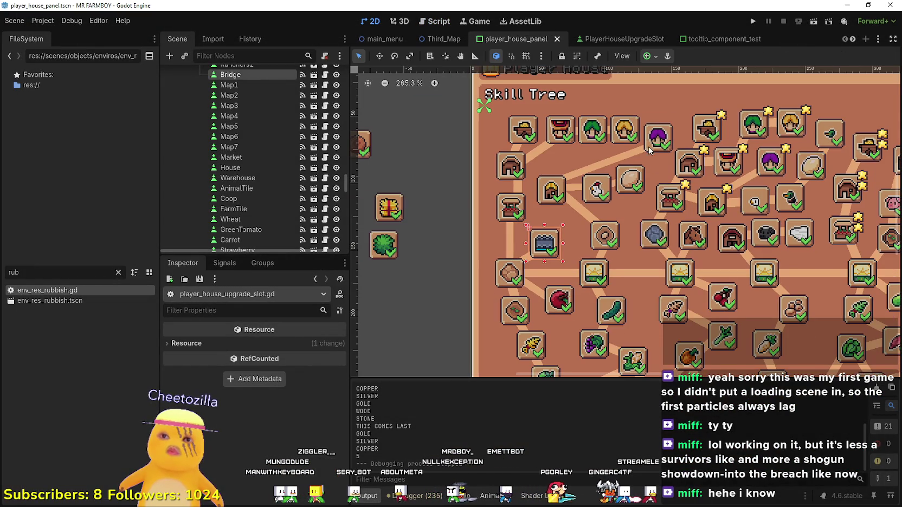
left_click(654, 154)
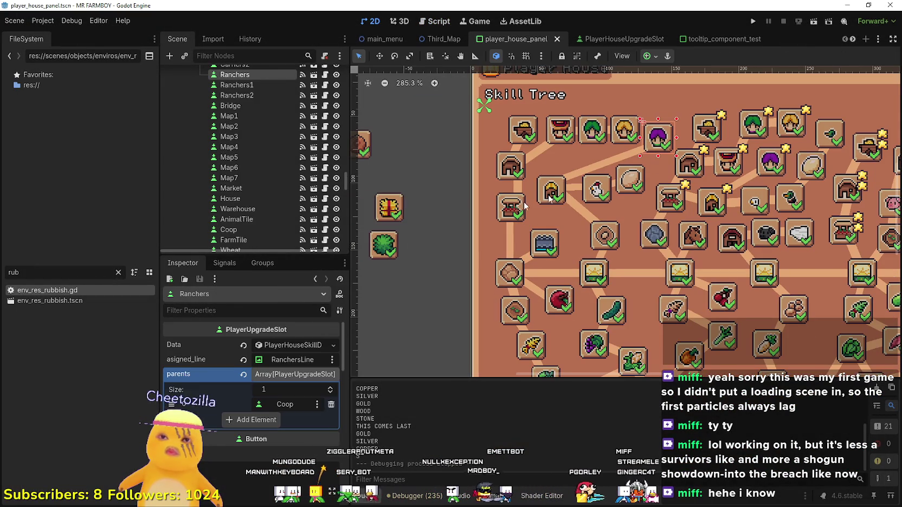
left_click(305, 345)
key("ctrl+s")
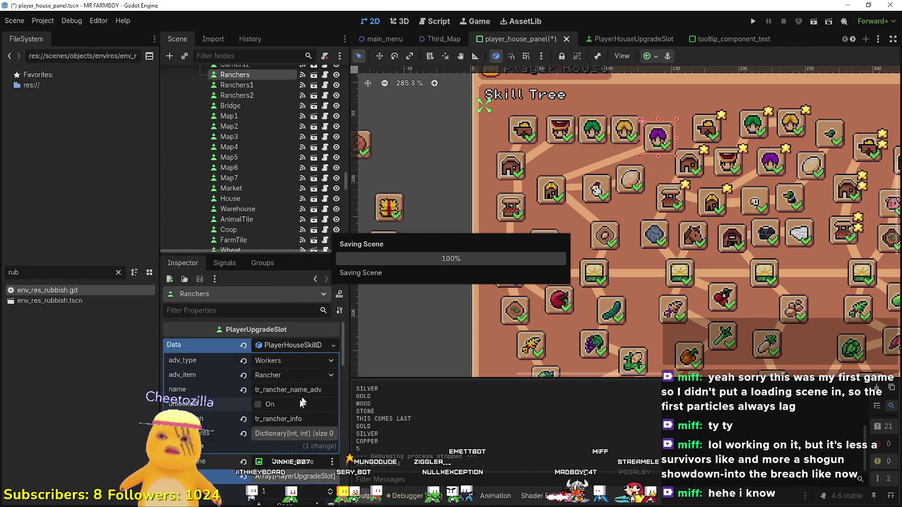
scroll(674, 191, "up", 1)
scroll(669, 184, "up", 1)
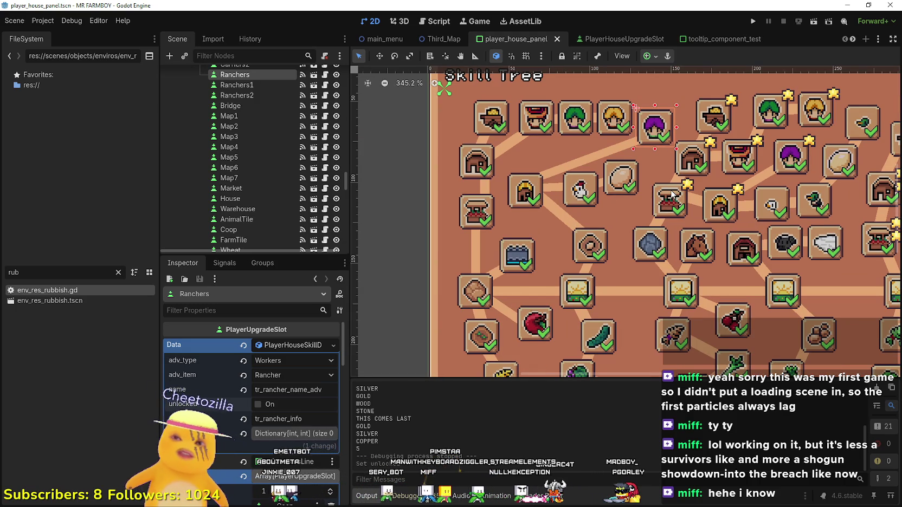
left_click(324, 126)
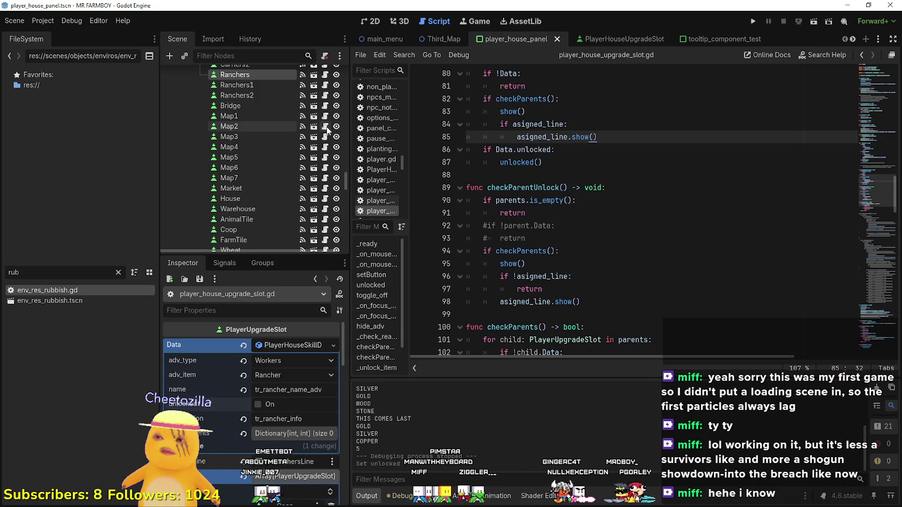
scroll(575, 251, "up", 3)
scroll(574, 251, "up", 5)
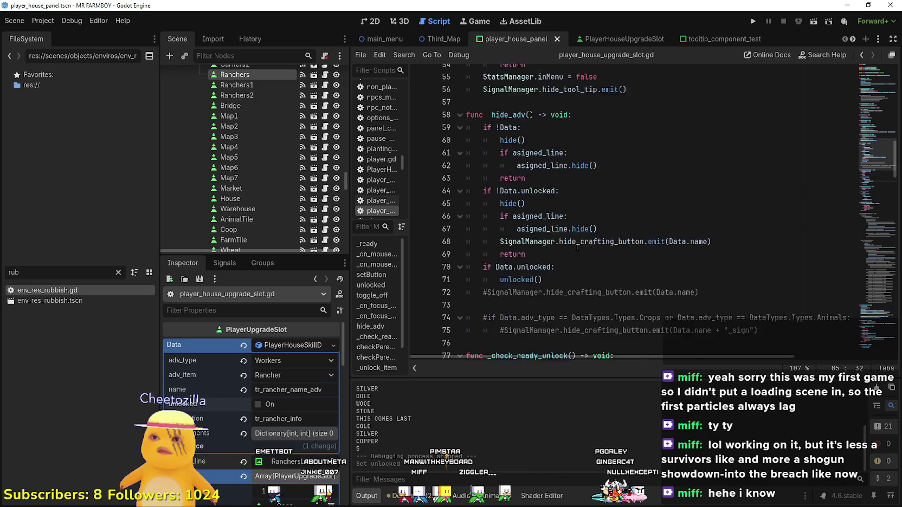
left_click_drag(559, 251, 456, 252)
double_click(538, 276)
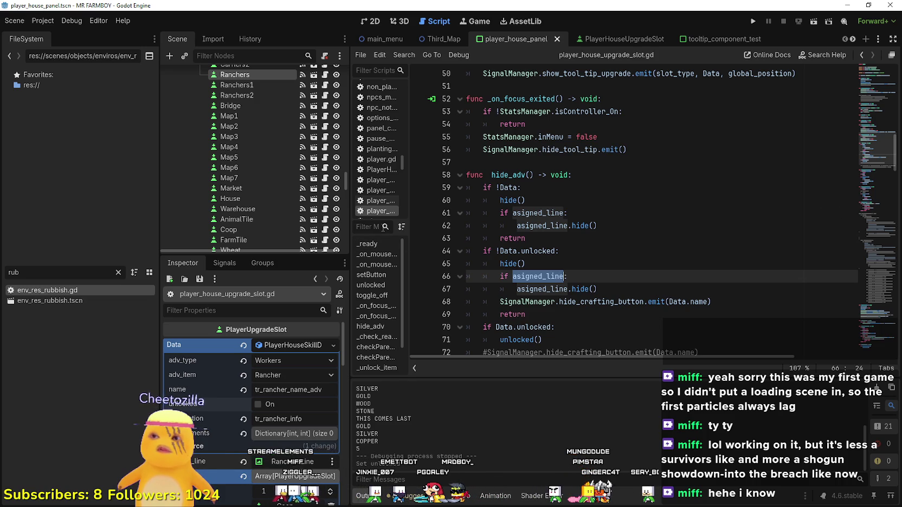
left_click(293, 345)
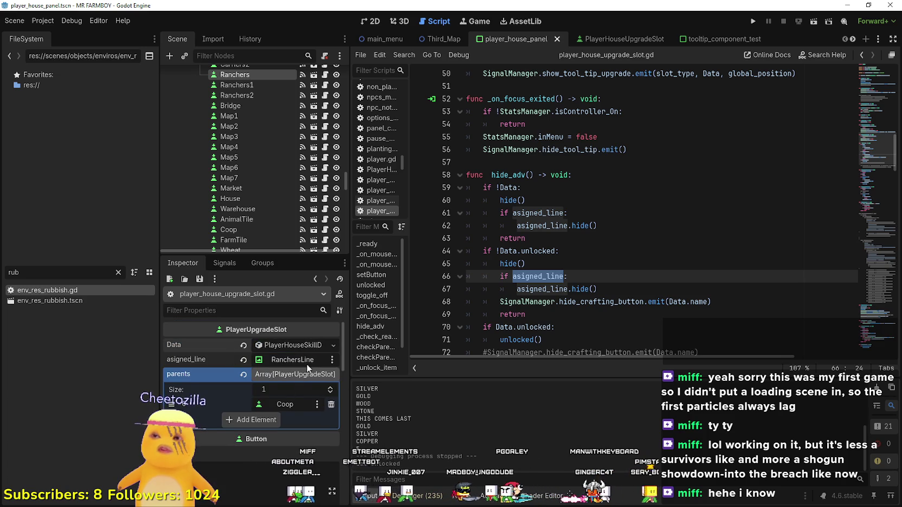
mouse_move(630, 294)
left_mouse_down()
mouse_move(547, 290)
mouse_move(472, 264)
mouse_move(468, 276)
left_mouse_up()
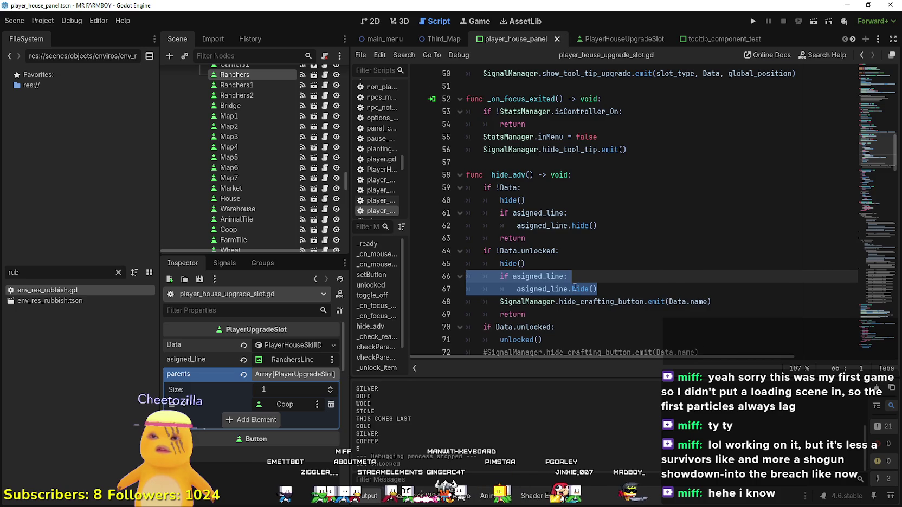
scroll(574, 288, "down", 7)
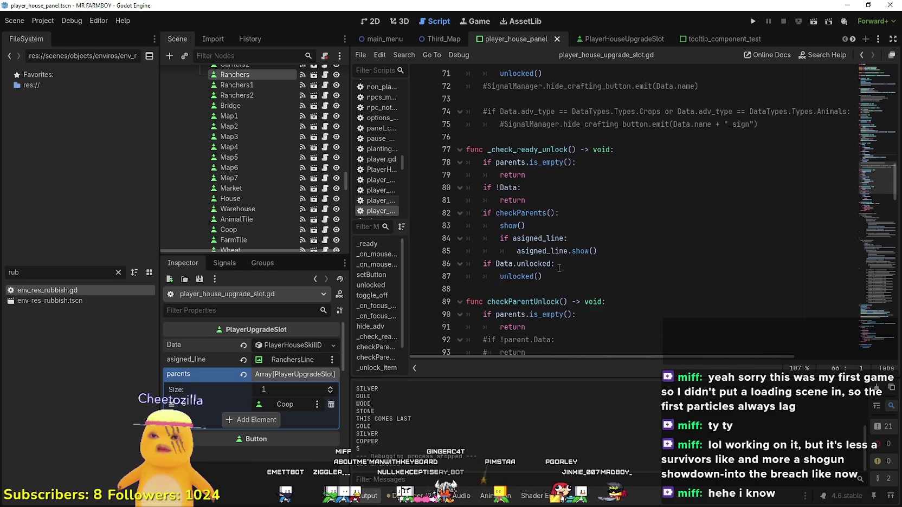
double_click(553, 252)
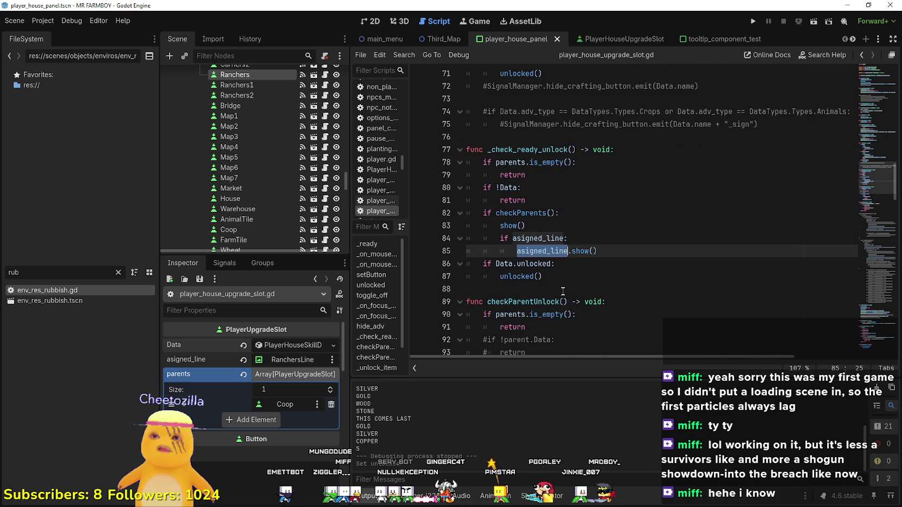
mouse_move(597, 251)
left_mouse_down()
mouse_move(468, 238)
mouse_move(442, 220)
left_mouse_up()
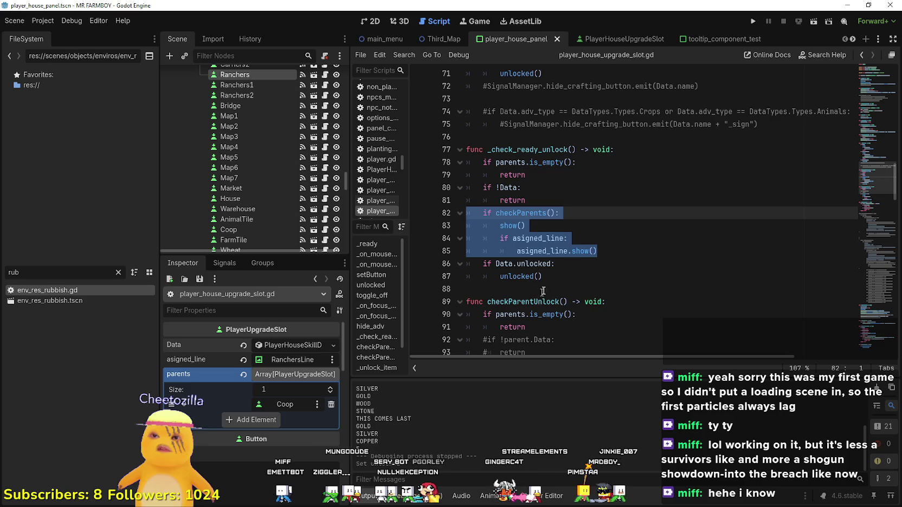
left_click_drag(597, 251, 416, 239)
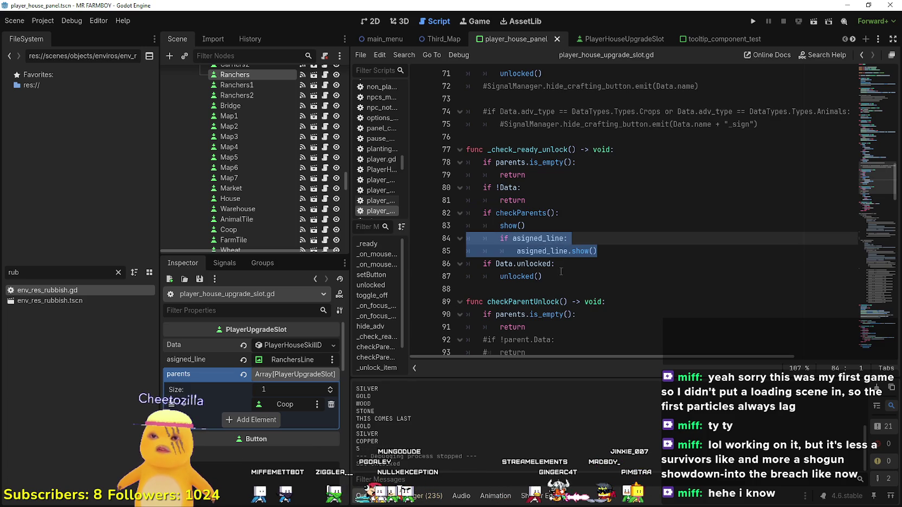
left_click(561, 271)
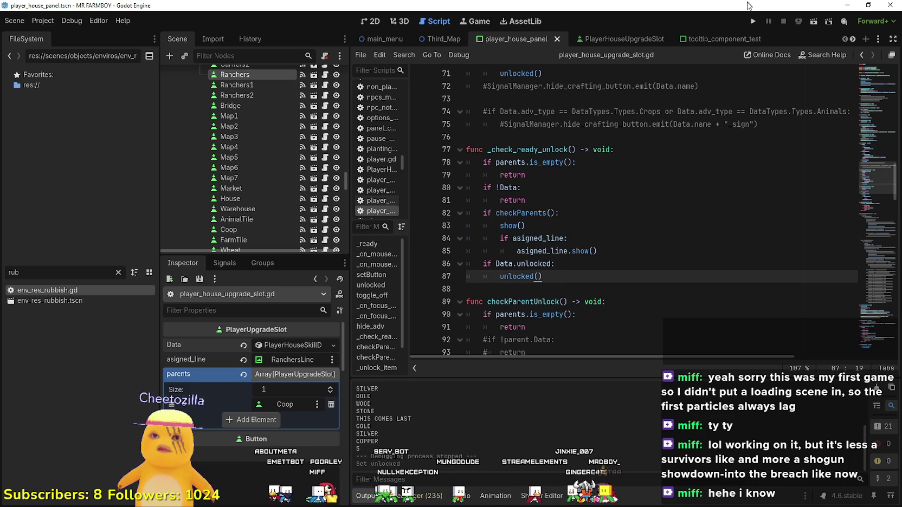
- Rerun the game and create a new save on The Endless island
left_click(755, 23)
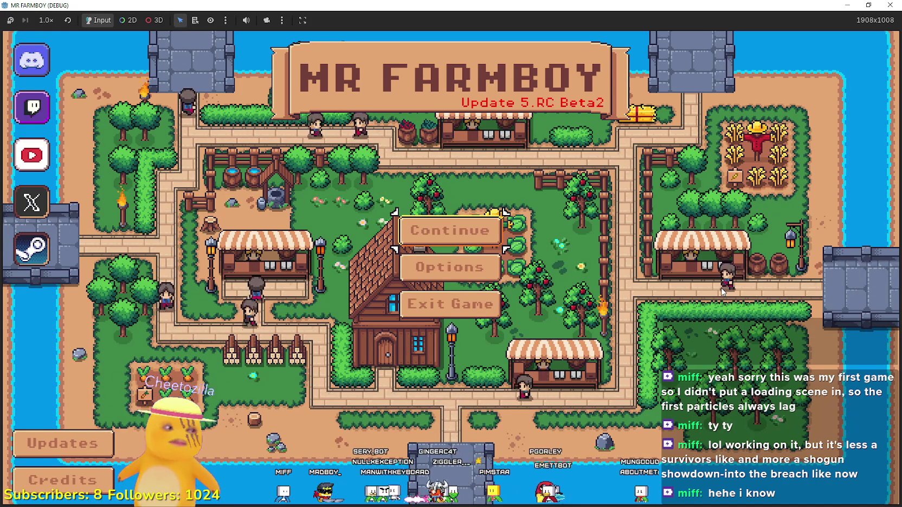
left_click(455, 230)
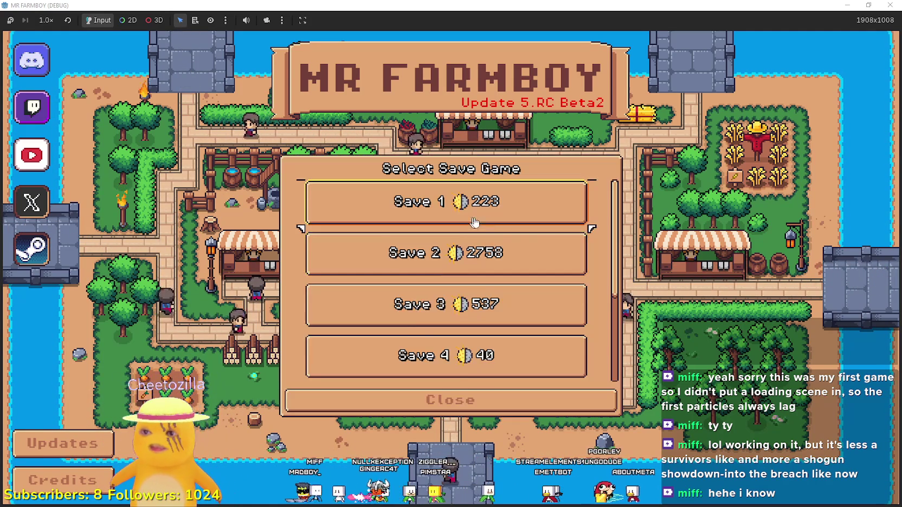
scroll(502, 286, "down", 3)
left_click(518, 308)
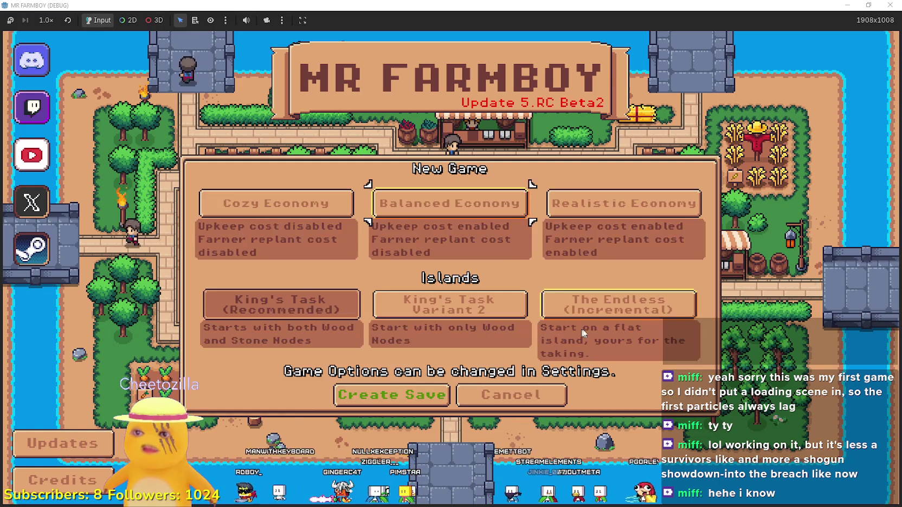
left_click(618, 304)
left_click(399, 393)
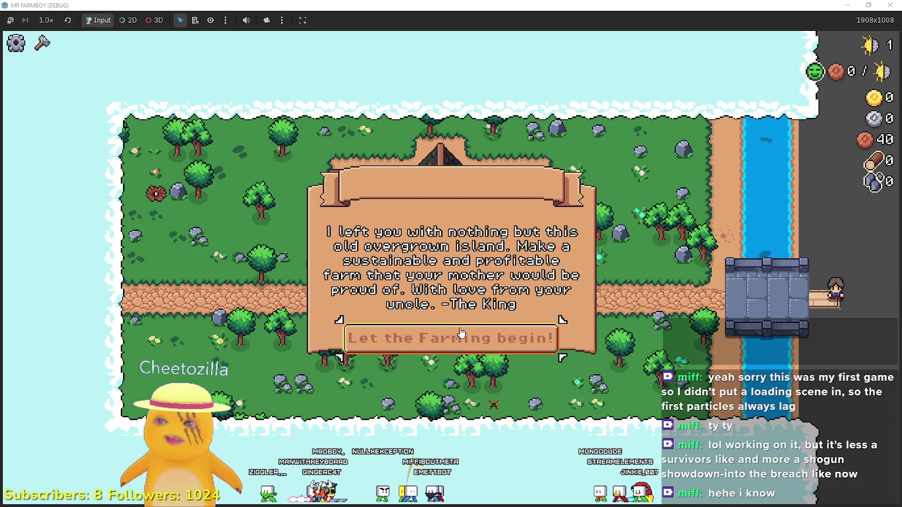
- Dismiss the intro, maximize the game, open the Player House skill tree, then shrink the window
left_click(409, 338)
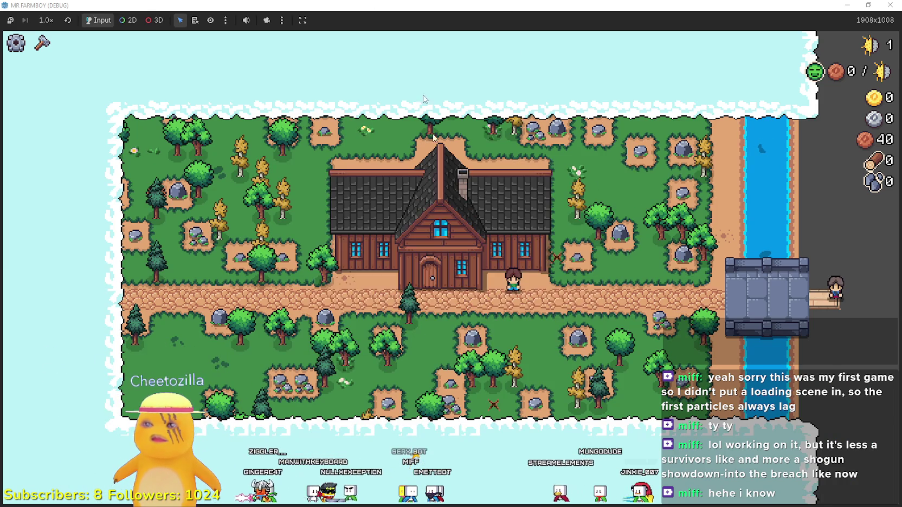
left_click(659, 43)
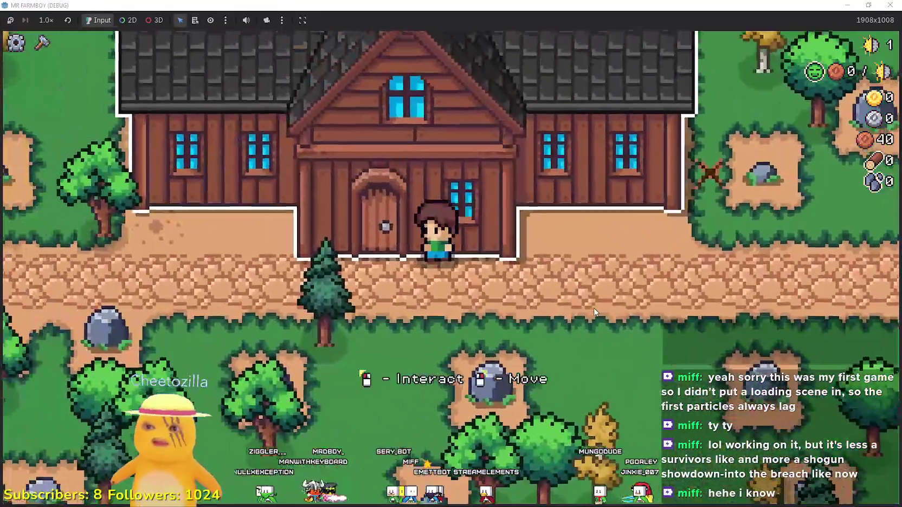
left_click(595, 312)
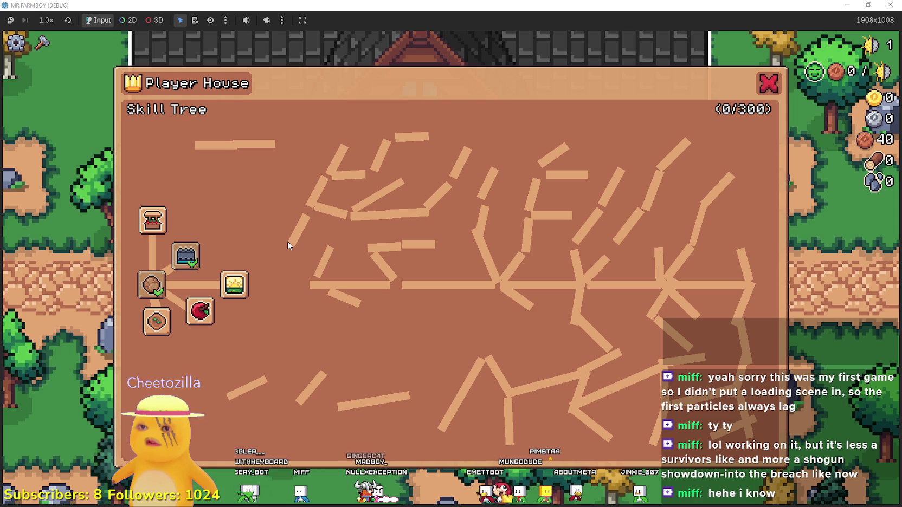
left_click_drag(308, 5, 522, 109)
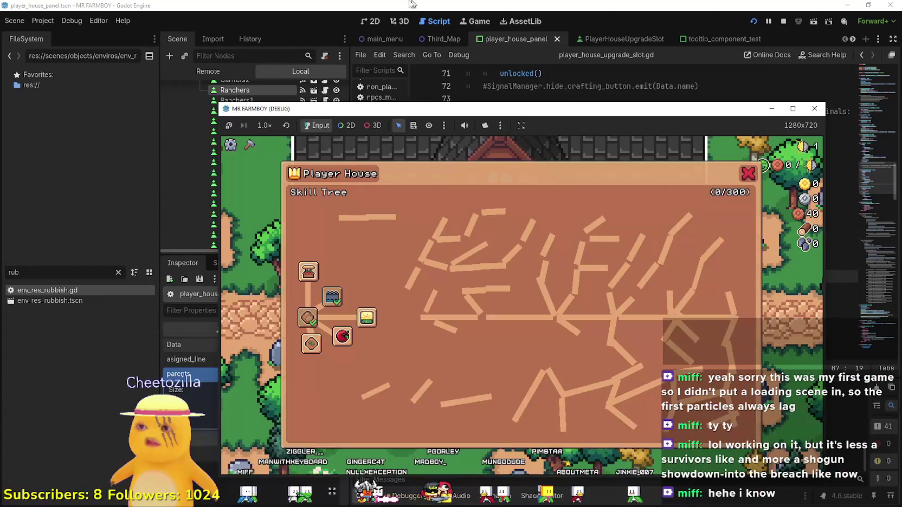
- Close the running game and return to the player_house_panel 2D view
key("F8")
key("ctrl+F1")
key("F5")
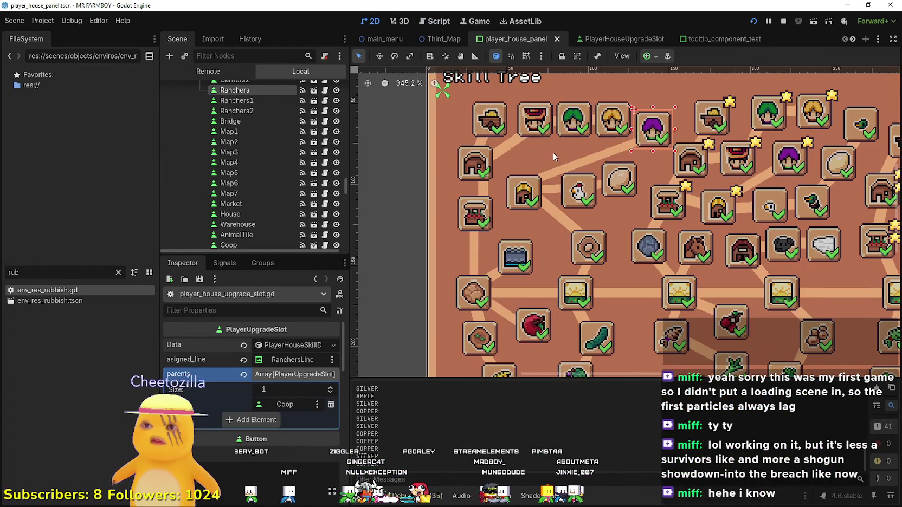
key("F8")
scroll(556, 128, "up", 1)
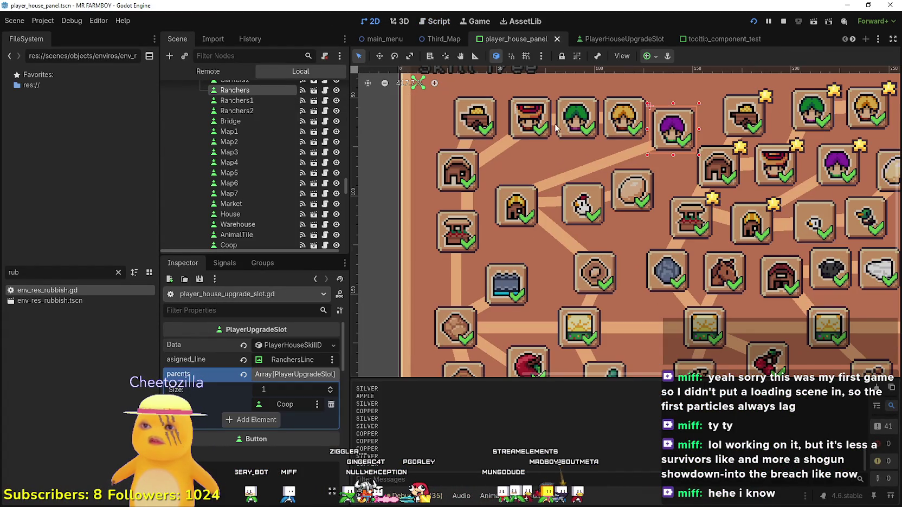
- Inspect the Farmers and Gatherers skill slots' skill data in the Inspector
left_click(550, 126)
left_click(306, 348)
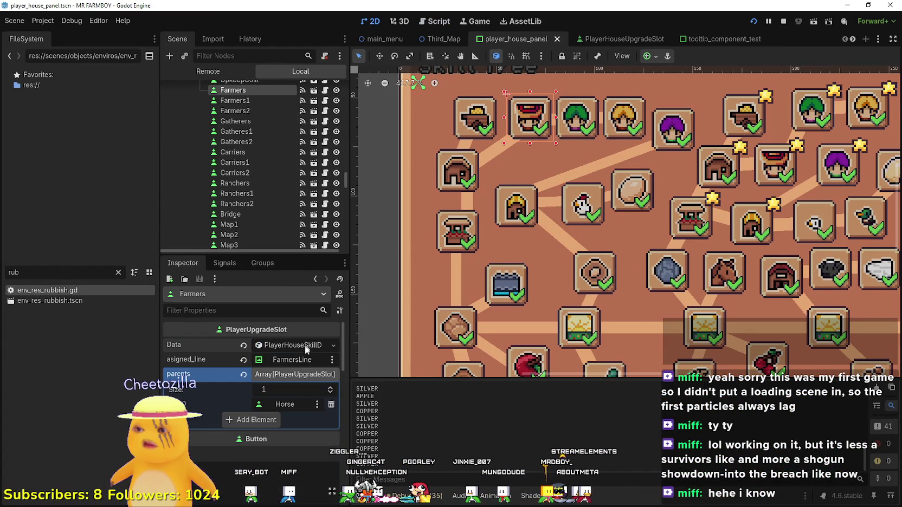
left_click(585, 115)
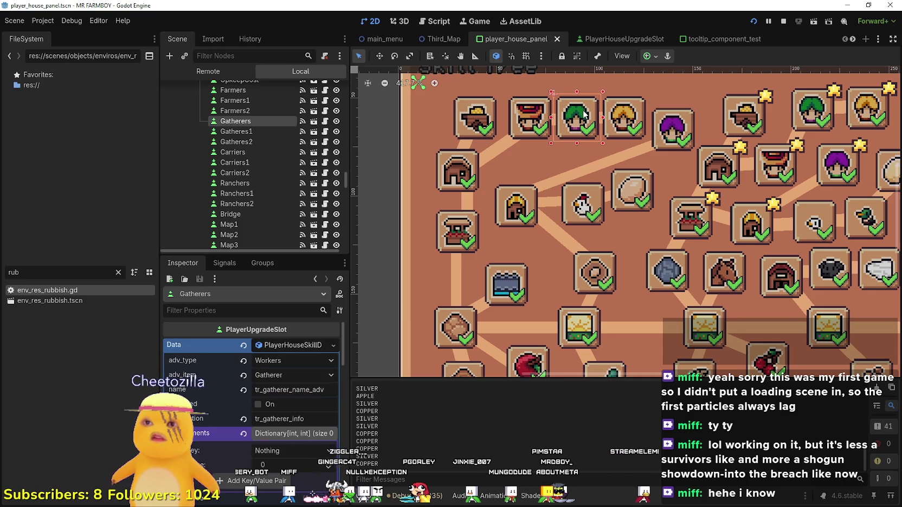
left_click(284, 345)
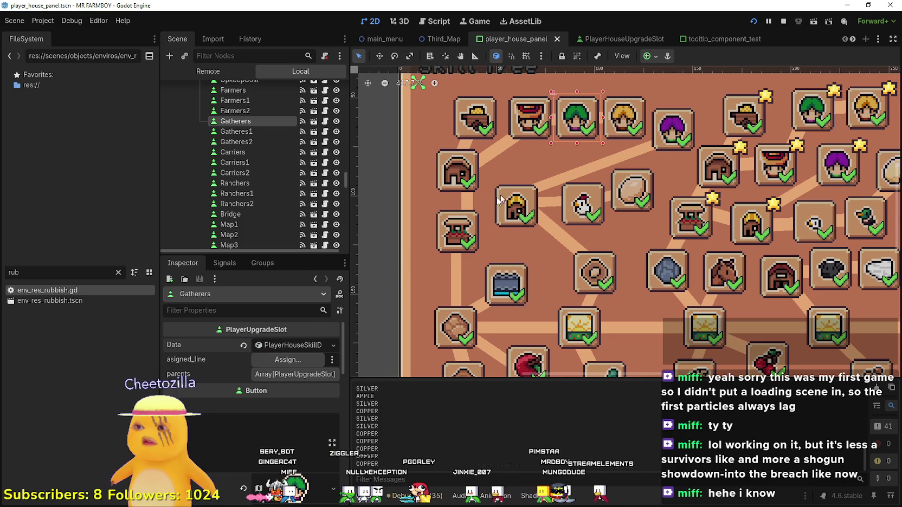
scroll(534, 163, "up", 2)
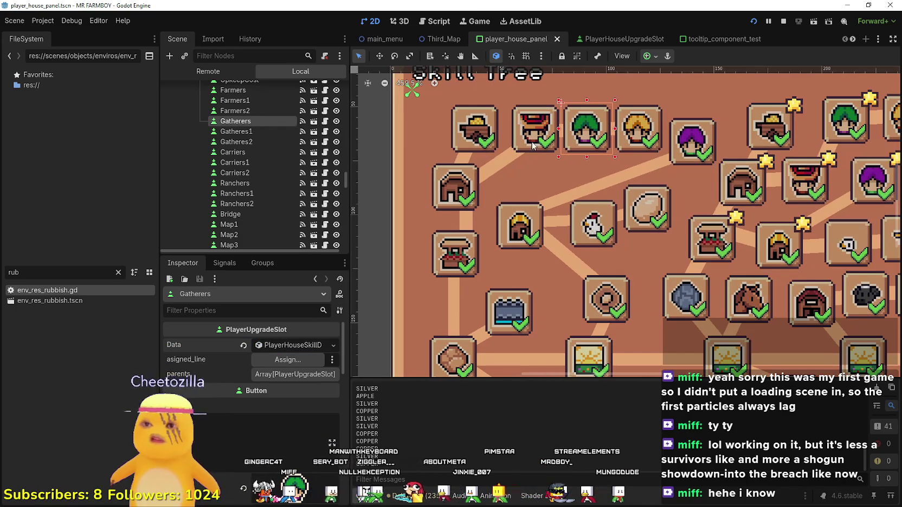
left_click(534, 133)
scroll(542, 174, "up", 1)
scroll(550, 185, "up", 2)
left_click(549, 186)
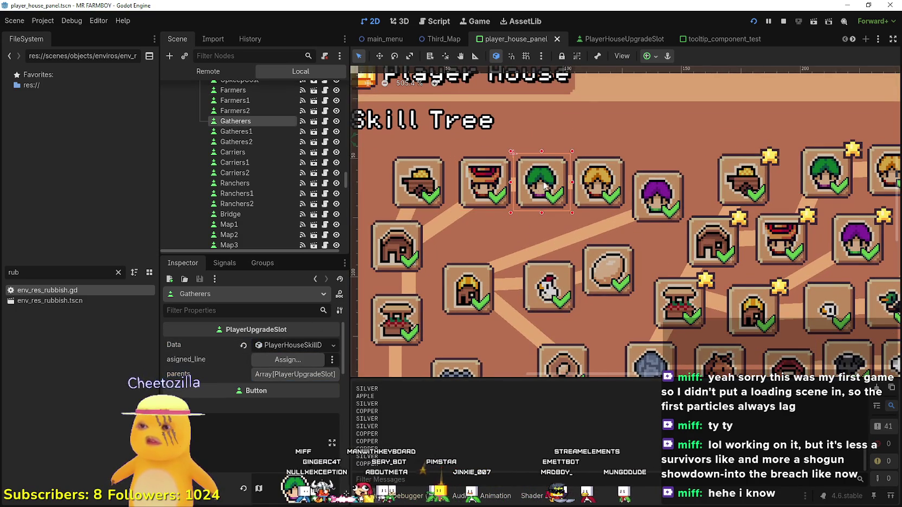
left_click(296, 345)
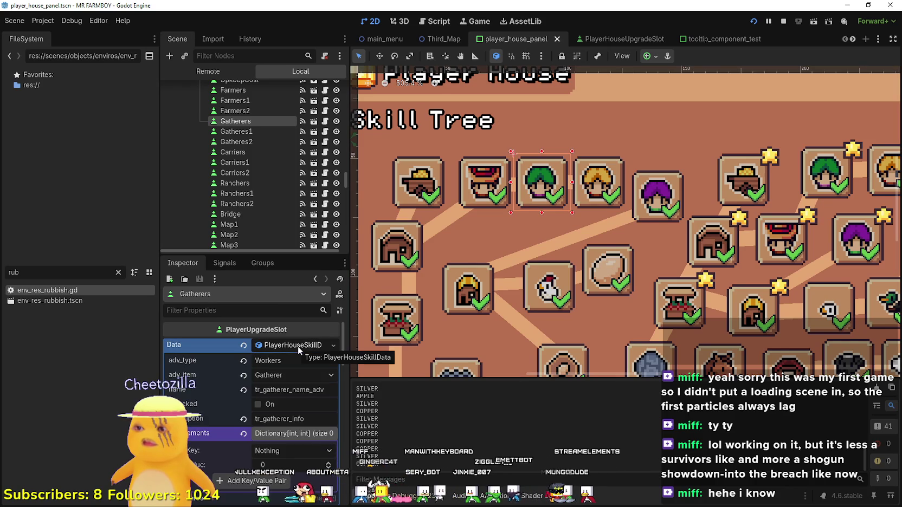
left_click(298, 346)
- Assign GatherersLine to the Gatherers slot's asigned_line and stop the debug run
left_click(288, 360)
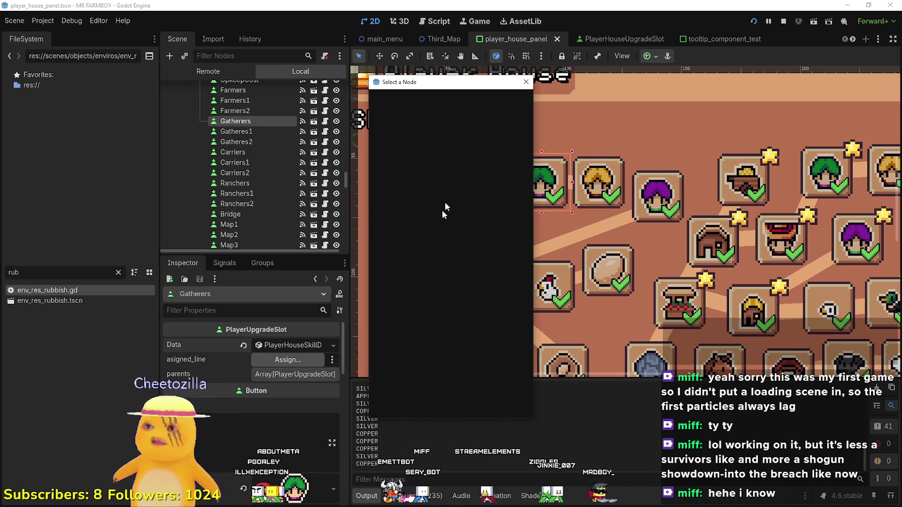
type("Gath")
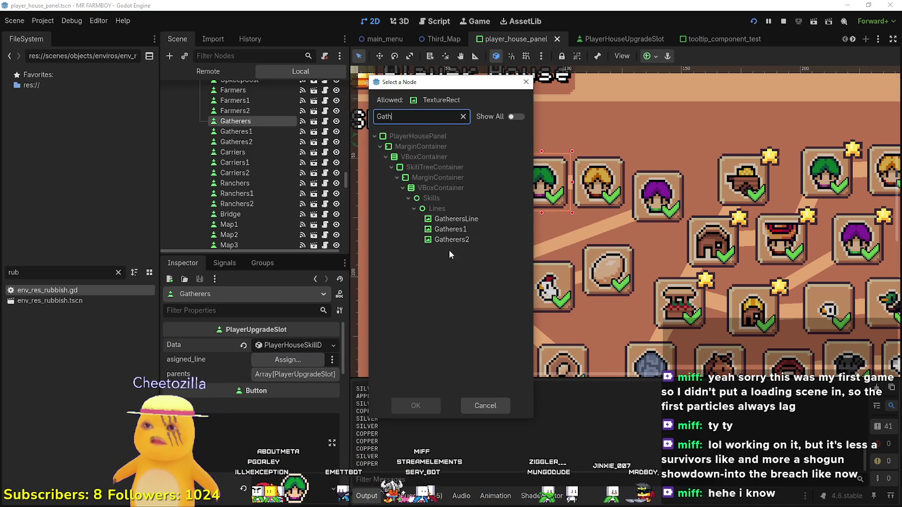
left_click(453, 220)
left_click(413, 406)
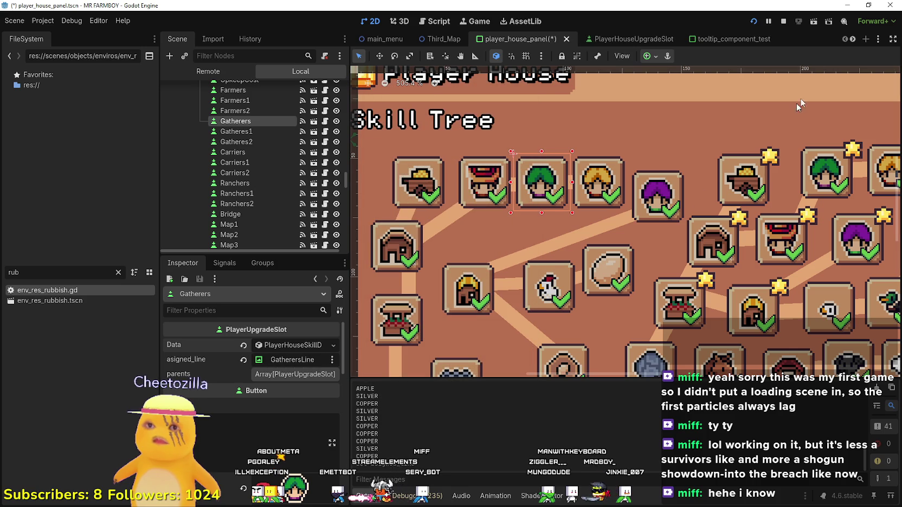
left_click(784, 21)
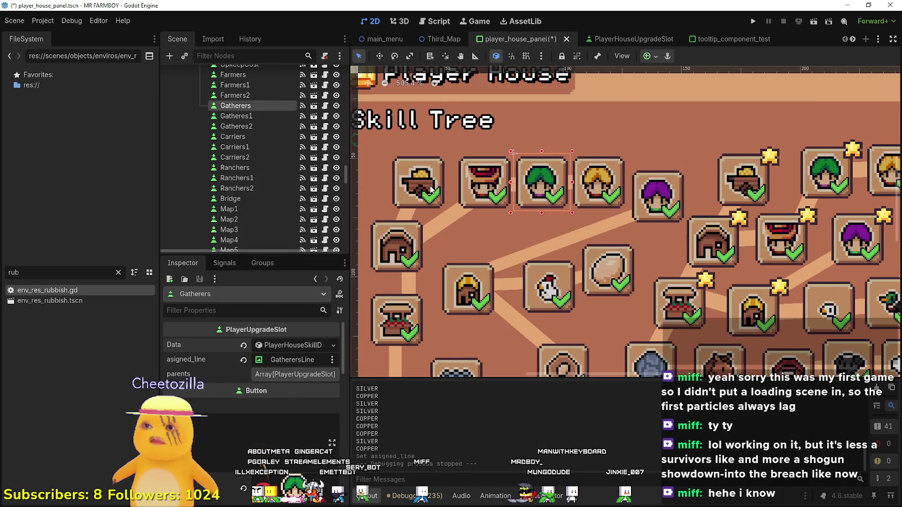
left_click(431, 190)
scroll(303, 371, "up", 3)
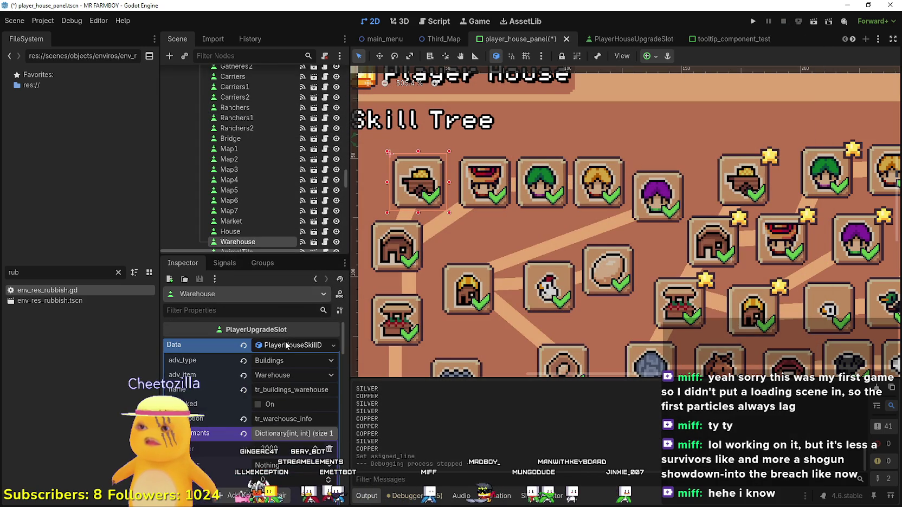
- Add Farmers as a parent of the Gatherers skill slot
left_click(287, 345)
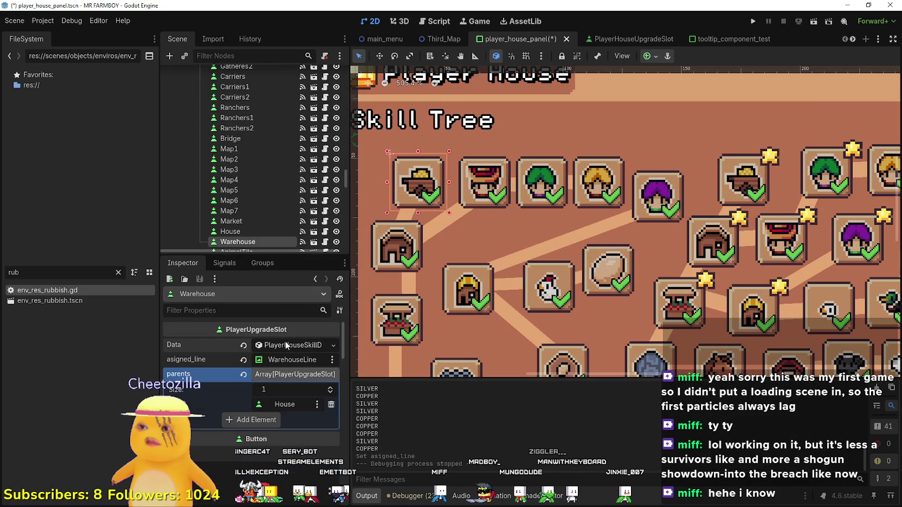
left_click(537, 184)
left_click(329, 375)
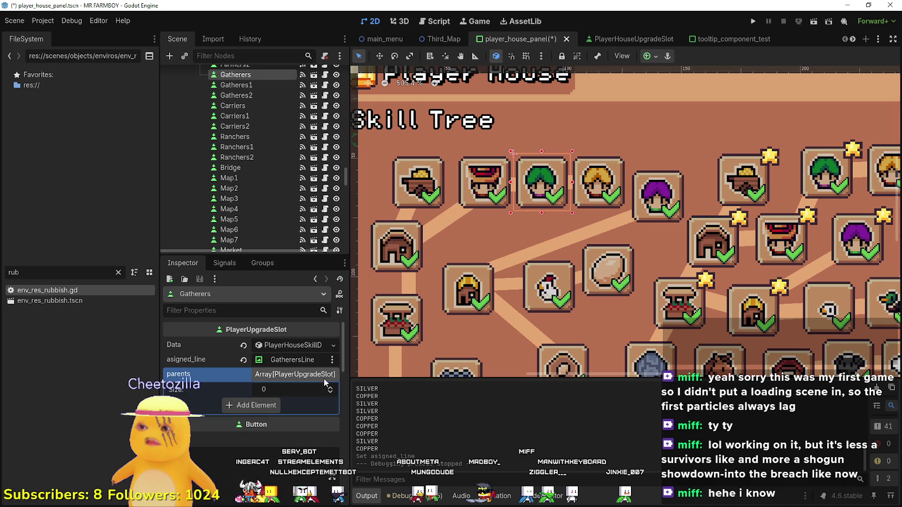
left_click(274, 407)
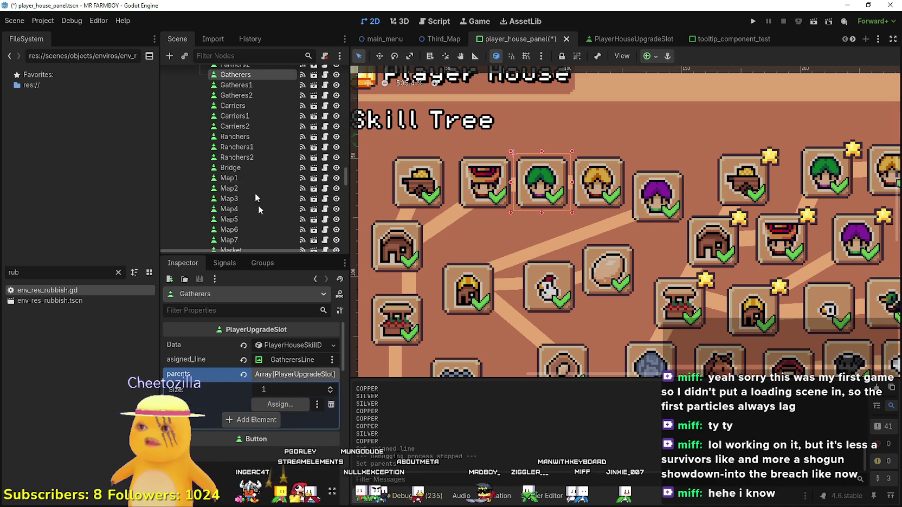
scroll(250, 108, "up", 3)
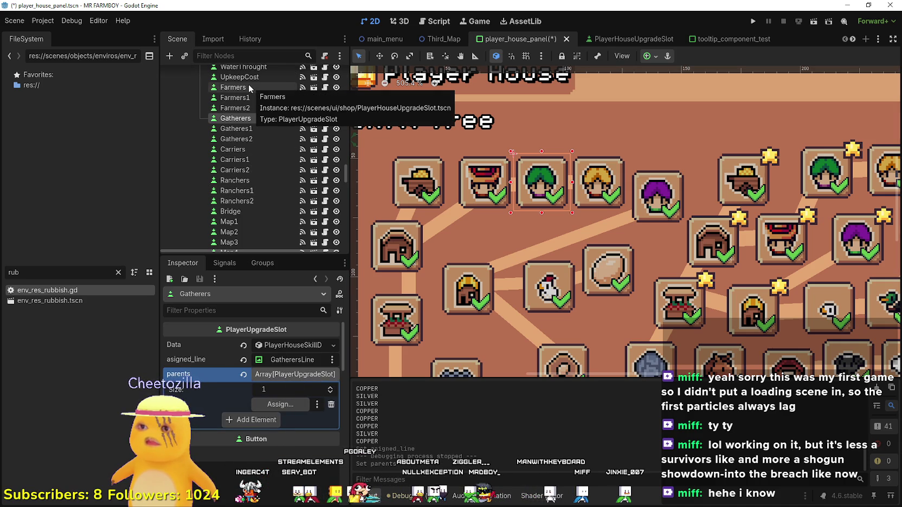
mouse_move(250, 87)
left_mouse_down()
mouse_move(266, 325)
mouse_move(291, 398)
left_mouse_up()
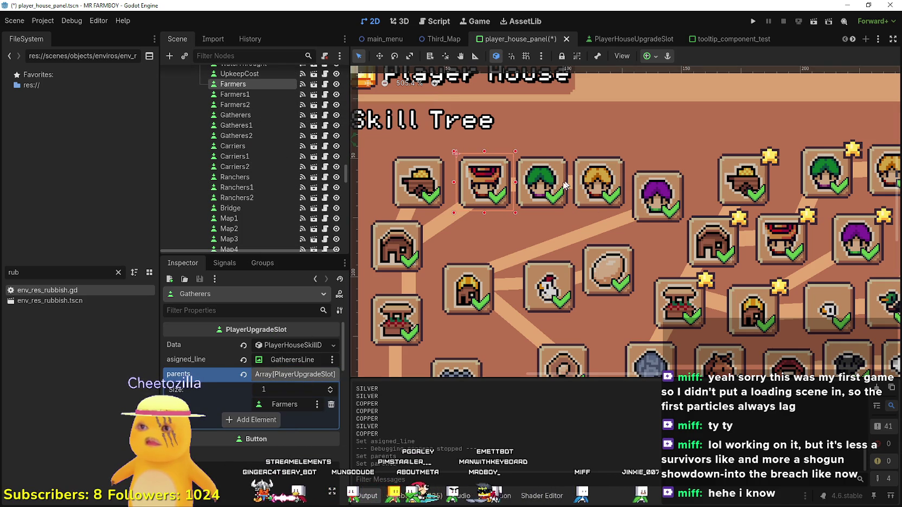
left_click(550, 197)
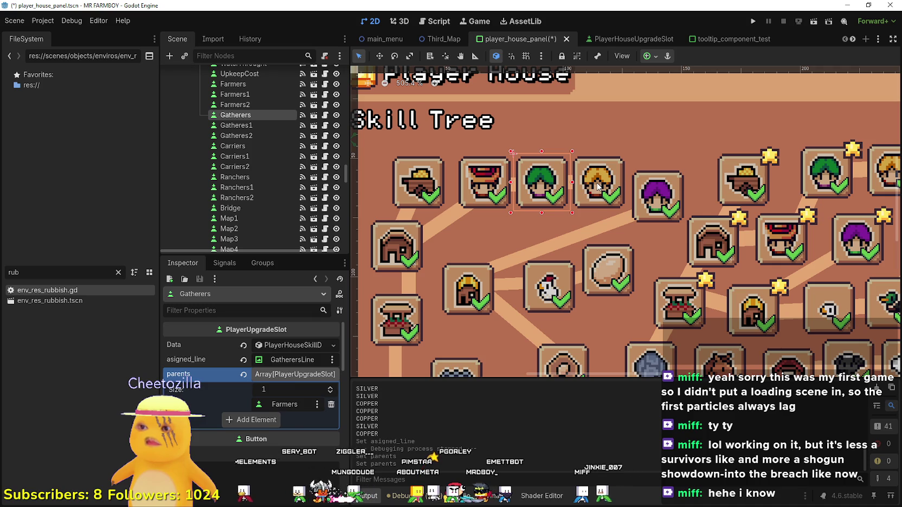
- Give Carriers Gatherers as parent and CarriersLine as its line, then save the scene
left_click(598, 187)
left_click(293, 346)
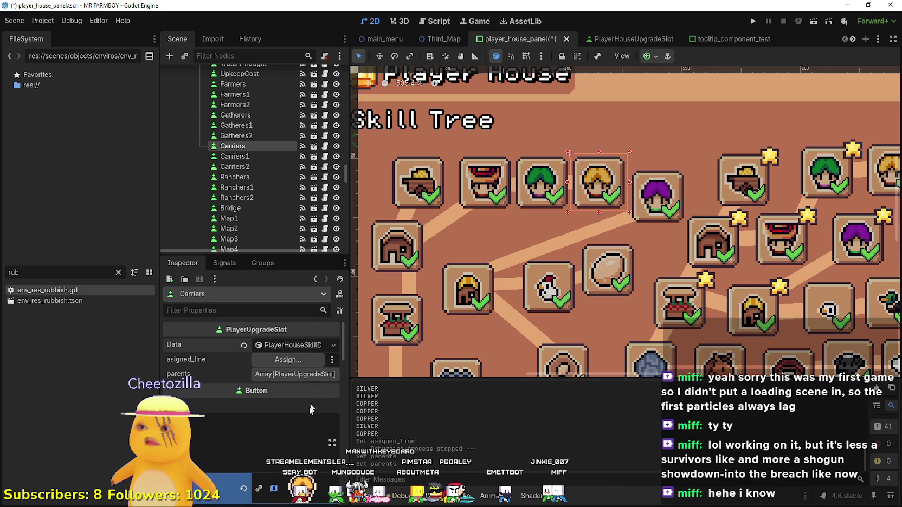
left_click(298, 375)
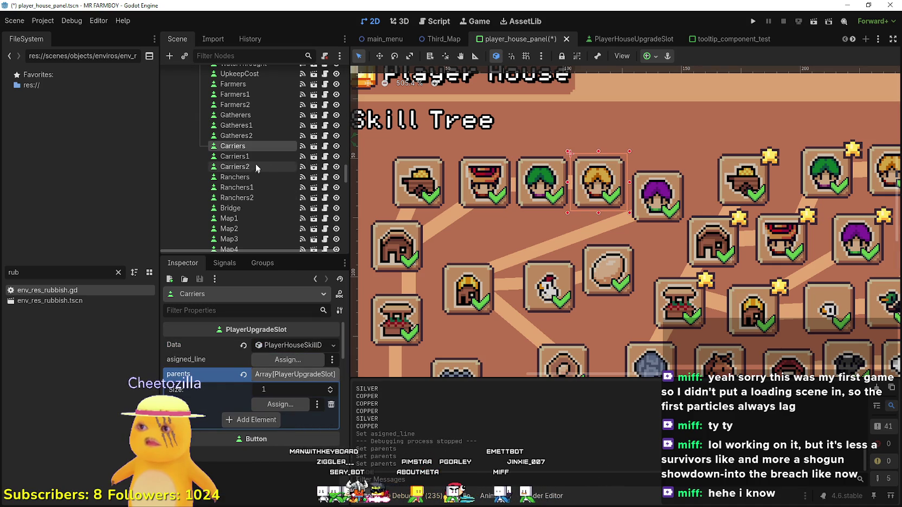
mouse_move(244, 115)
left_mouse_down()
mouse_move(297, 420)
mouse_move(288, 406)
left_mouse_up()
left_click(293, 360)
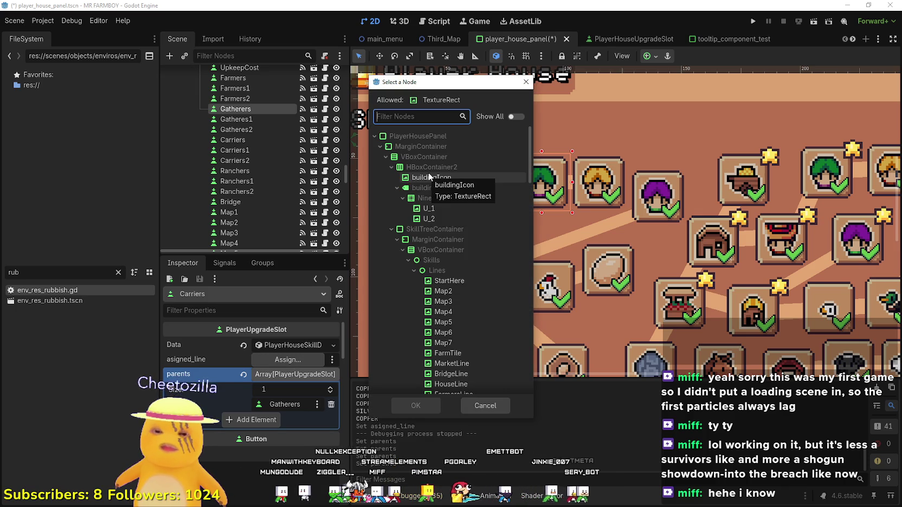
type("Carr")
left_click(454, 218)
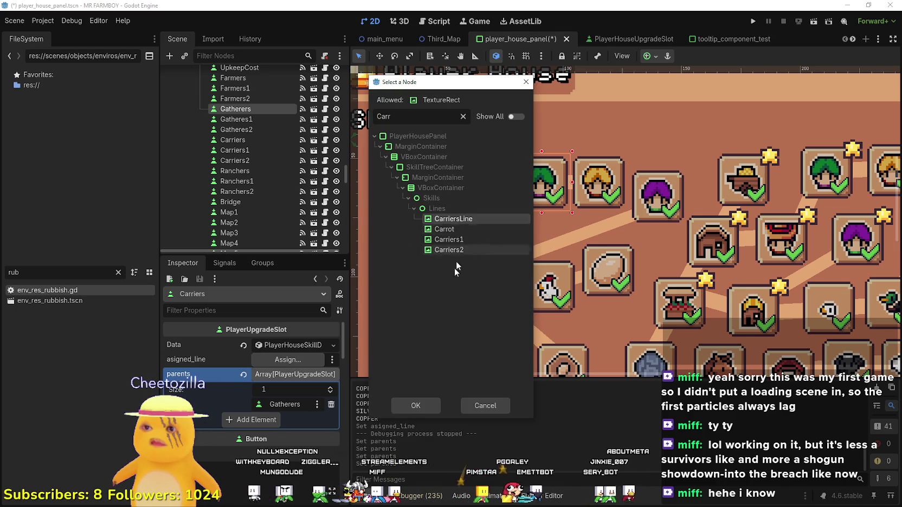
left_click(415, 405)
key("ctrl+s")
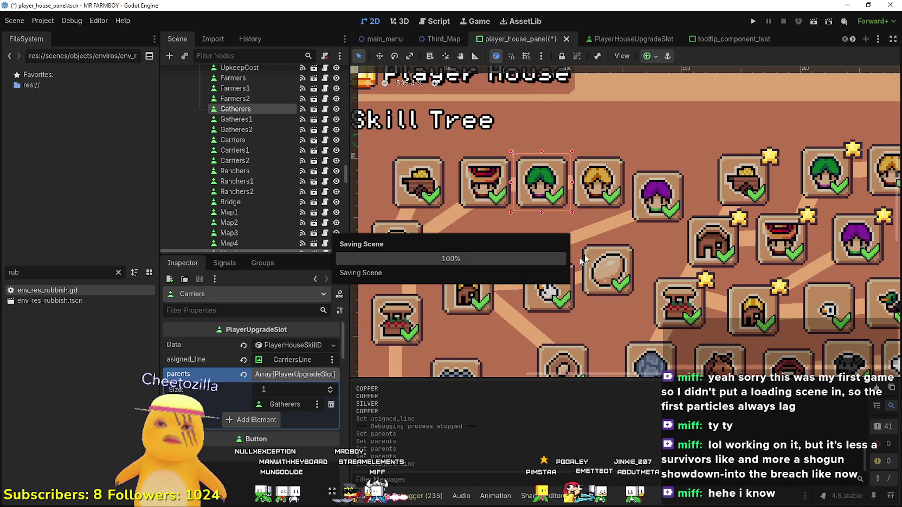
left_click(676, 193)
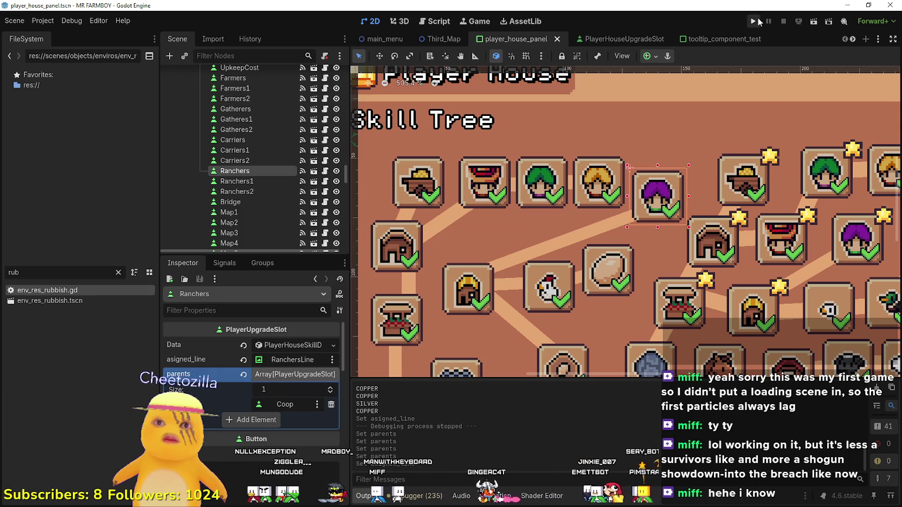
scroll(586, 206, "down", 4)
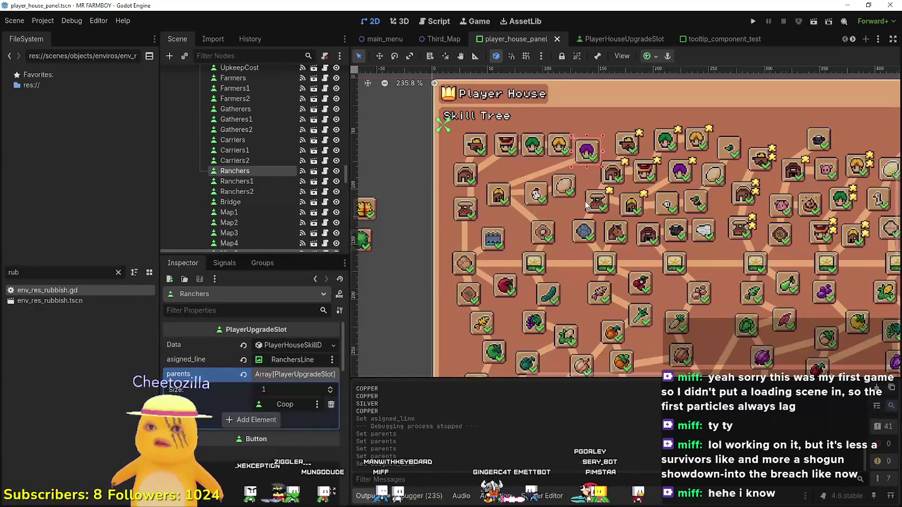
- Run the game, then open the MR FARMBOY community hub and jump to the answered post
key("F5")
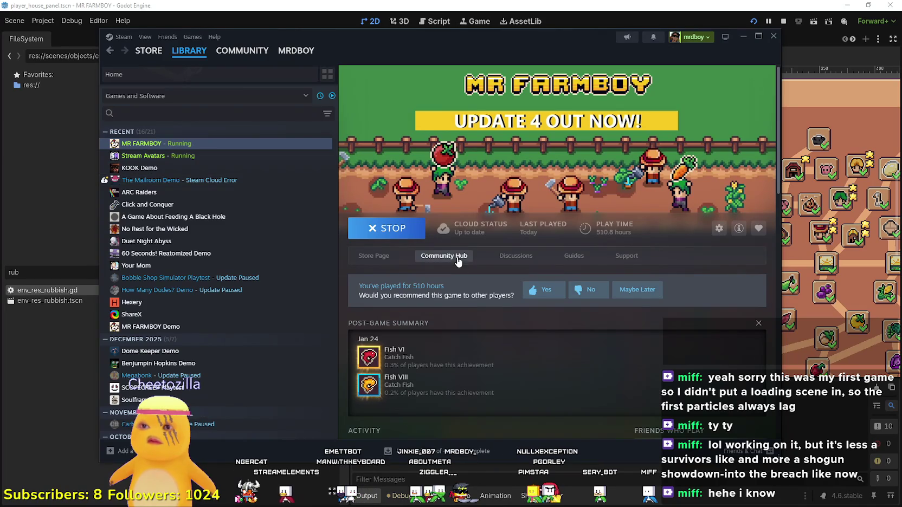
left_click(458, 261)
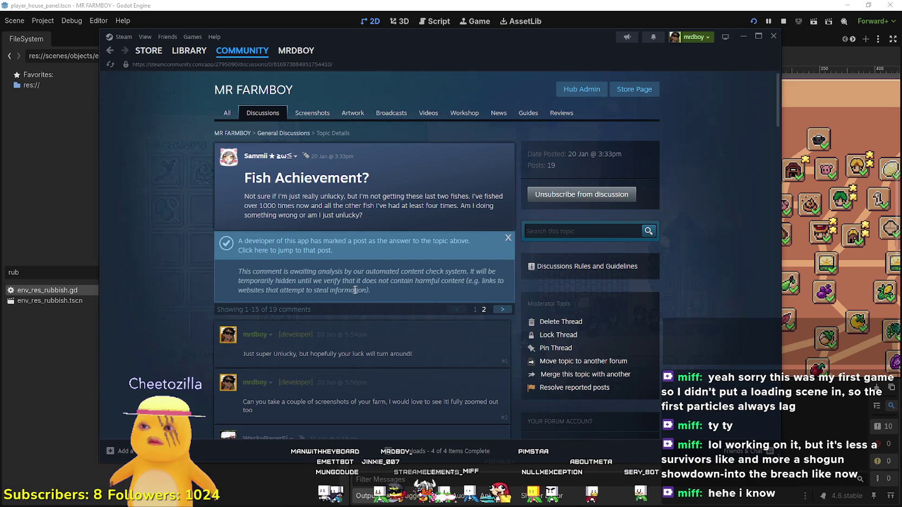
left_click_drag(355, 290, 261, 275)
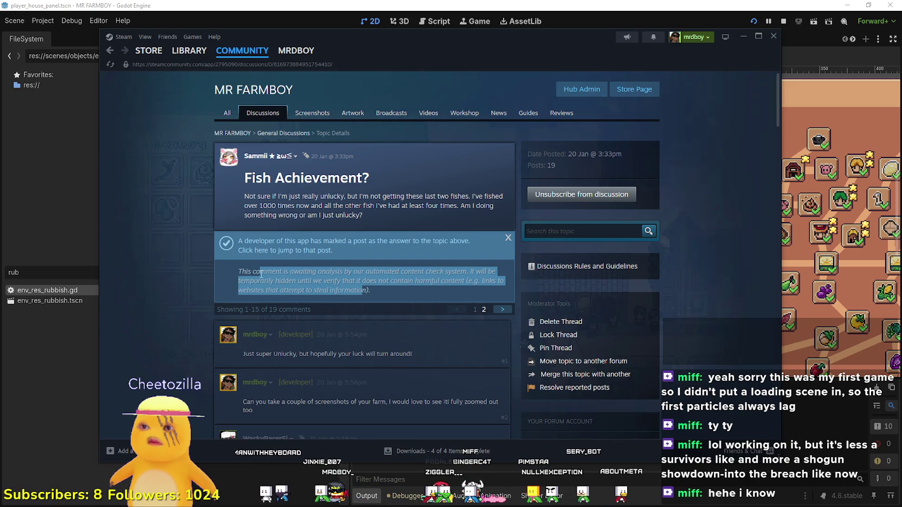
left_click(292, 251)
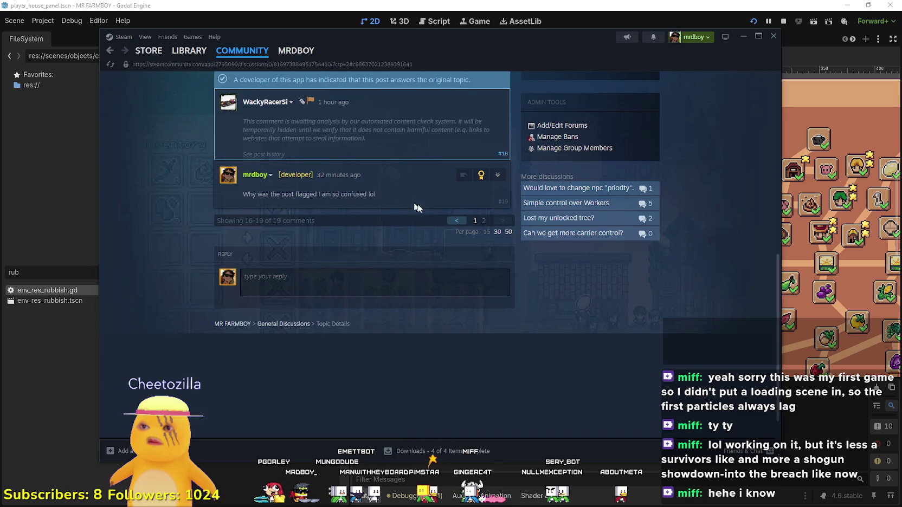
- Check the post's reporter, open MR FARMBOY in the Steam library, and return to Godot
scroll(333, 191, "up", 2)
mouse_move(313, 200)
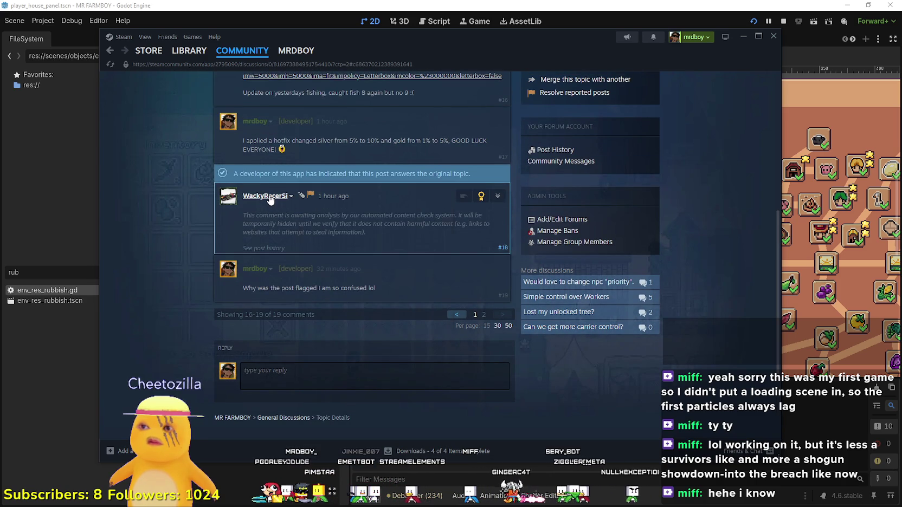
mouse_move(271, 200)
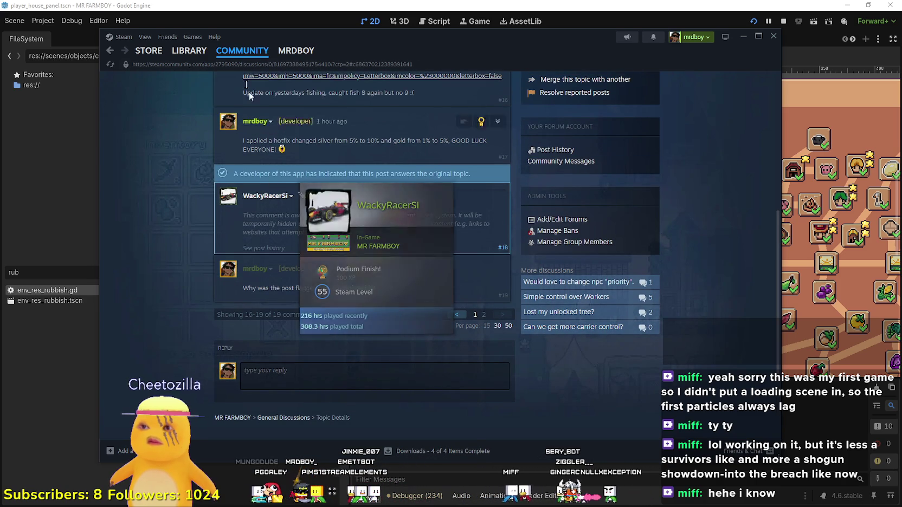
left_click(190, 50)
scroll(202, 308, "down", 5)
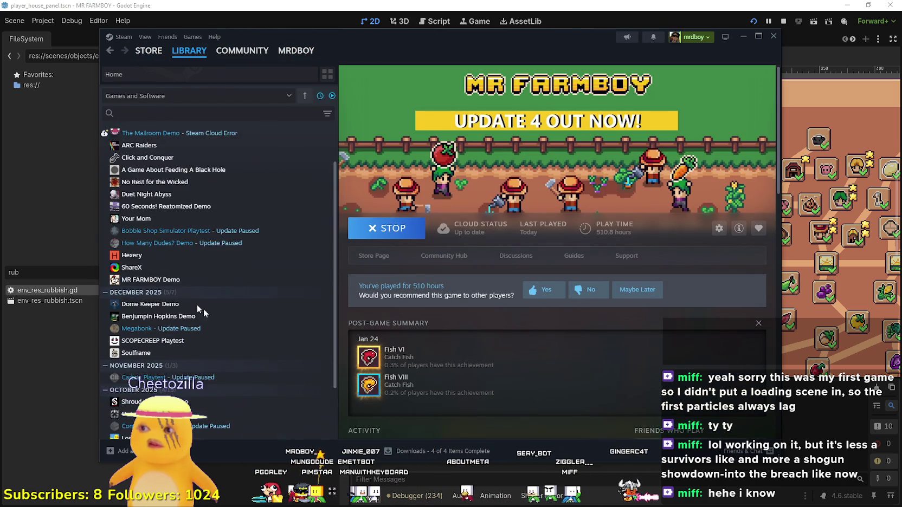
left_click(67, 407)
- Run MR FARMBOY and create a new save from the save selection screen
key("F5")
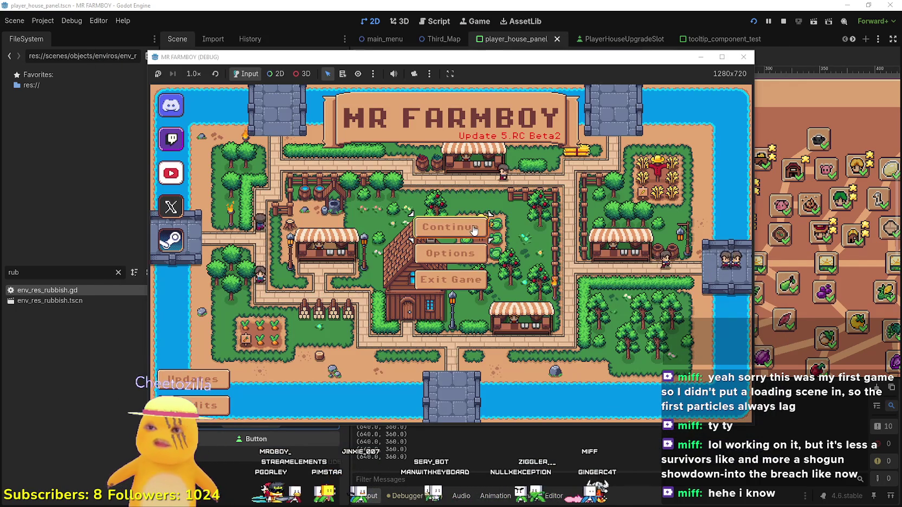
left_click(473, 230)
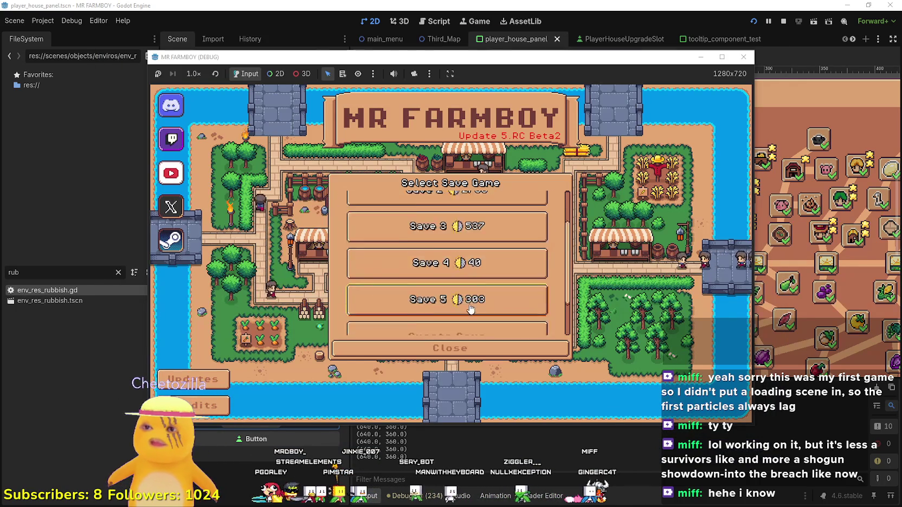
left_click(483, 282)
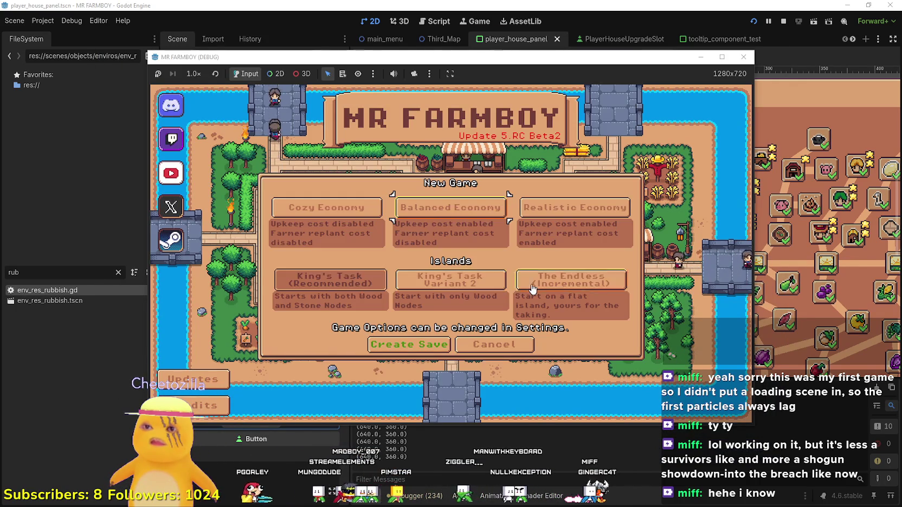
left_click(410, 344)
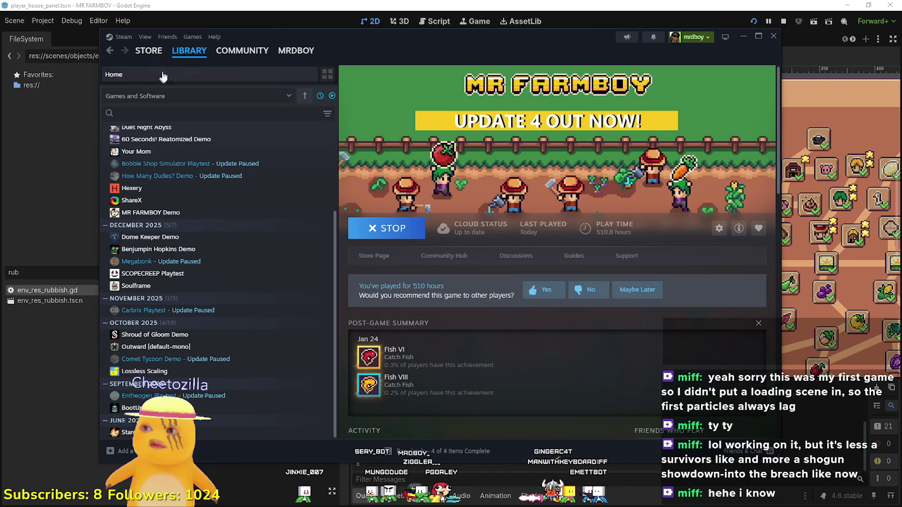
- Search the Steam store for 'Outward' and open the Outward 2 page
left_click(148, 50)
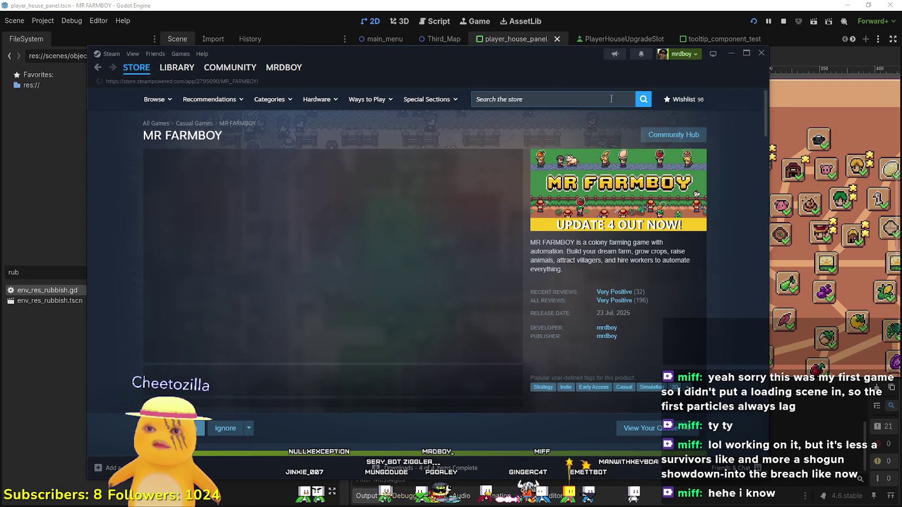
left_click(597, 100)
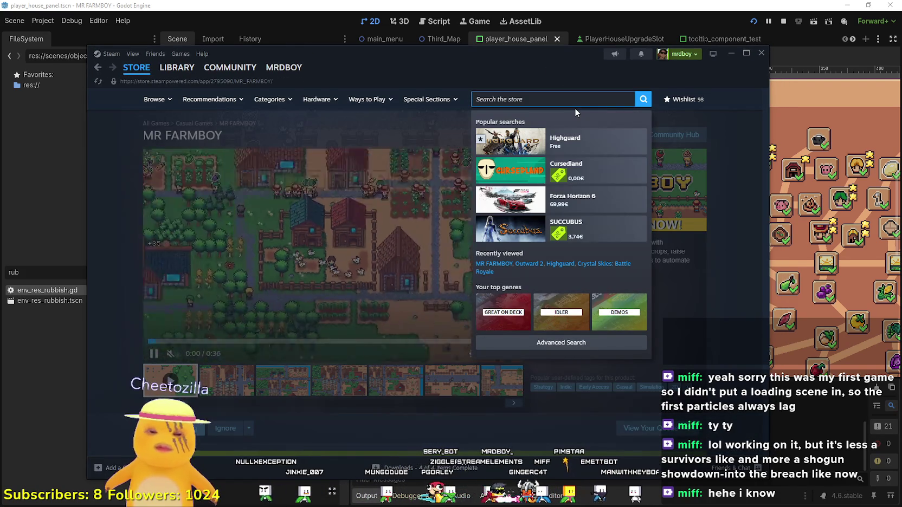
type("Outward")
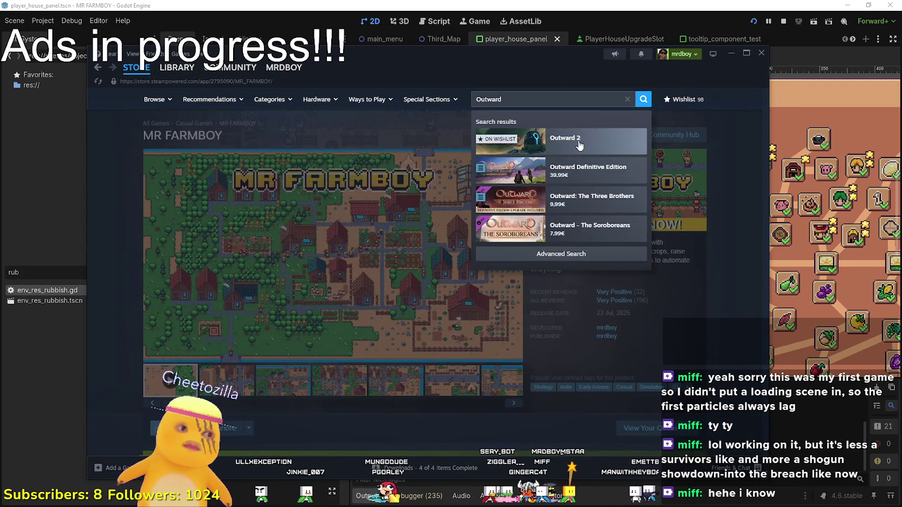
left_click(579, 142)
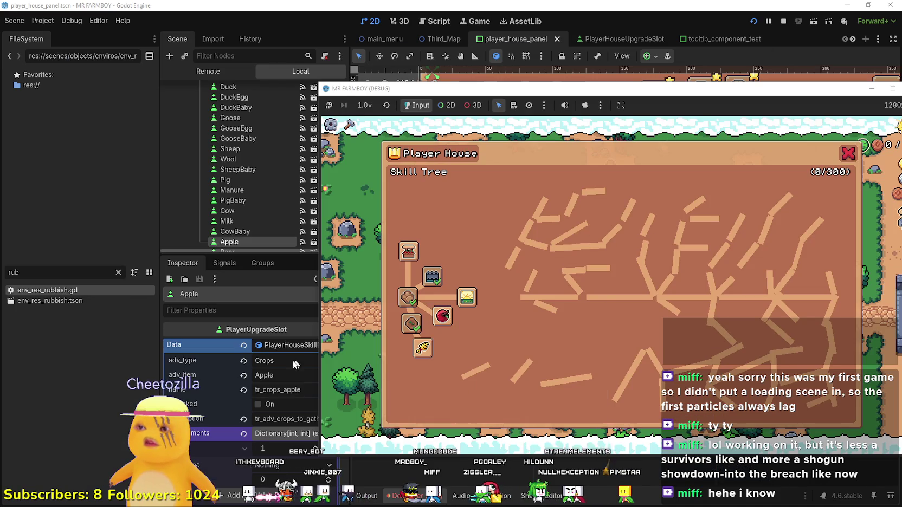
- Switch Apple's adv_type to Animals, then Trees, checking the in-game tooltip
mouse_move(449, 331)
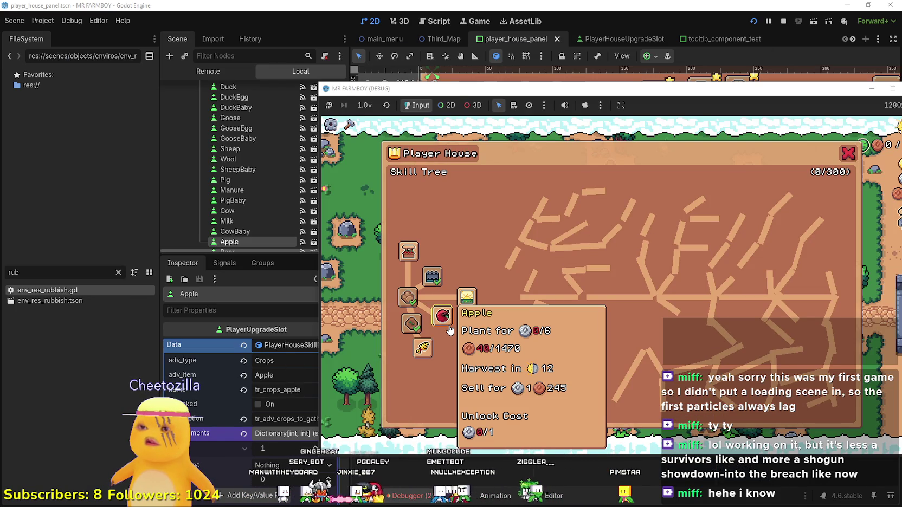
left_click(279, 363)
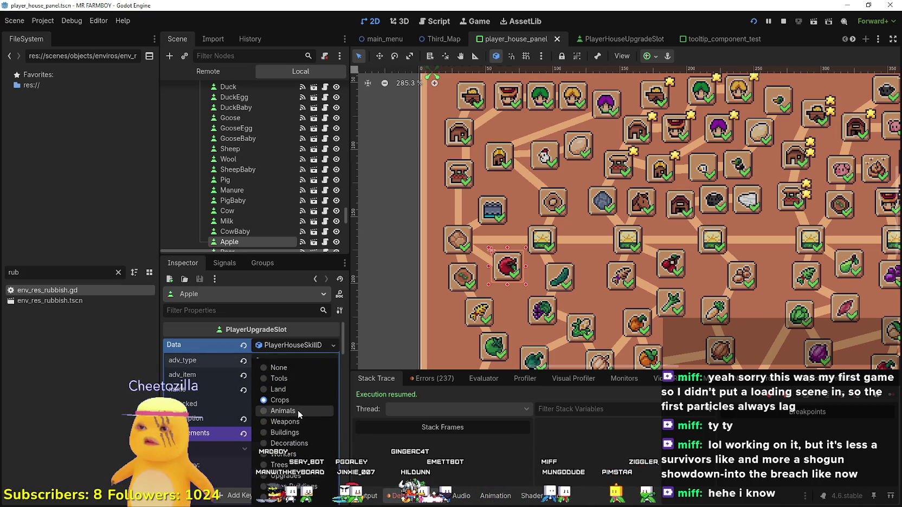
left_click(297, 411)
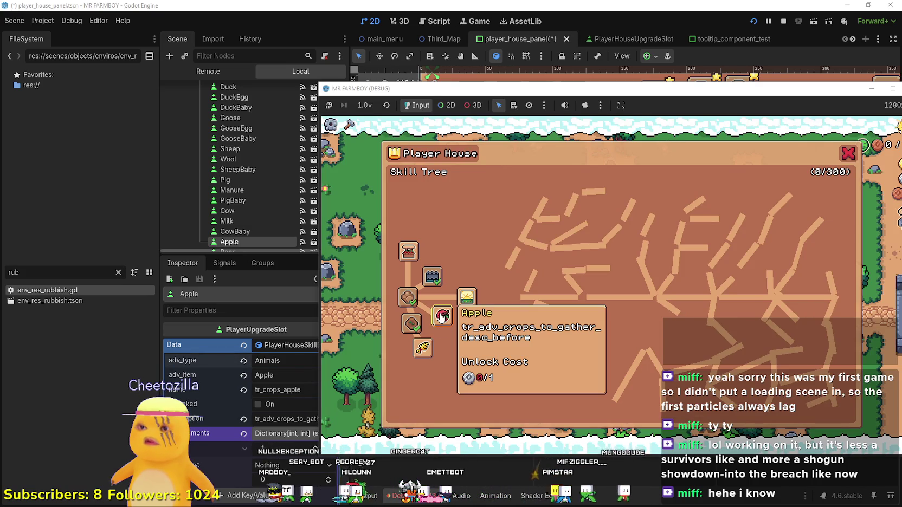
left_click(278, 366)
left_click(277, 366)
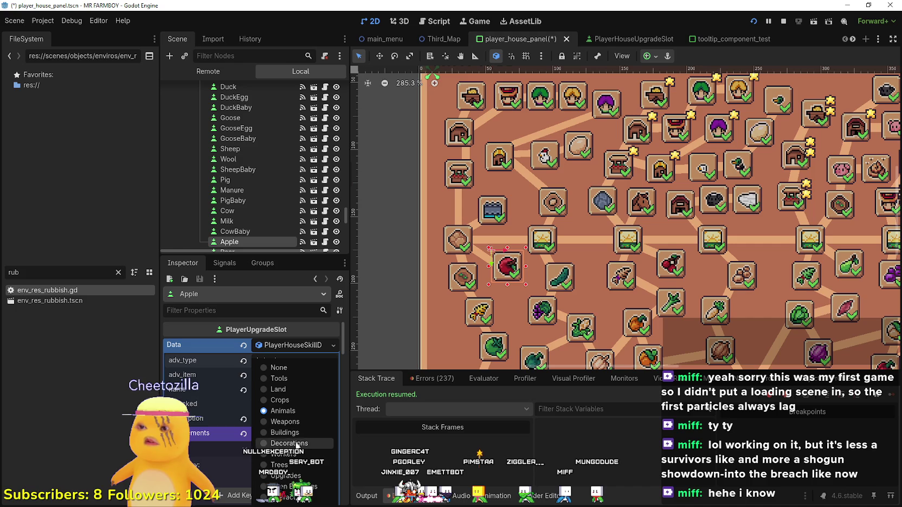
left_click(280, 465)
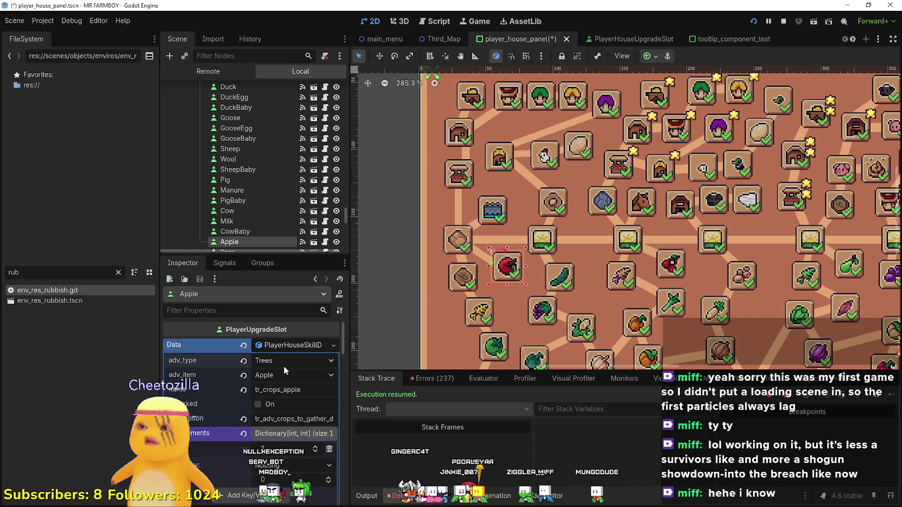
- Set Apple's adv_type to None and check its item list, keeping Apple
key("alt+Tab")
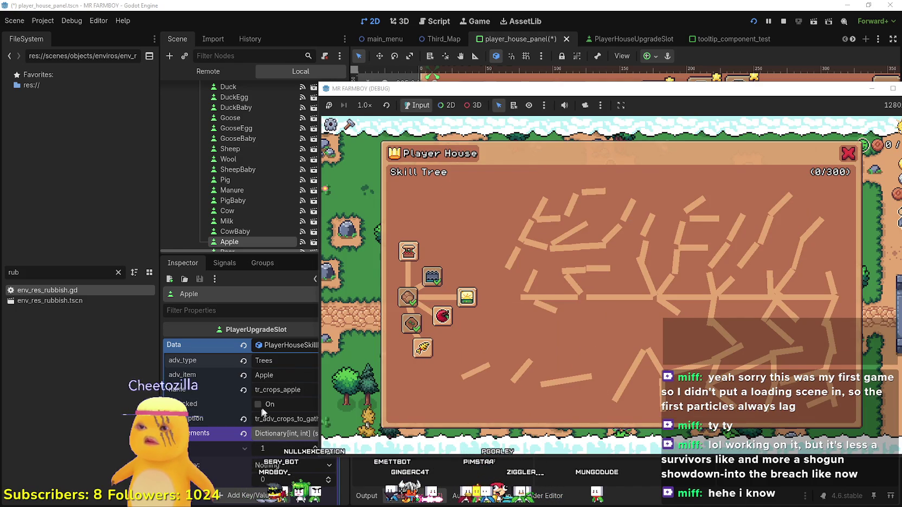
left_click(282, 358)
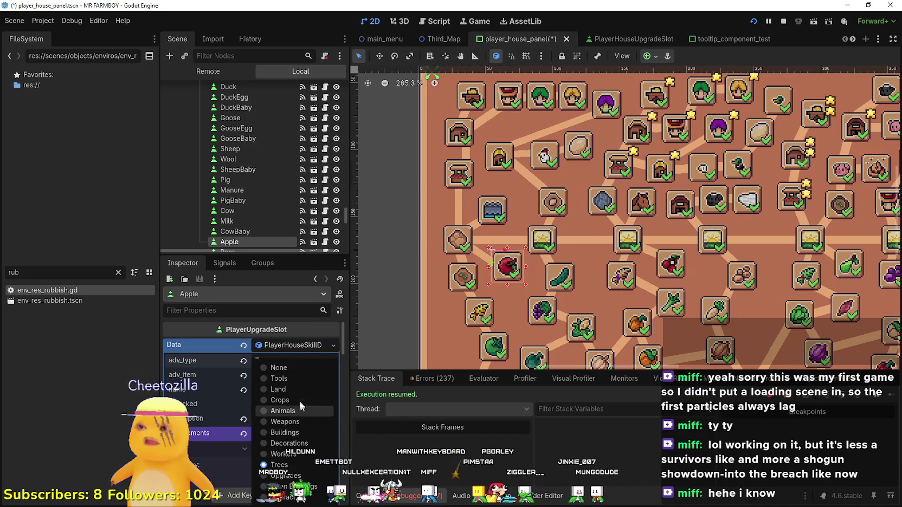
left_click(294, 369)
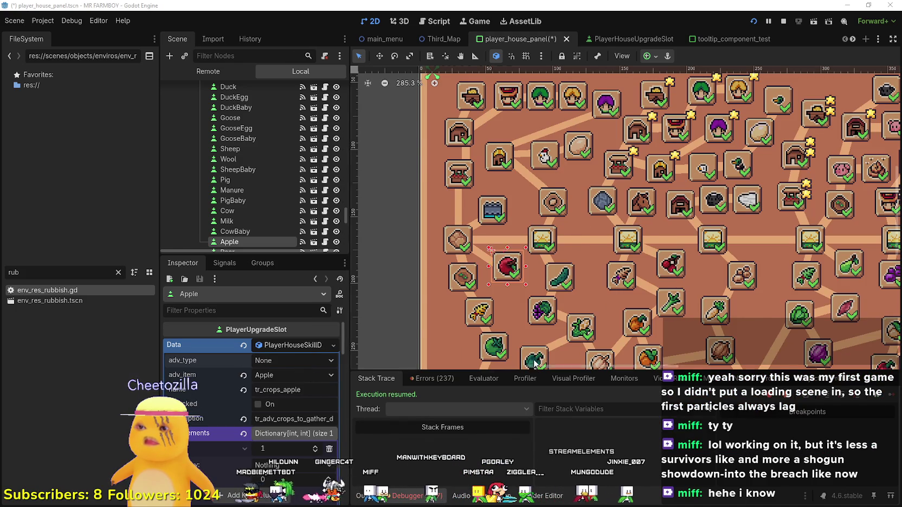
key("alt+Tab")
key("alt+Tab")
left_click(285, 375)
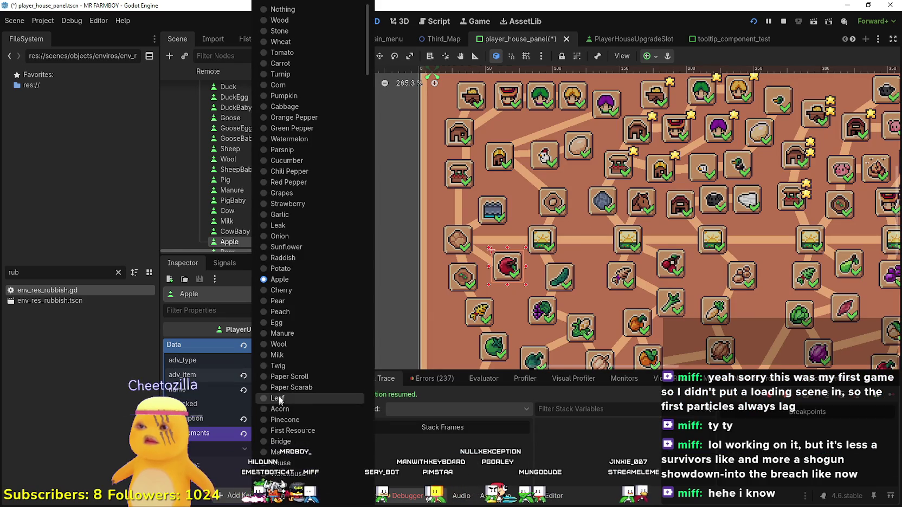
key("Escape")
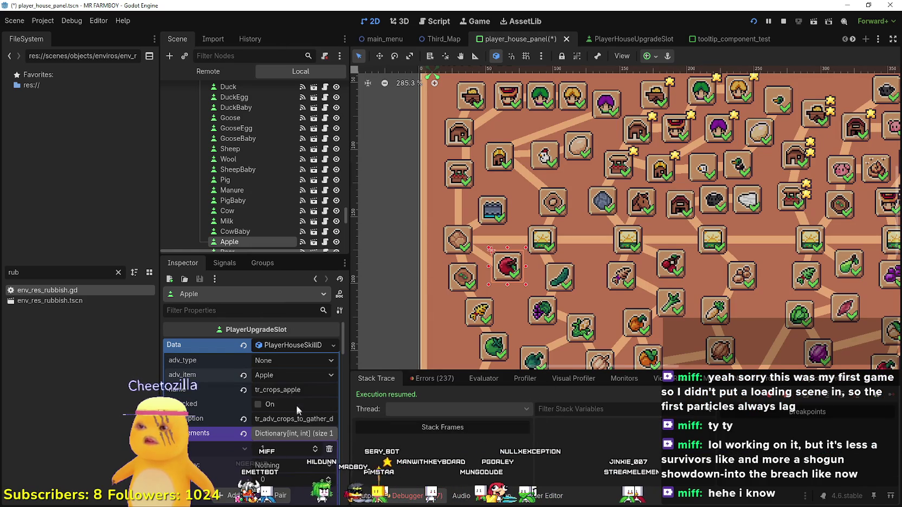
- Restore Apple's adv_type to Crops and recheck its in-game tooltip
left_click(285, 360)
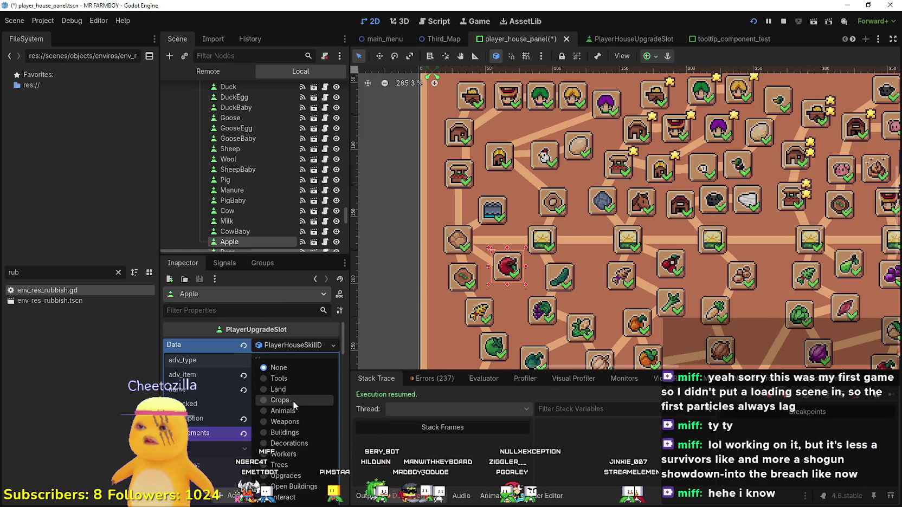
left_click(293, 404)
key("alt+Tab")
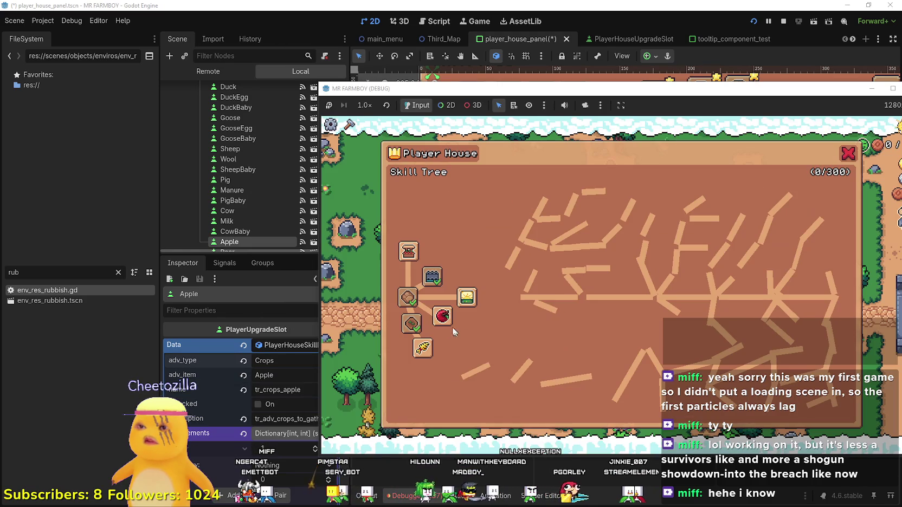
mouse_move(435, 318)
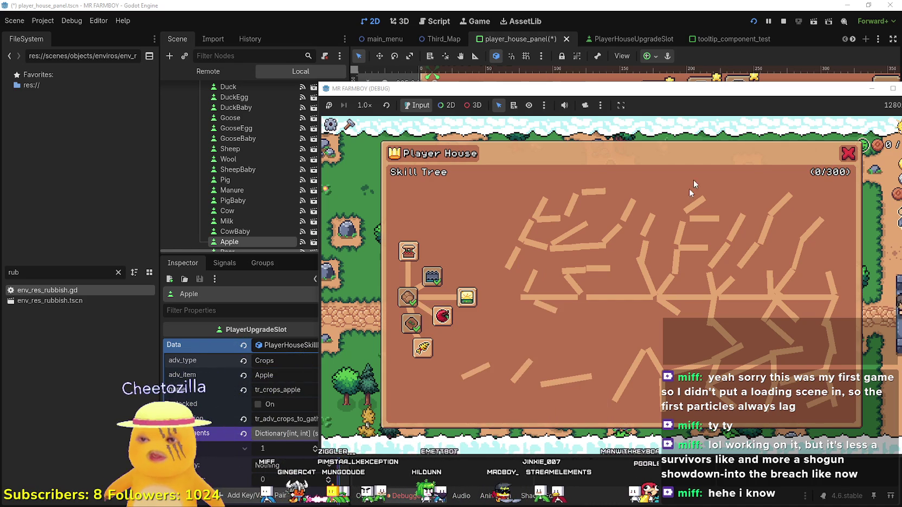
left_click(442, 317)
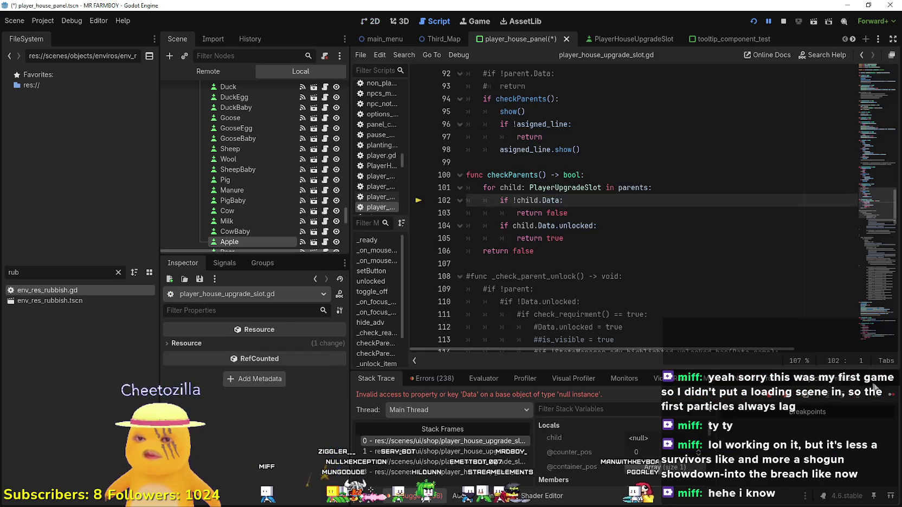
- Resume the game to check the Green Tomato tooltip, then filter FileSystem by 'tool' for tooltip_component_test.gd
key("F12")
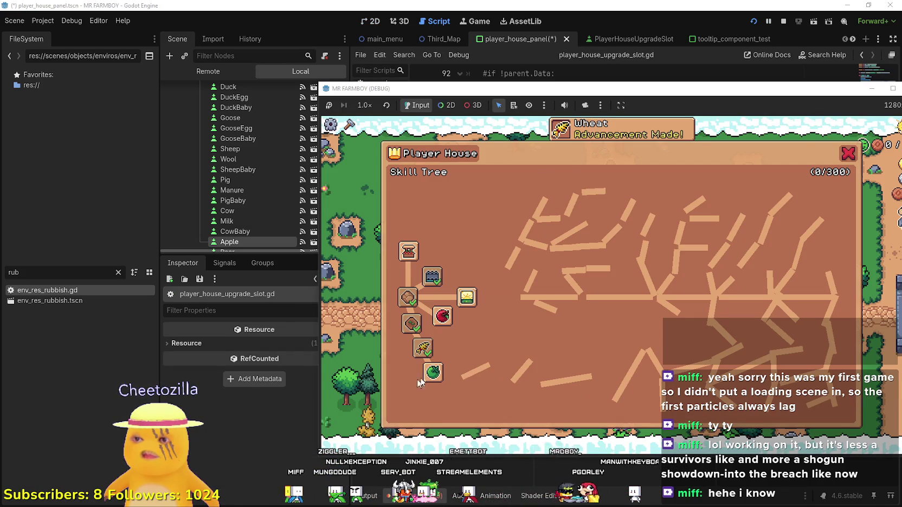
mouse_move(431, 380)
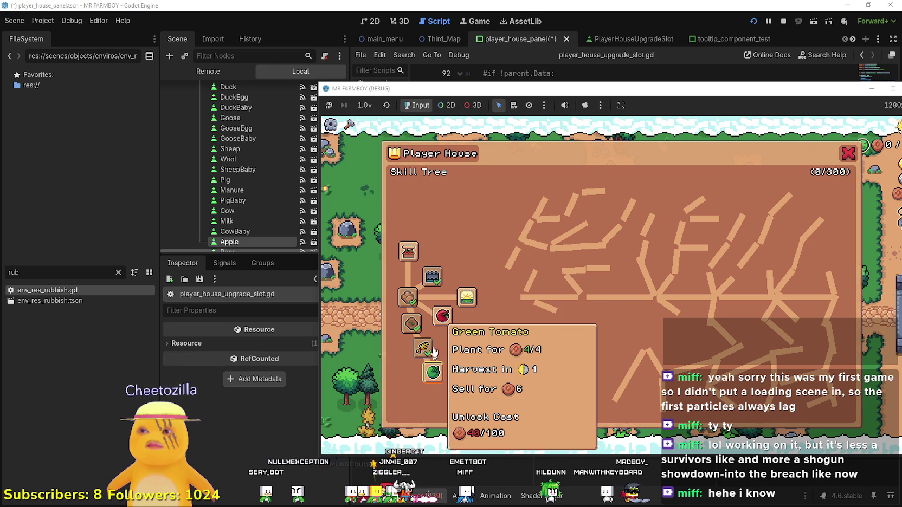
key("alt+Tab")
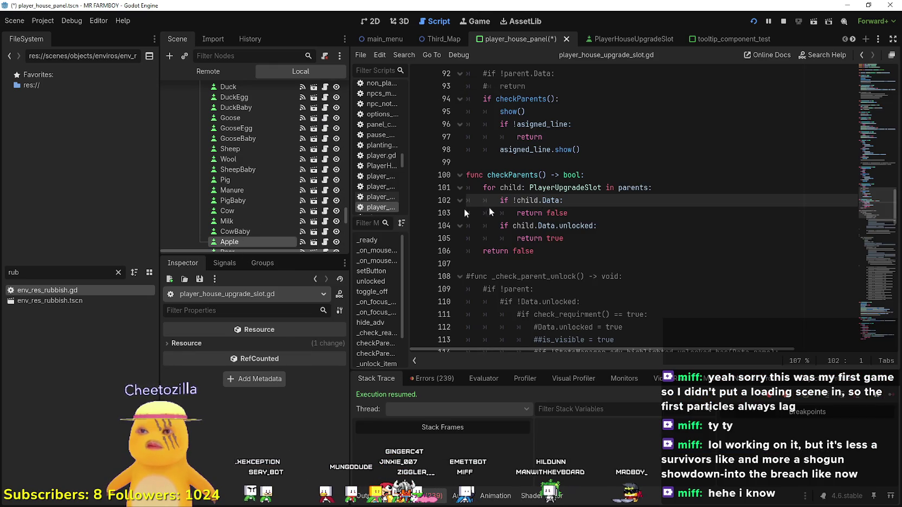
key("End")
left_click(118, 273)
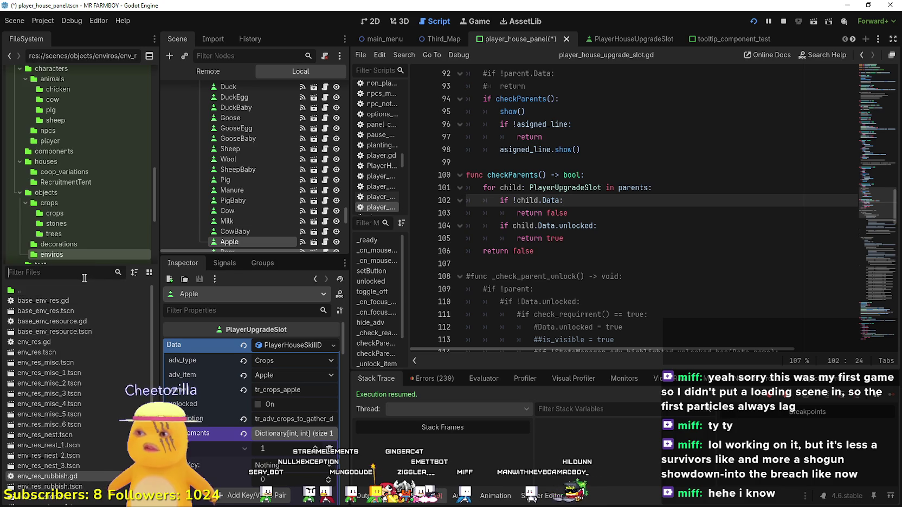
type("tool")
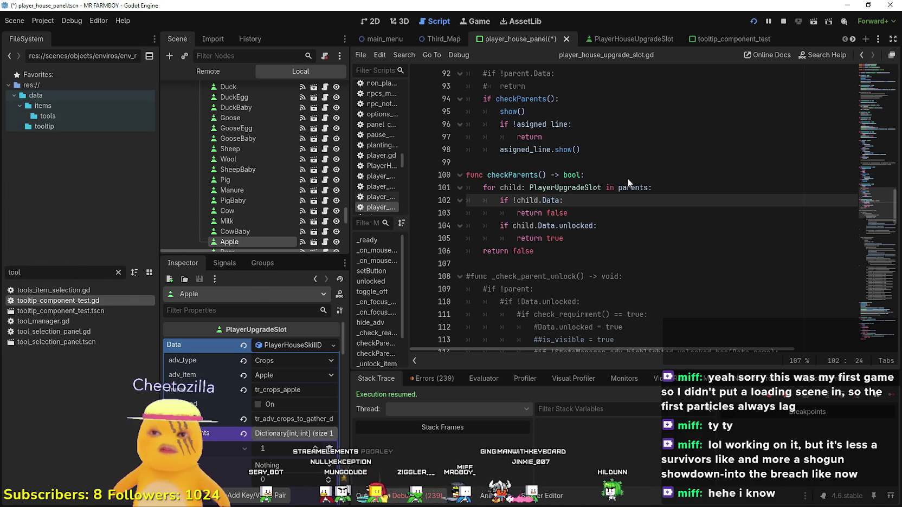
left_click_drag(881, 87, 878, 71)
- Jump to setTooltipAdv's definition and read its locked-item description branch
scroll(670, 195, "down", 7)
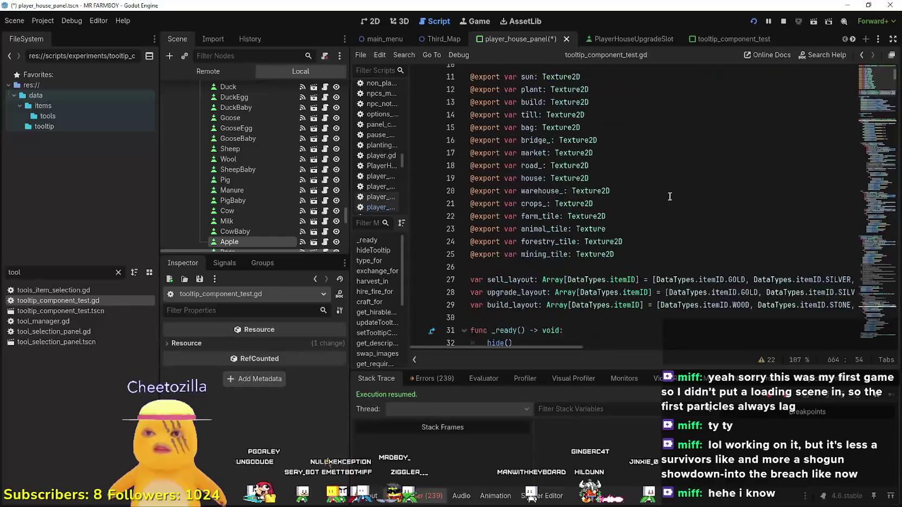
right_click(694, 172)
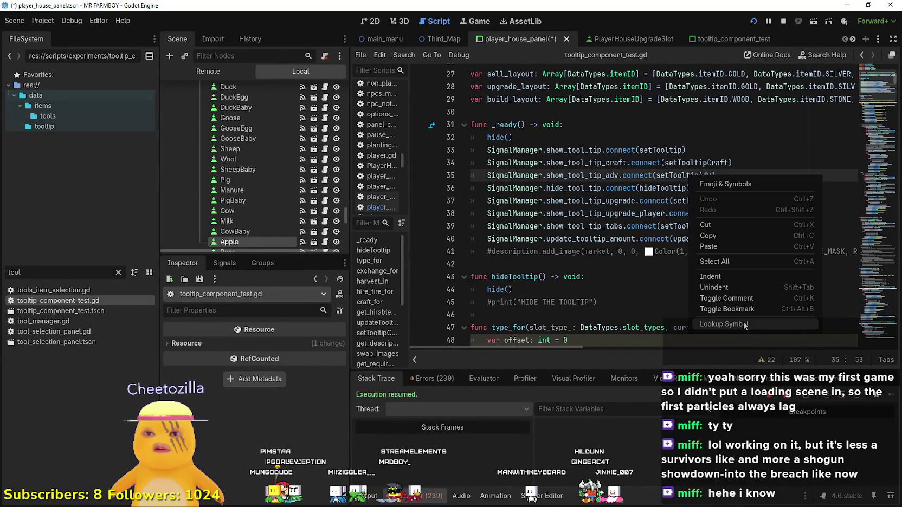
left_click(716, 180)
scroll(670, 231, "down", 3)
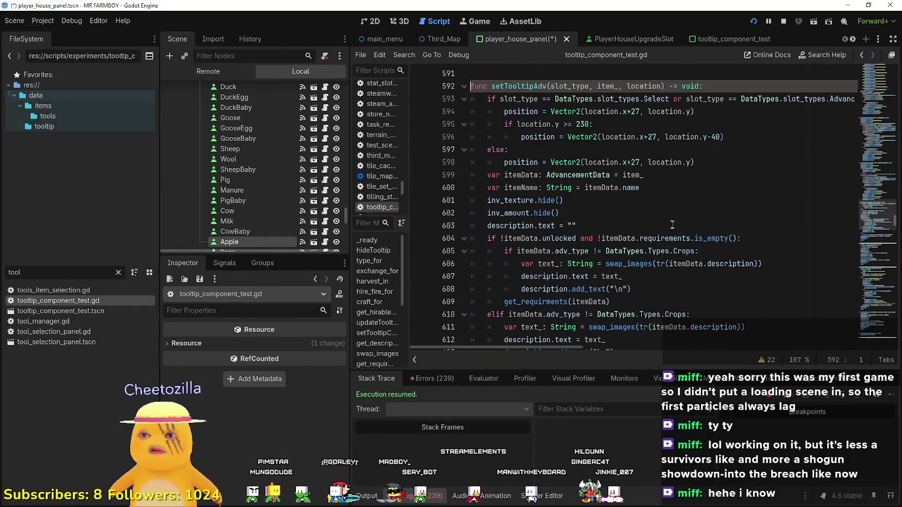
left_click(672, 225)
scroll(672, 225, "down", 3)
left_click(687, 201)
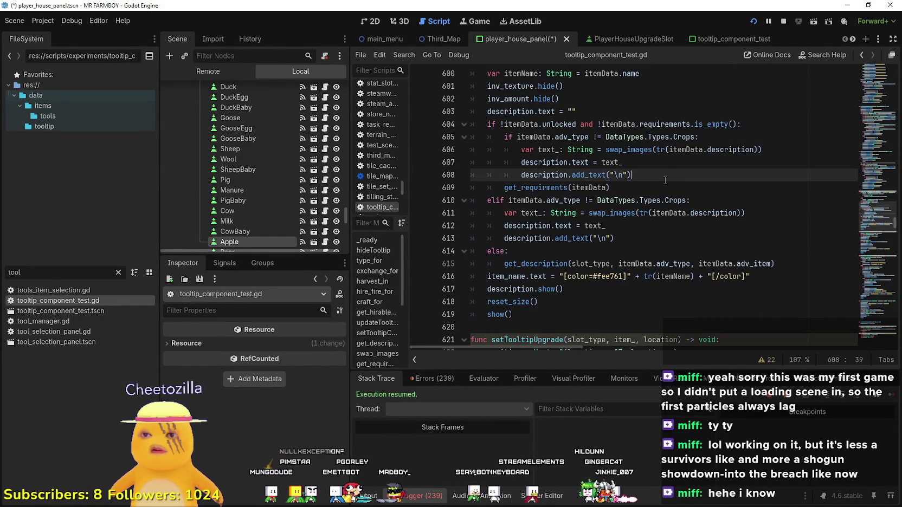
left_click(666, 184)
mouse_move(632, 175)
left_mouse_down()
mouse_move(542, 142)
mouse_move(444, 124)
left_mouse_up()
left_click(559, 187)
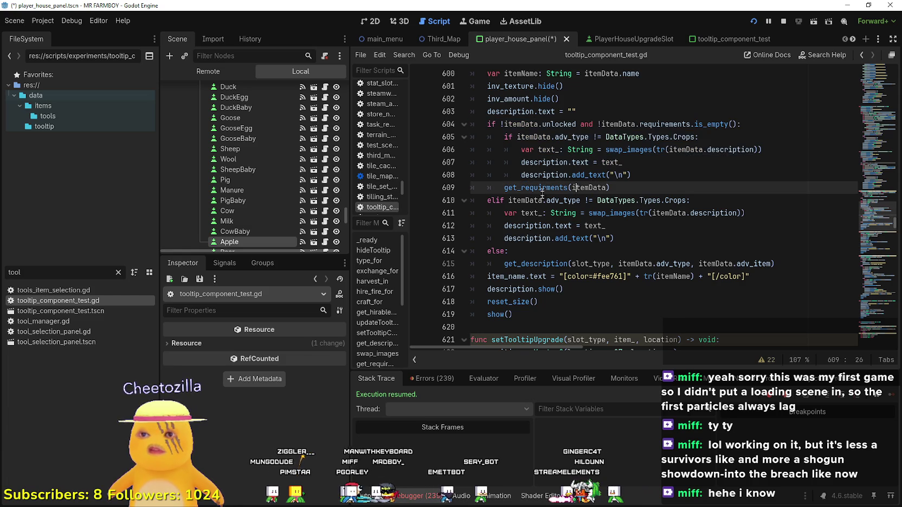
- Look up the get_requirments definition and read its opening lines
right_click(558, 188)
left_click(590, 280)
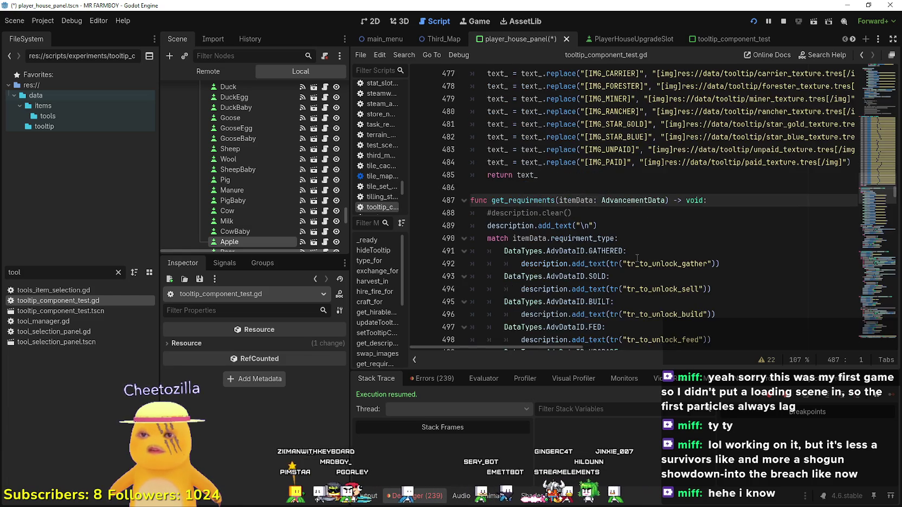
scroll(612, 254, "down", 5)
scroll(631, 233, "down", 3)
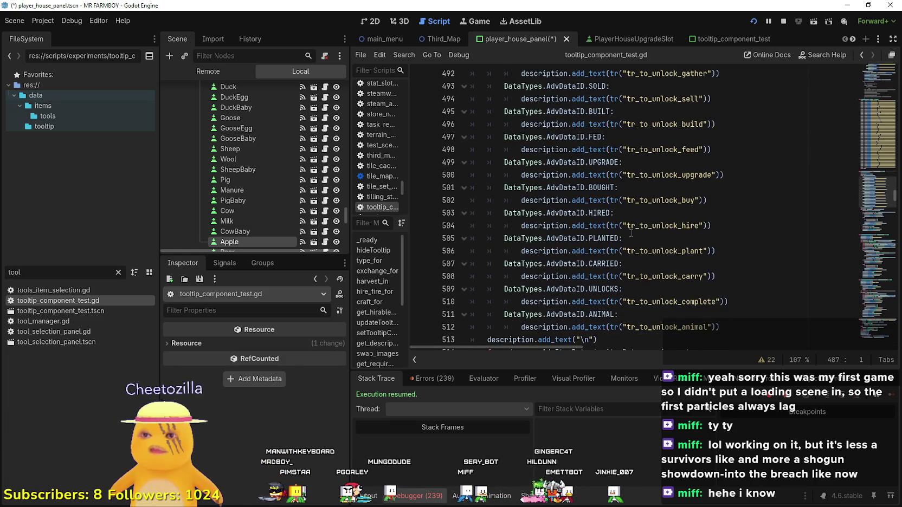
left_click(637, 232)
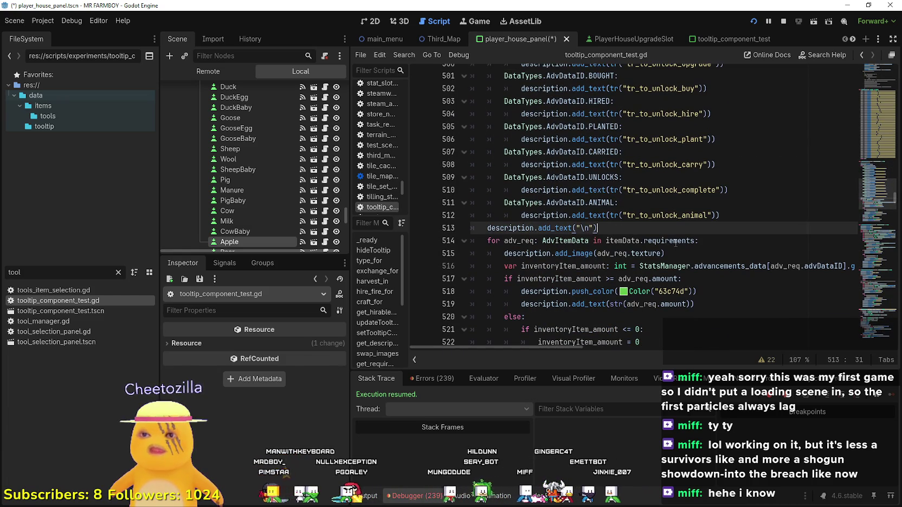
scroll(676, 243, "up", 2)
scroll(673, 240, "down", 4)
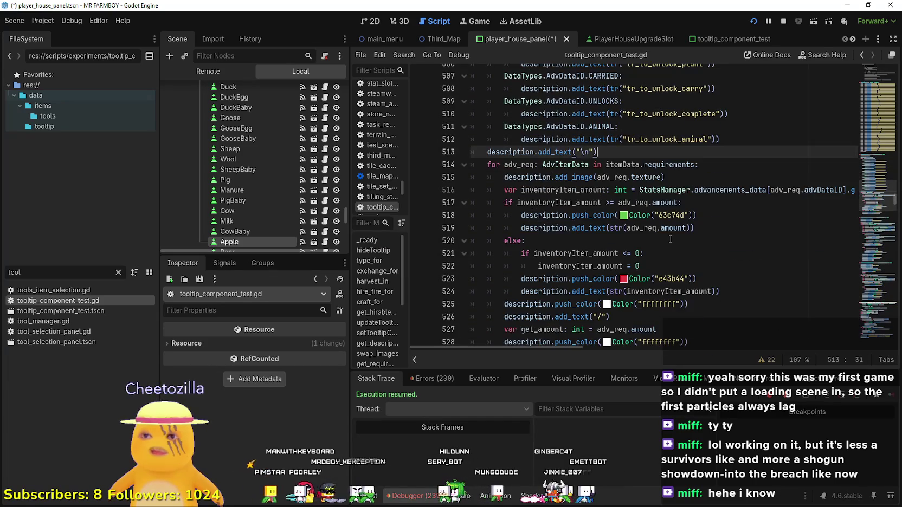
scroll(670, 240, "up", 7)
- Read get_requirments's requirement cases, from GATHERED through the else branch
left_click(607, 140)
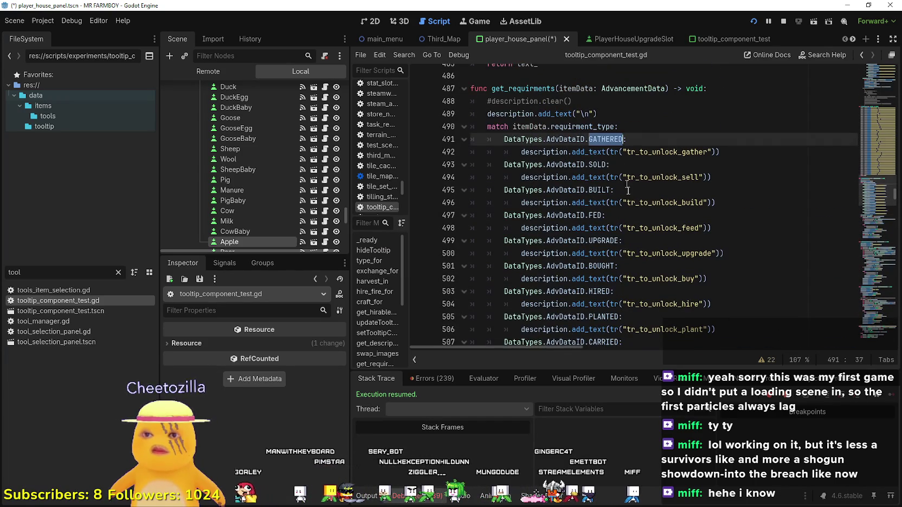
scroll(746, 294, "down", 5)
scroll(745, 294, "down", 2)
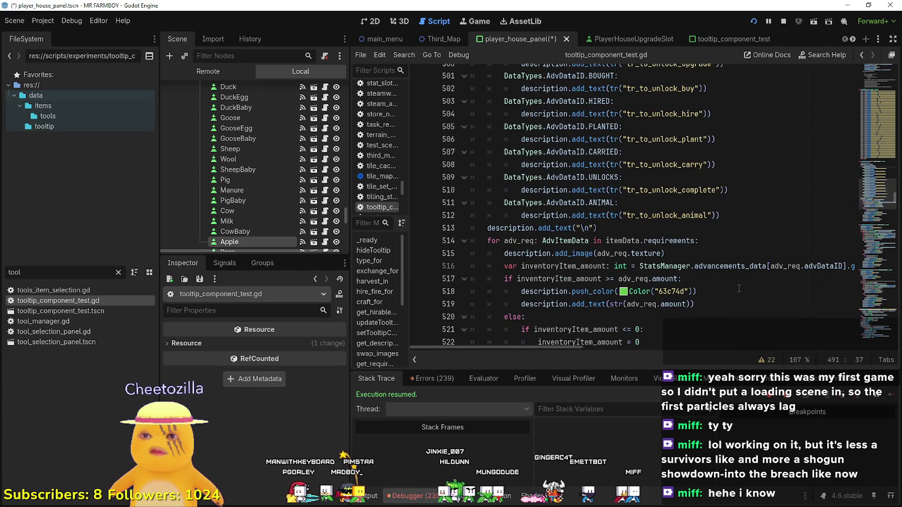
left_click(734, 280)
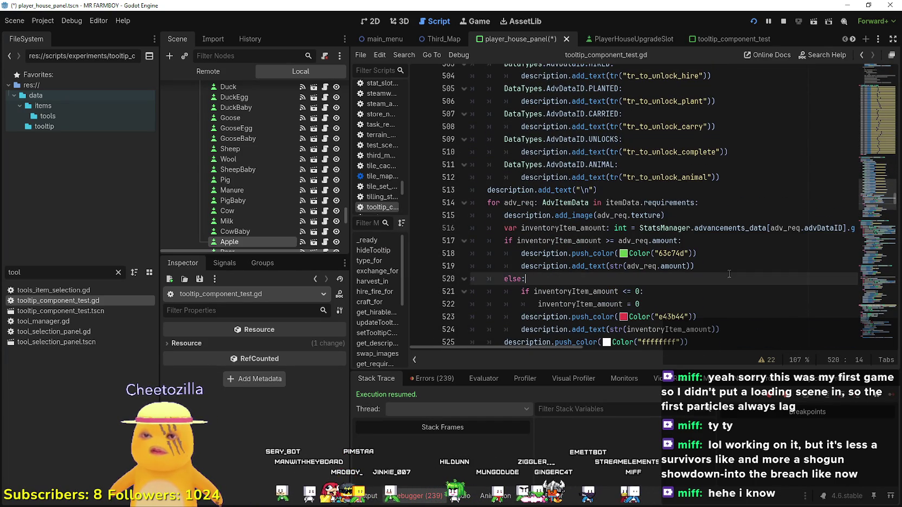
scroll(732, 276, "down", 3)
scroll(728, 273, "down", 1)
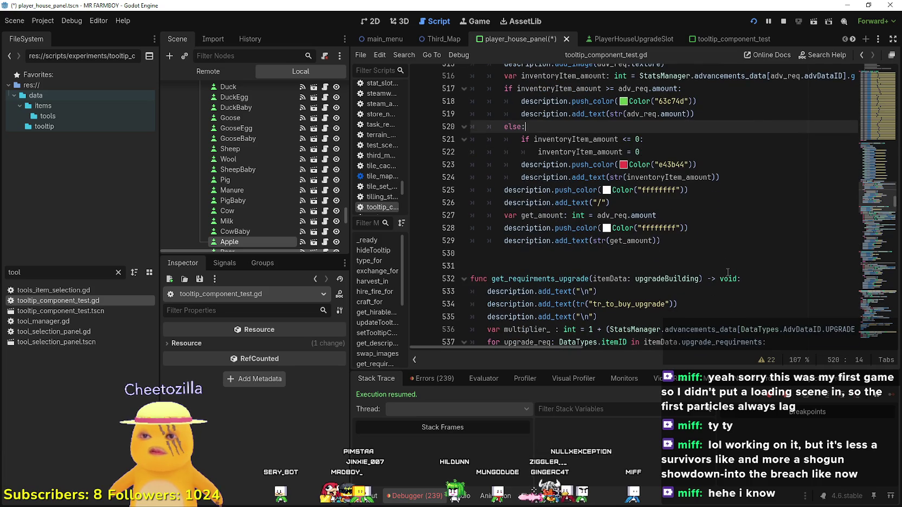
left_click(716, 248)
scroll(715, 244, "down", 3)
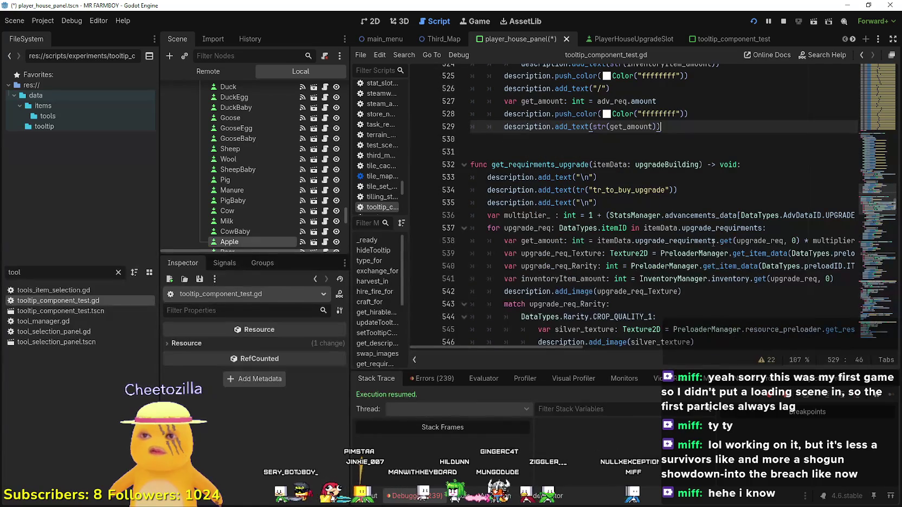
scroll(714, 242, "up", 2)
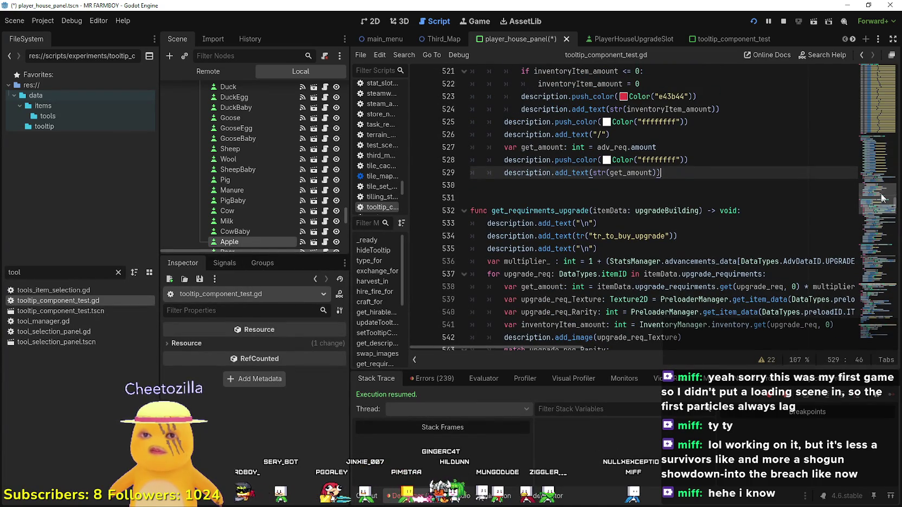
left_click_drag(874, 208, 874, 68)
scroll(642, 227, "down", 8)
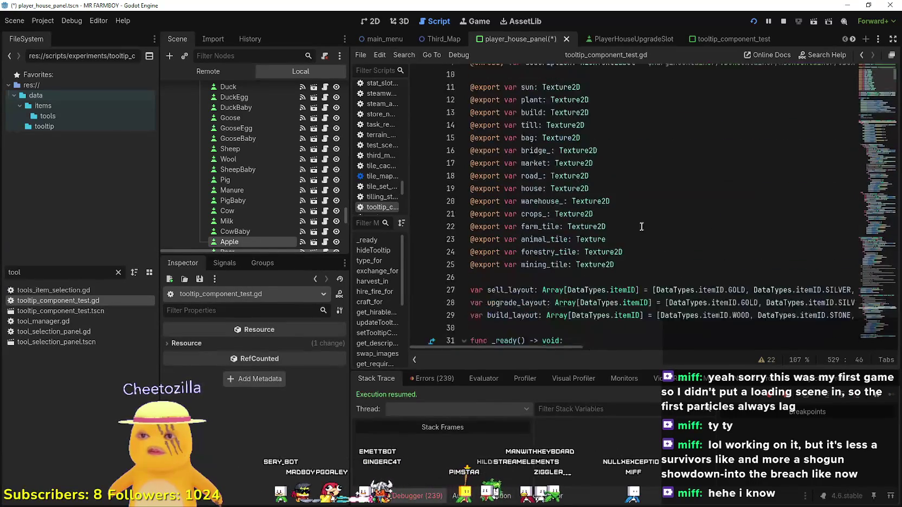
scroll(642, 227, "down", 2)
- Return to setTooltipAdv and follow its else branch to the get_description definition
right_click(699, 128)
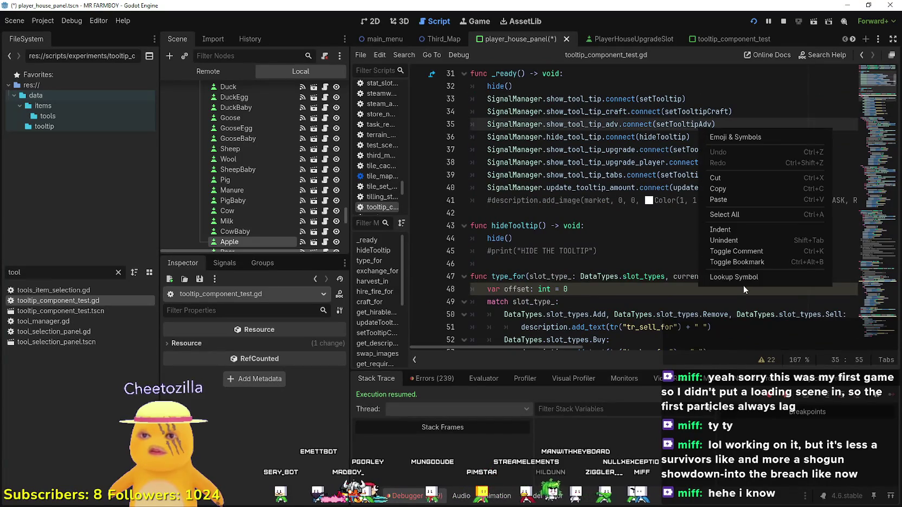
left_click(744, 283)
scroll(640, 269, "down", 1)
left_click(644, 259)
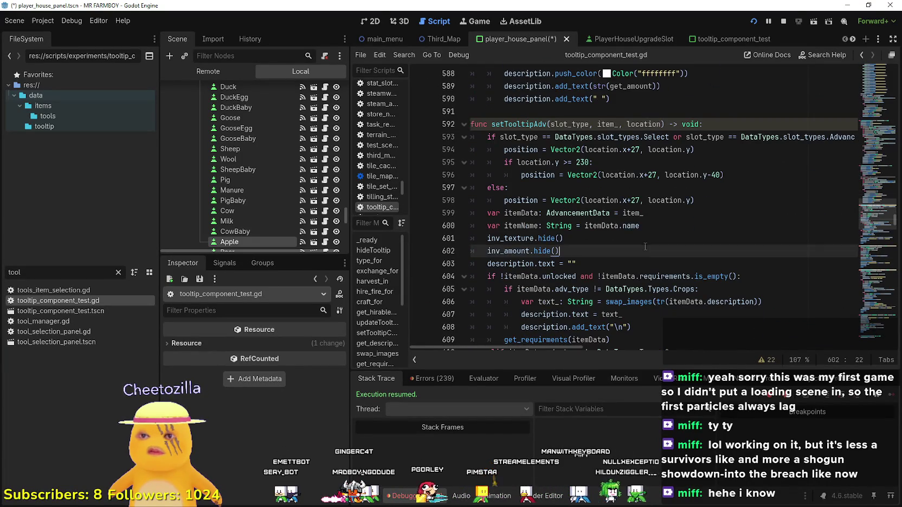
scroll(645, 271, "down", 4)
left_click(635, 187)
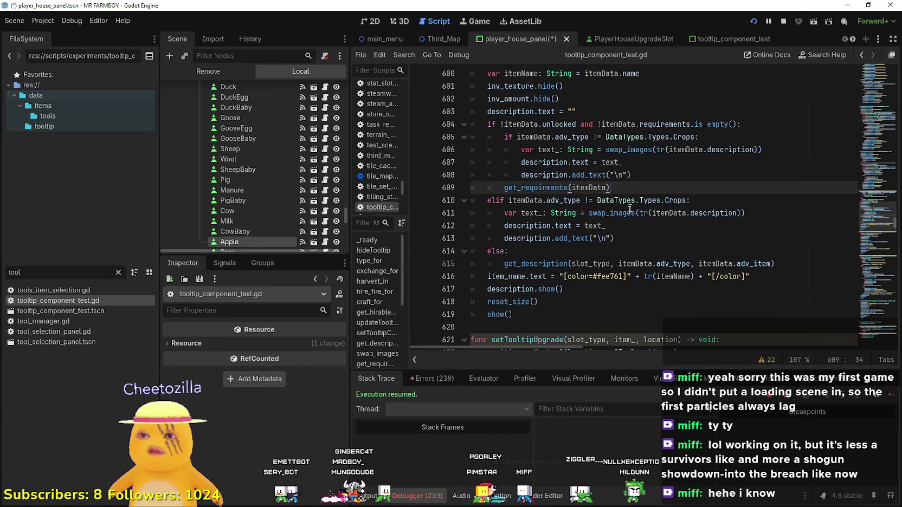
left_click(617, 241)
scroll(617, 240, "down", 2)
left_click(583, 224)
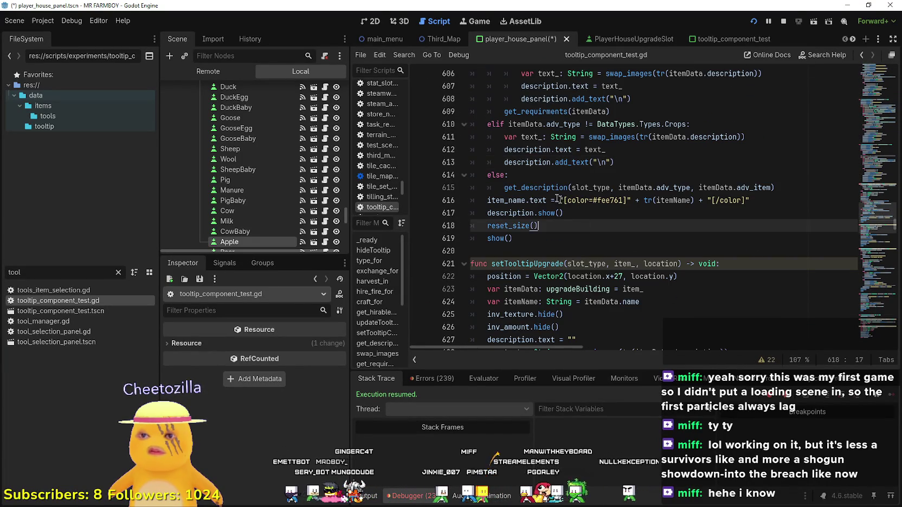
right_click(540, 190)
left_click(575, 337)
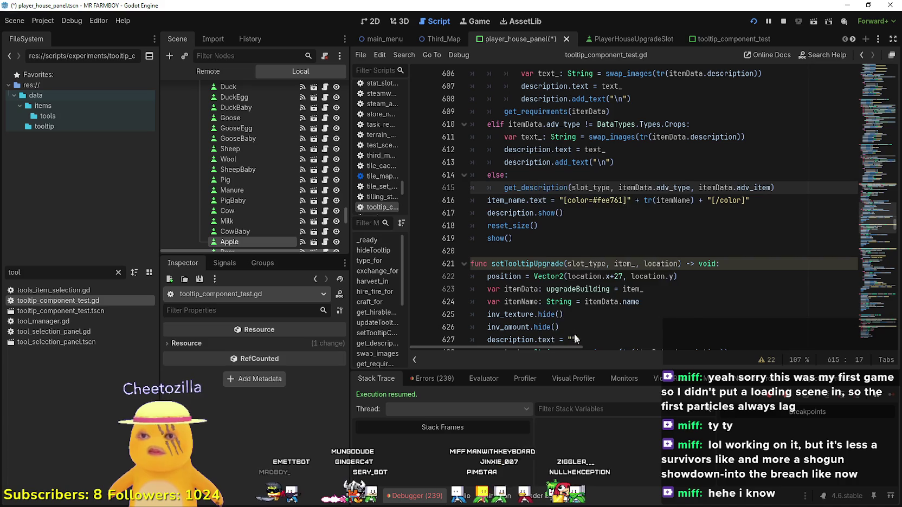
- Jump from the craft_for call on line 418 to its definition
scroll(561, 222, "down", 13)
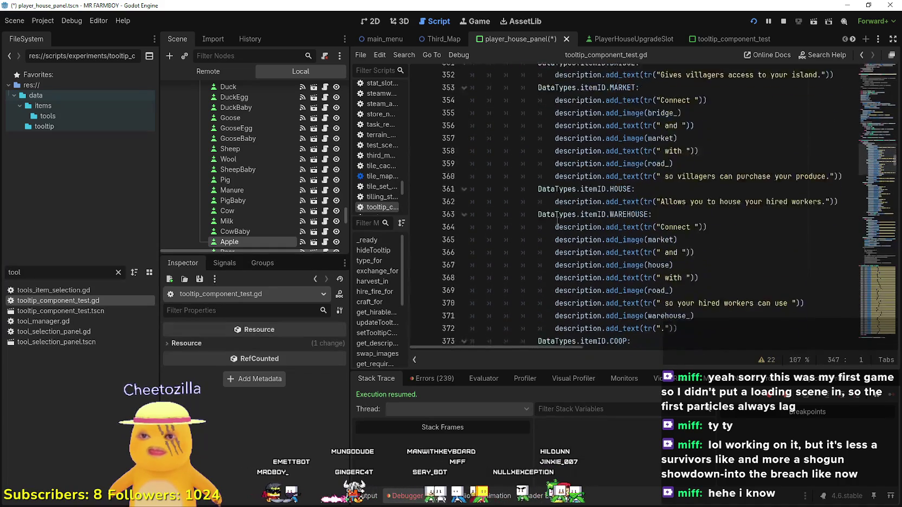
scroll(553, 222, "down", 3)
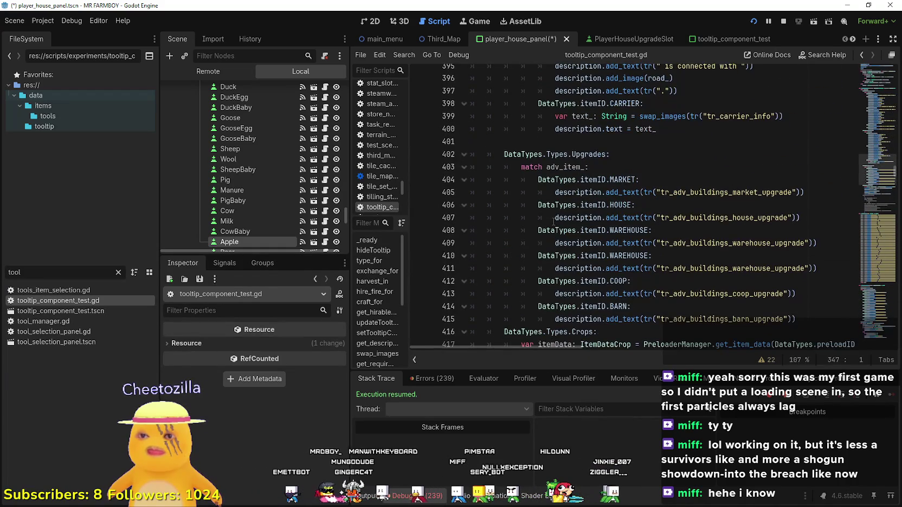
scroll(555, 218, "up", 2)
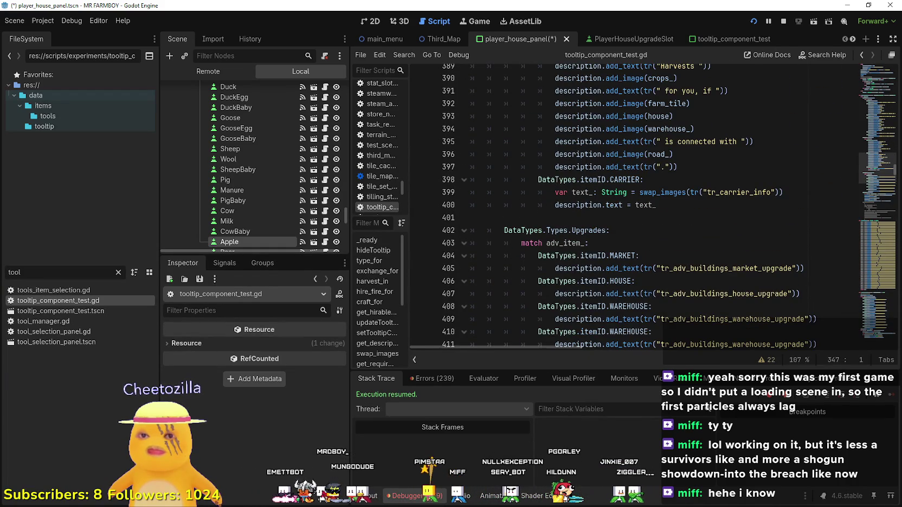
scroll(870, 175, "down", 4)
scroll(869, 175, "up", 4)
scroll(869, 174, "down", 5)
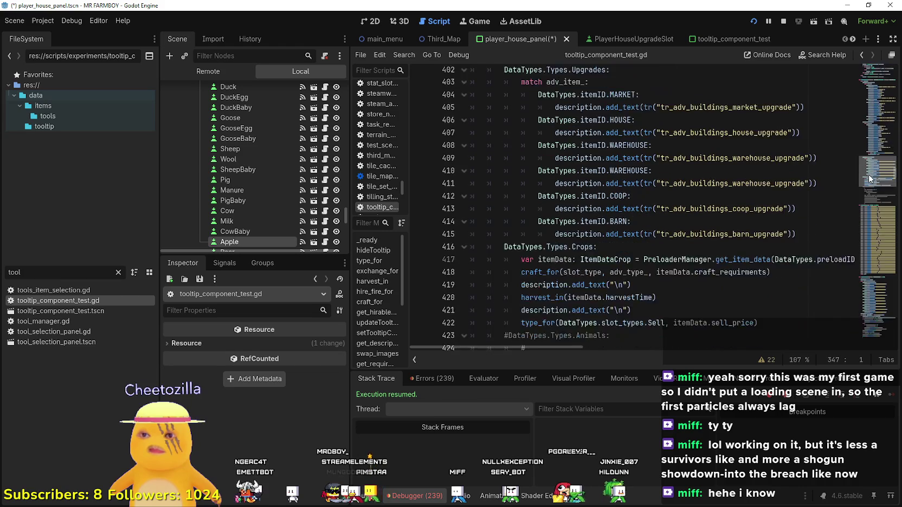
scroll(869, 174, "down", 2)
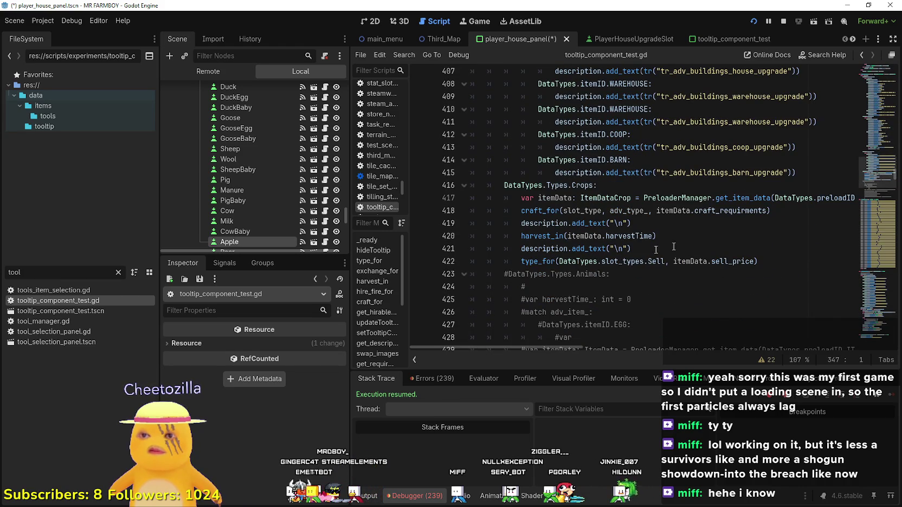
left_click(540, 237)
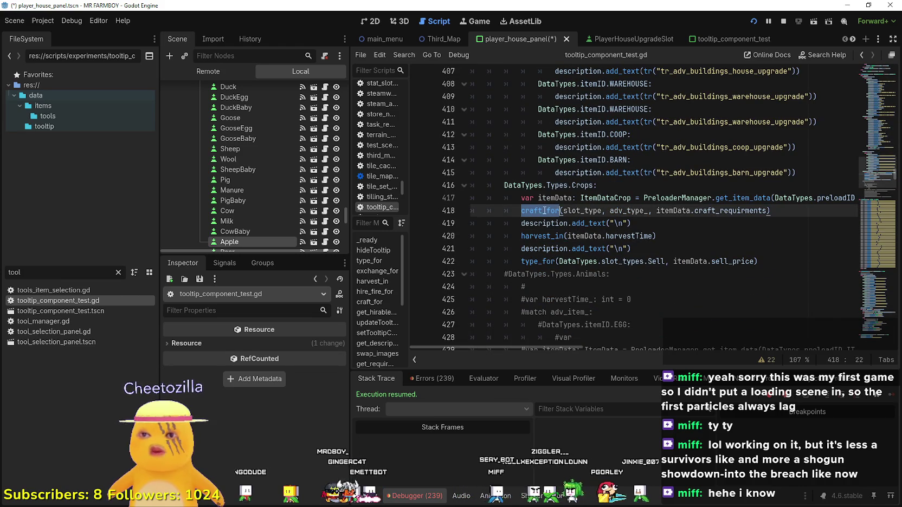
triple_click(519, 215)
key("End")
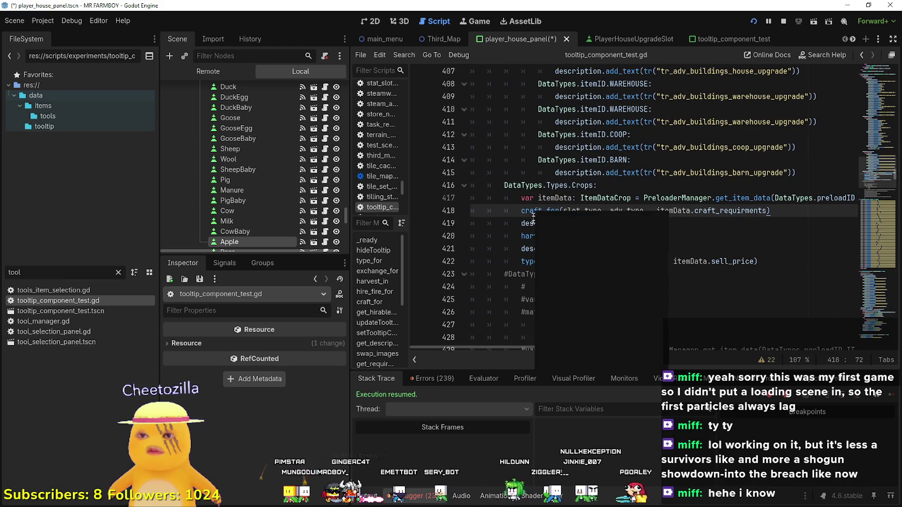
right_click(521, 213)
left_click(548, 225)
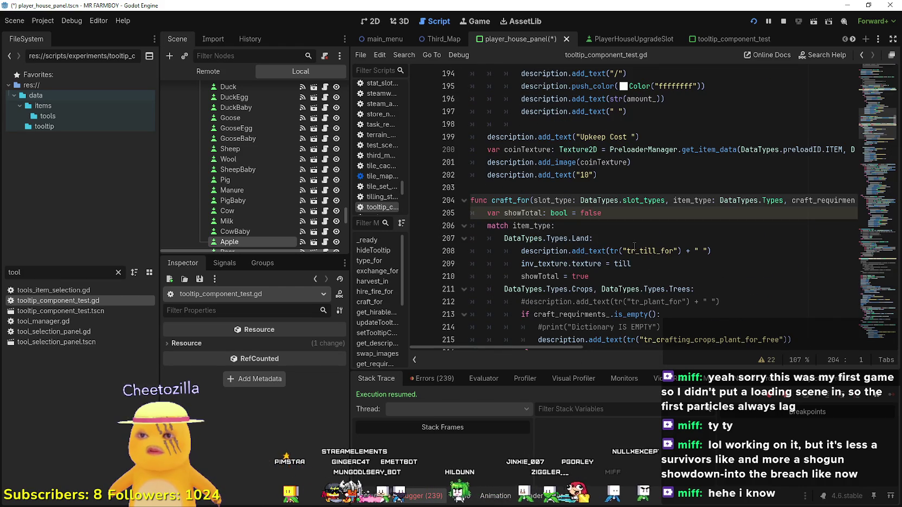
- Review the Crops and Trees case on lines 211–215, then select the Apple skill slot
scroll(634, 244, "down", 2)
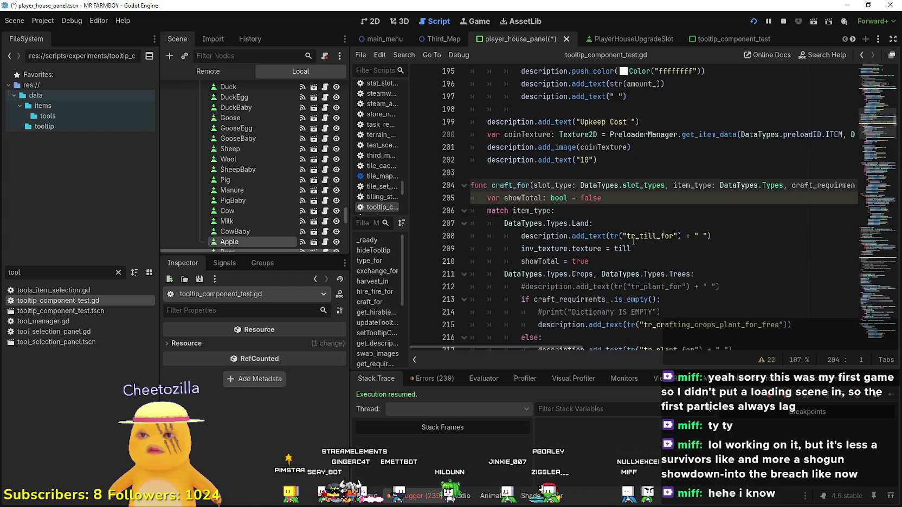
double_click(590, 162)
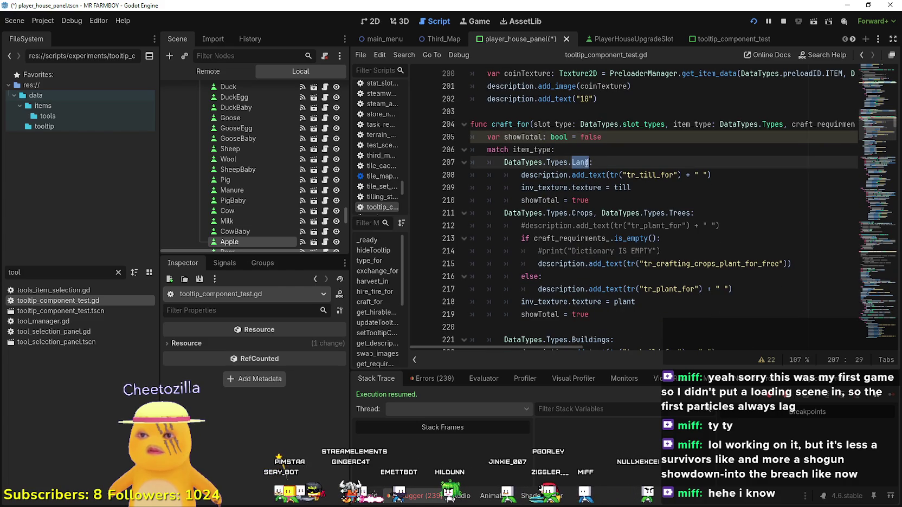
double_click(593, 213)
scroll(777, 277, "down", 1)
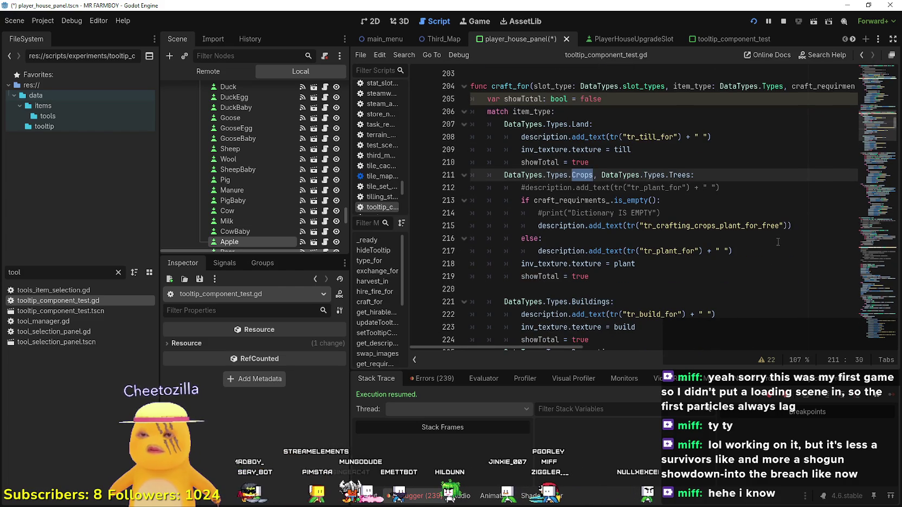
mouse_move(792, 225)
left_mouse_down()
mouse_move(499, 200)
mouse_move(487, 174)
left_mouse_up()
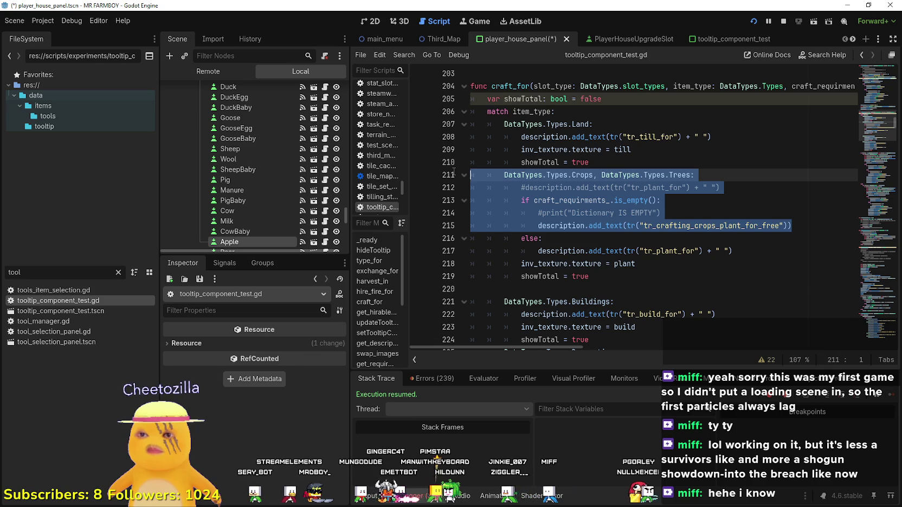
left_click(638, 261)
scroll(638, 262, "down", 3)
left_click(607, 176)
scroll(606, 189, "up", 3)
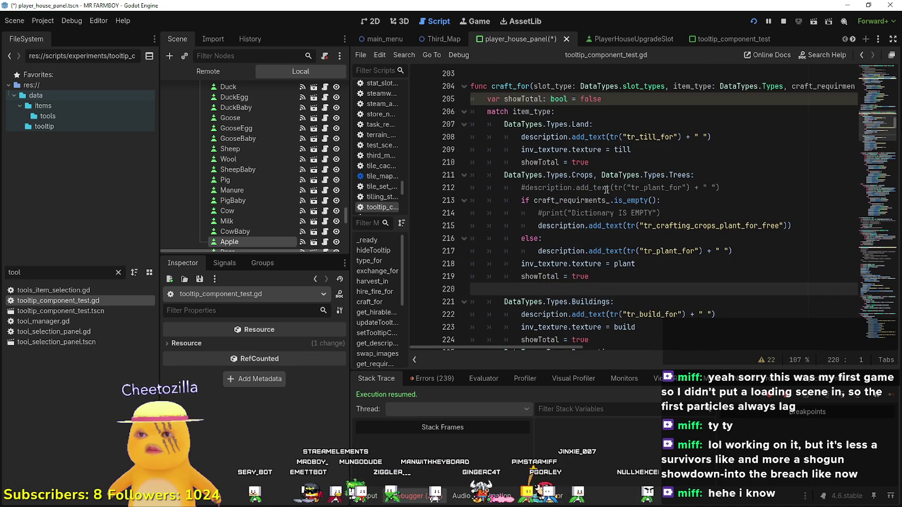
left_click(260, 242)
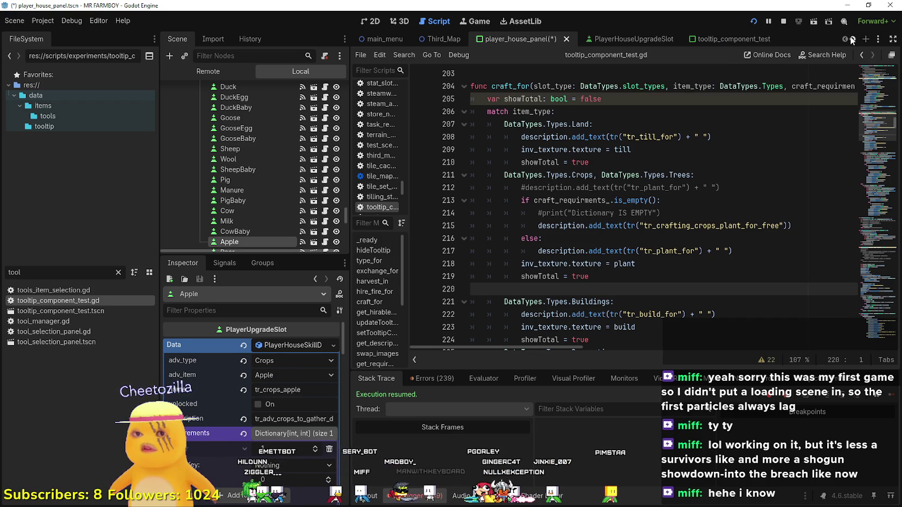
- Switch to the AdvancementSystem scene and make the AdvancementsCrops tree visible
left_click(853, 39)
left_click(852, 39)
left_click(852, 39)
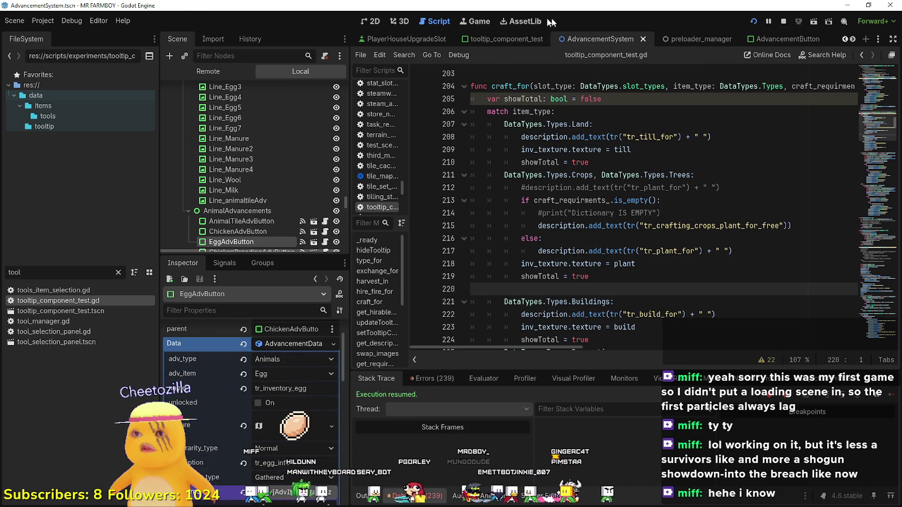
left_click(369, 23)
scroll(299, 182, "up", 5)
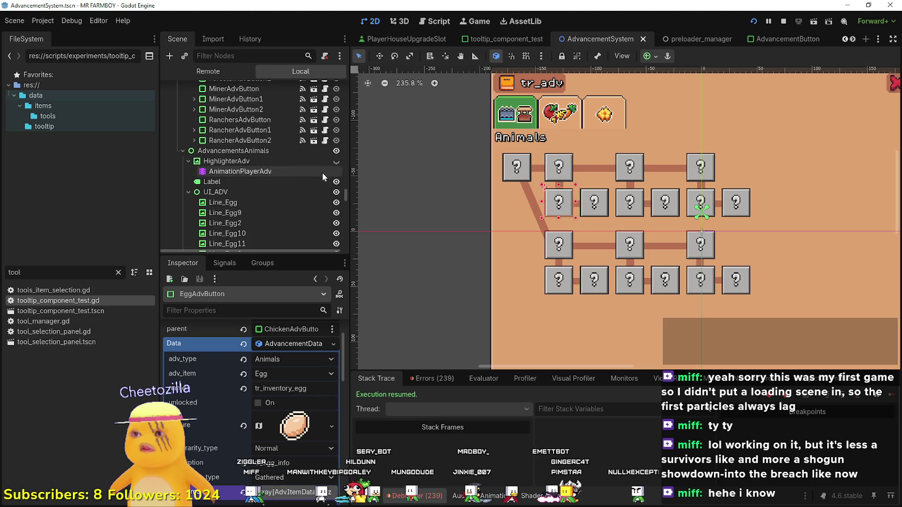
scroll(342, 195, "up", 10)
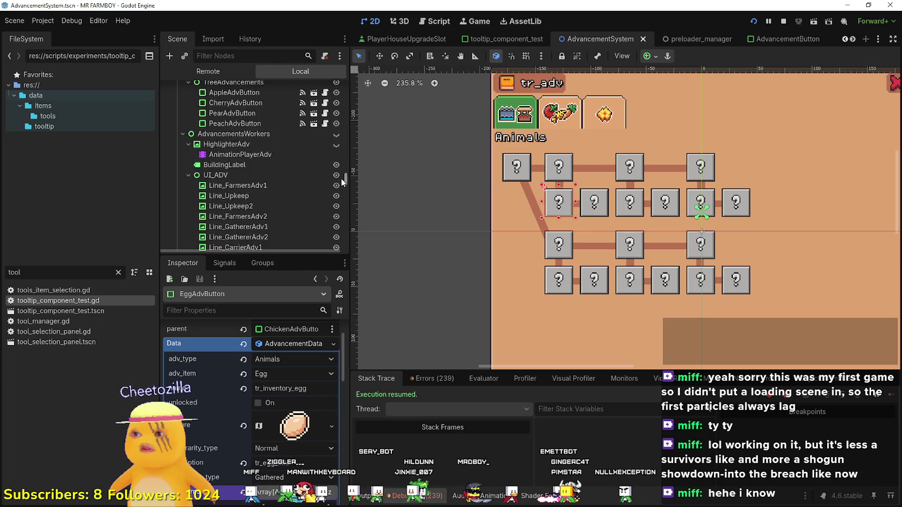
left_click_drag(341, 176, 341, 151)
scroll(324, 172, "up", 1)
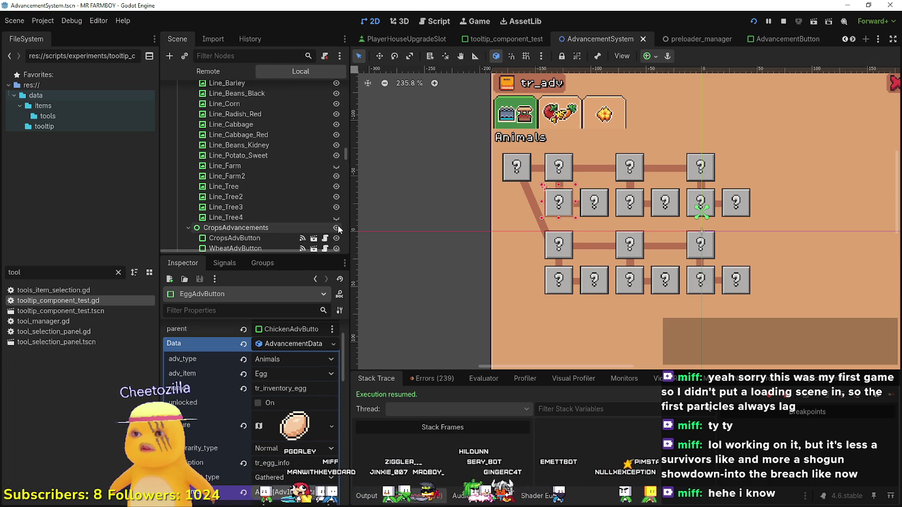
left_click(337, 218)
left_click(337, 228)
left_click(337, 218)
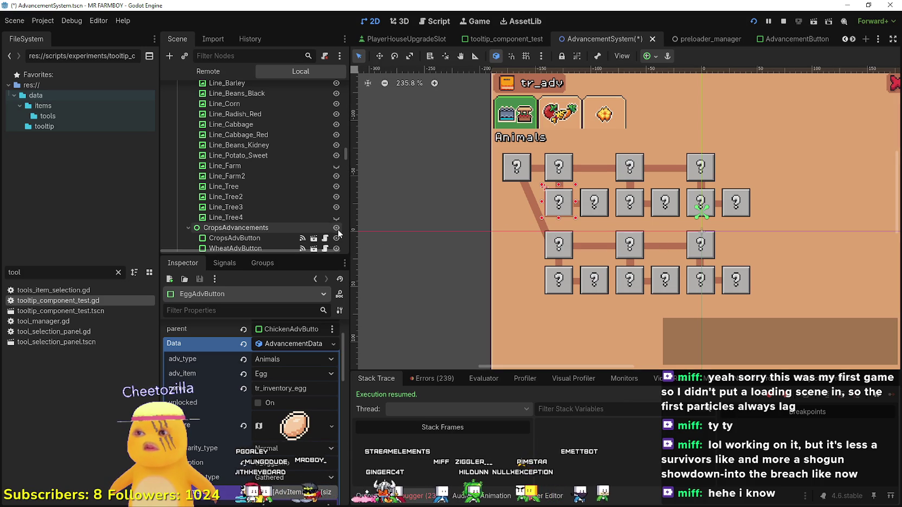
scroll(337, 227, "up", 3)
scroll(336, 226, "up", 10)
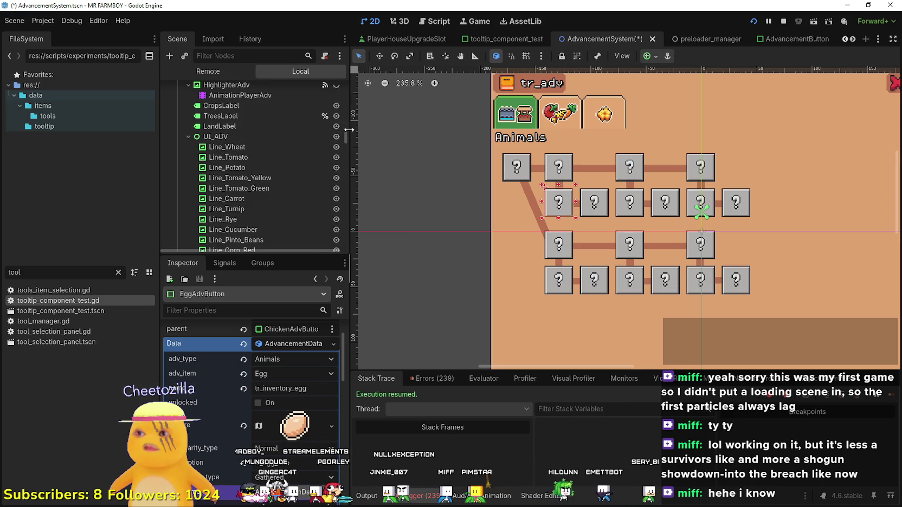
scroll(336, 125, "up", 2)
left_click(336, 114)
scroll(616, 199, "down", 2)
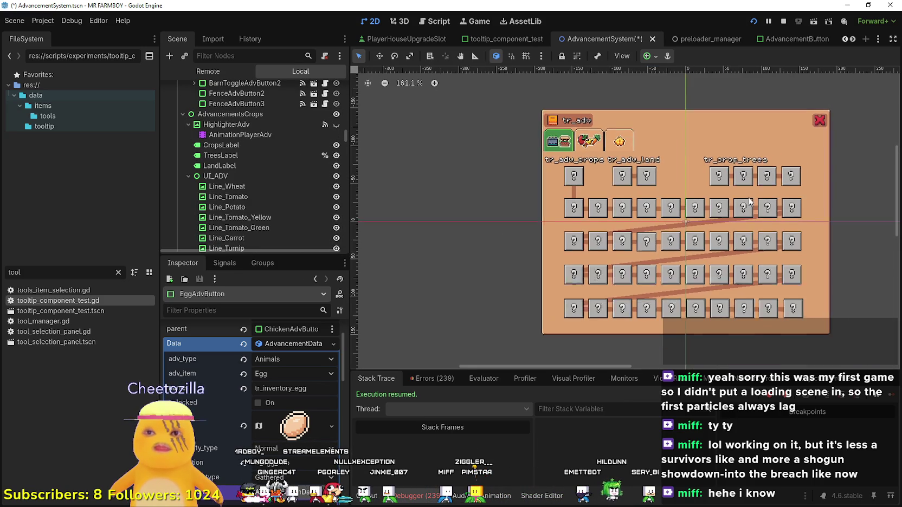
- Select AppleAdvButton and read its full description key
left_click(713, 179)
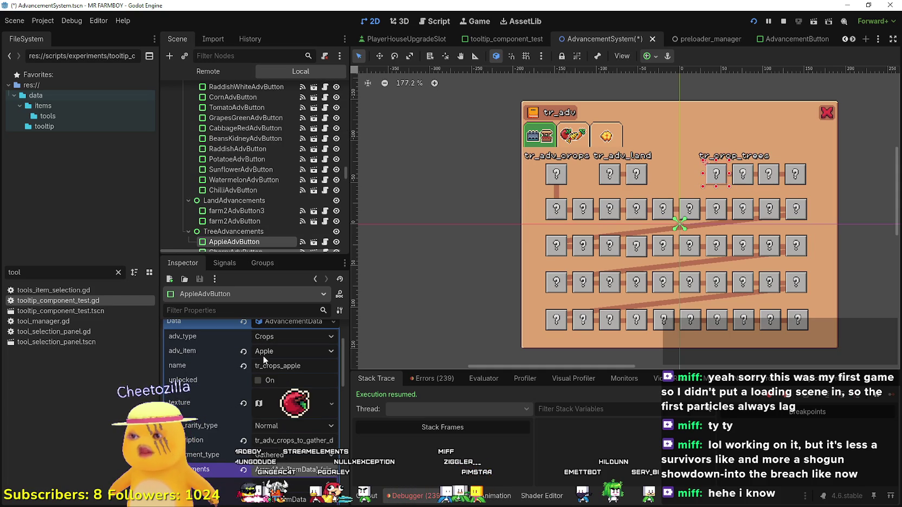
left_click(270, 440)
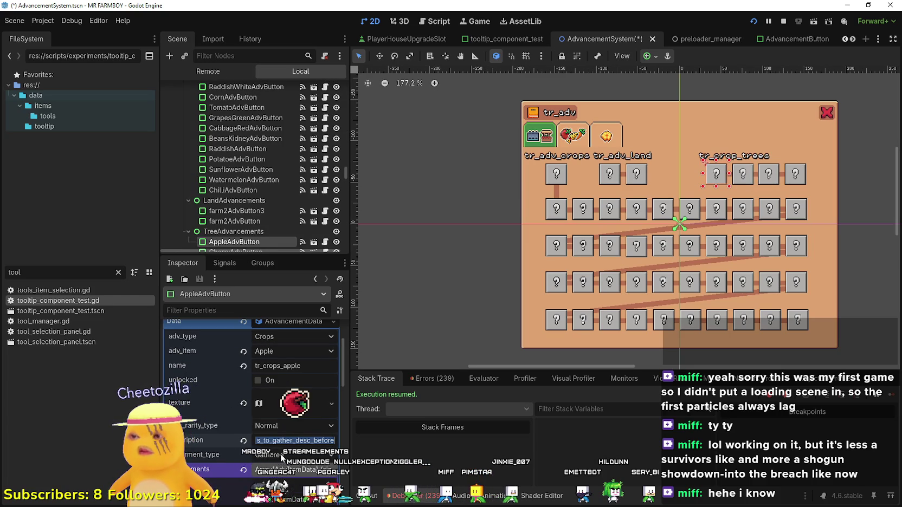
scroll(283, 444, "down", 2)
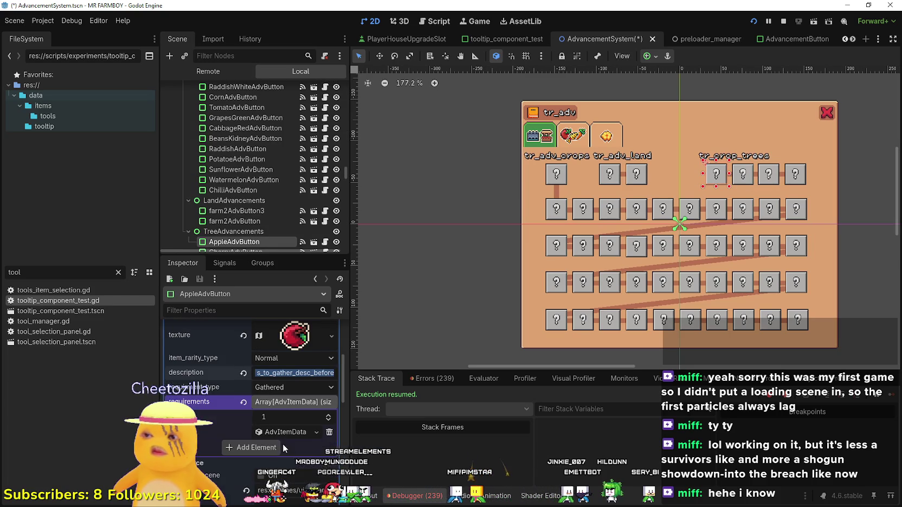
mouse_move(233, 387)
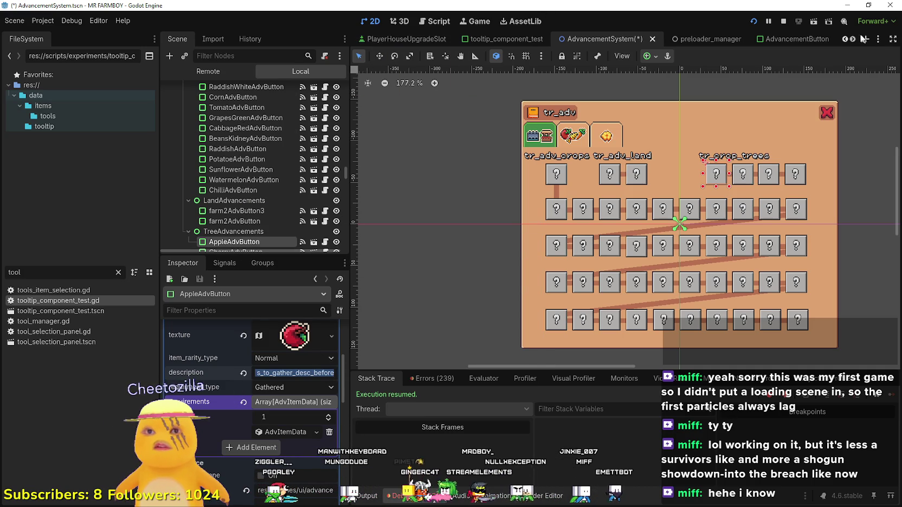
scroll(524, 41, "up", 3)
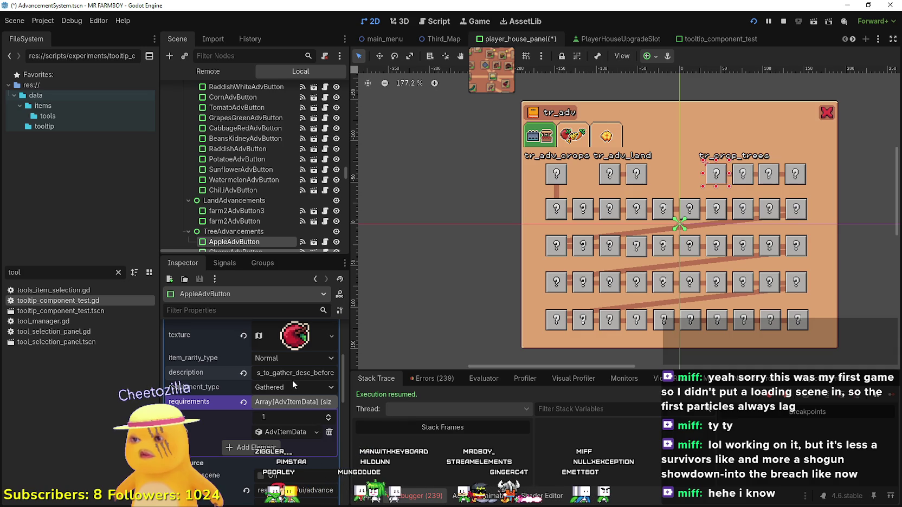
- Verify the Apple slot's description in player_house_panel, save, and reopen tooltip_component_test.gd
key("ctrl+Tab")
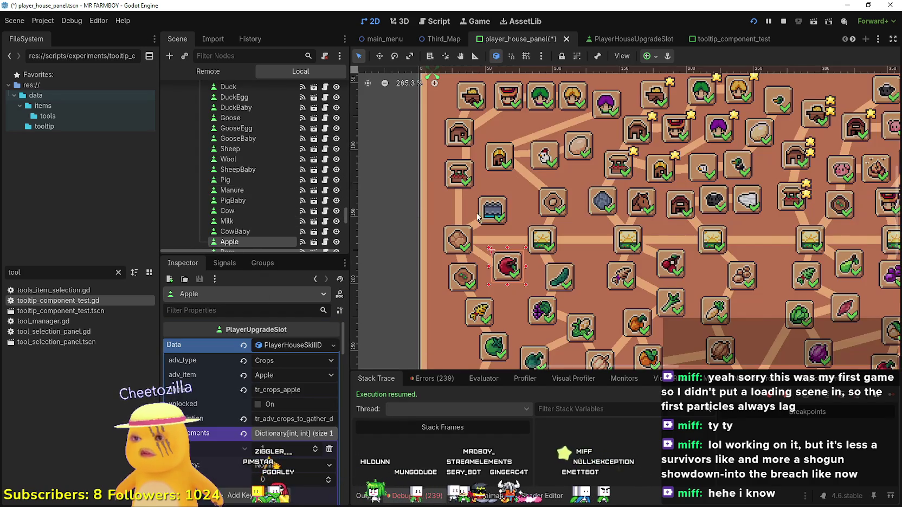
scroll(478, 223, "down", 1)
scroll(262, 212, "down", 3)
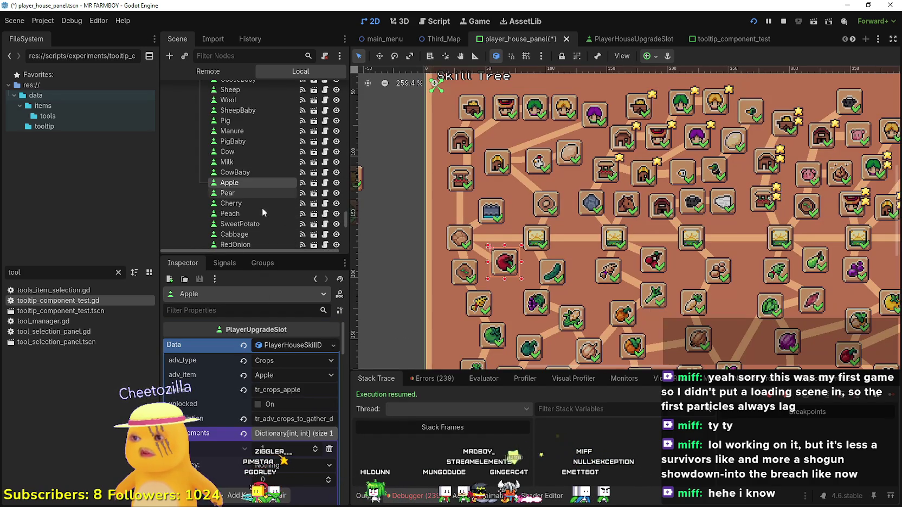
left_click(286, 419)
key("ctrl+s")
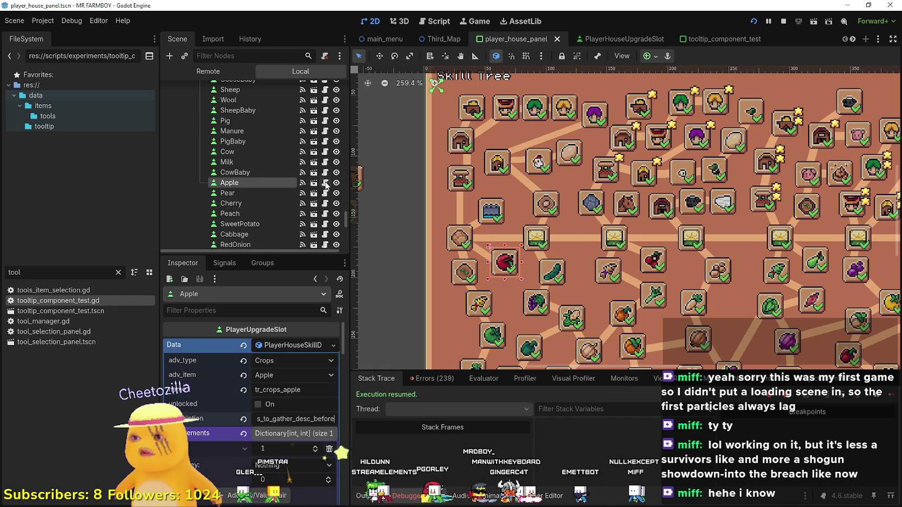
double_click(60, 301)
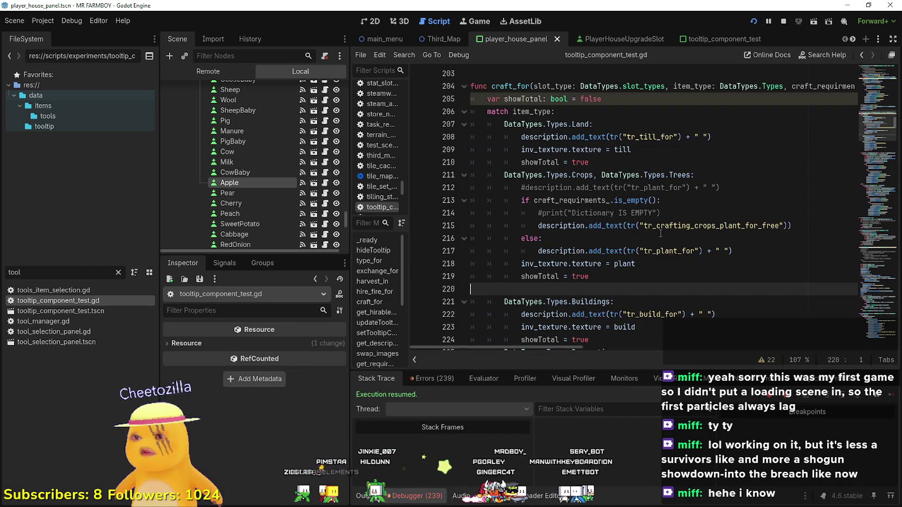
- Jump to the setTooltipPlayerUpgrade definition in tooltip_component_test.gd
left_click_drag(882, 266, 878, 67)
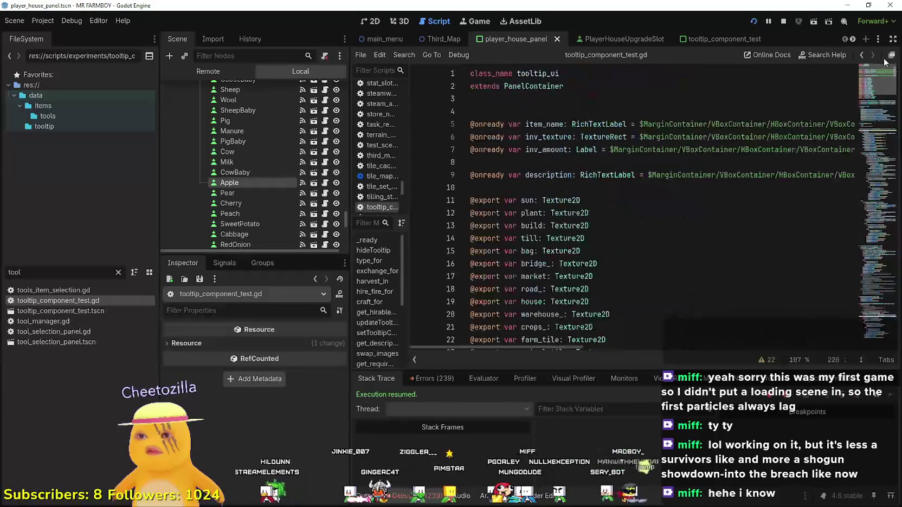
scroll(658, 212, "down", 5)
scroll(668, 214, "down", 3)
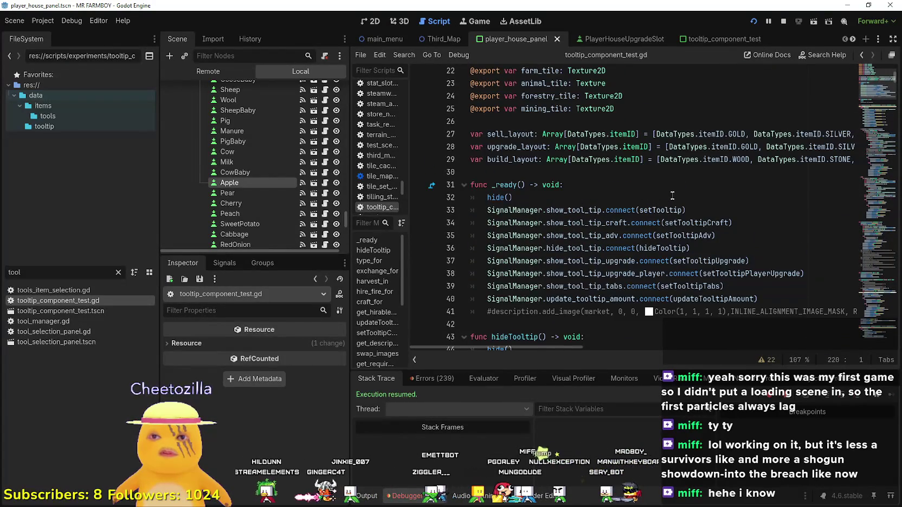
scroll(705, 269, "down", 2)
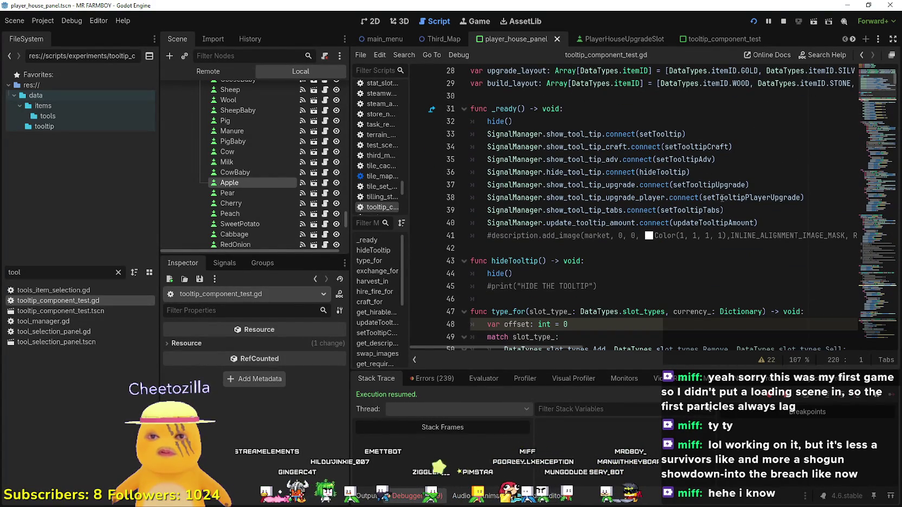
right_click(722, 198)
left_click(747, 348)
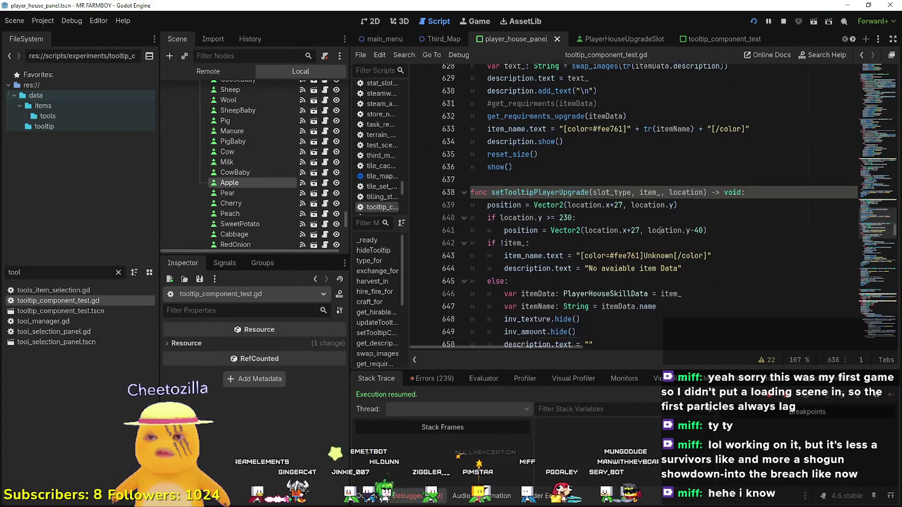
scroll(661, 230, "down", 7)
left_click(660, 226)
left_click(714, 305)
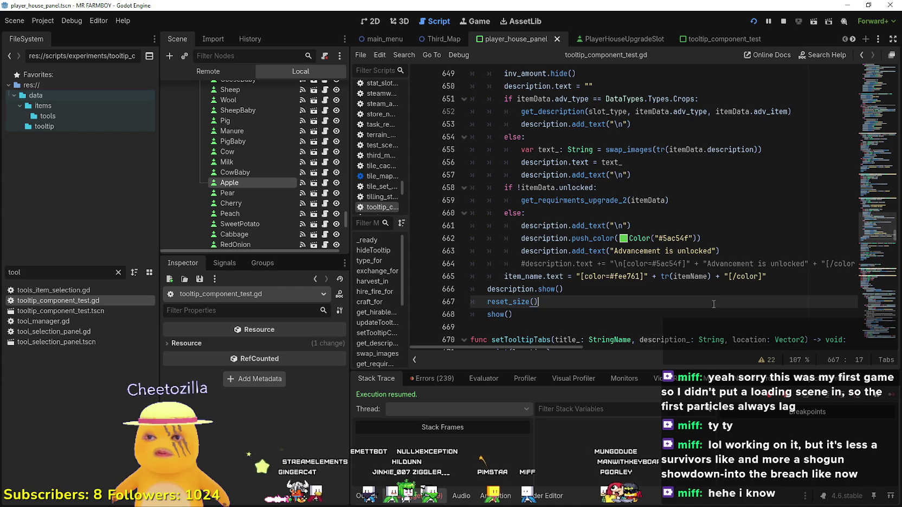
- Pass DataTypes.slot_types.Advancement to the line 652 get_description call and save
double_click(569, 111)
left_click_drag(841, 111, 521, 111)
scroll(596, 276, "up", 1)
scroll(596, 276, "up", 3)
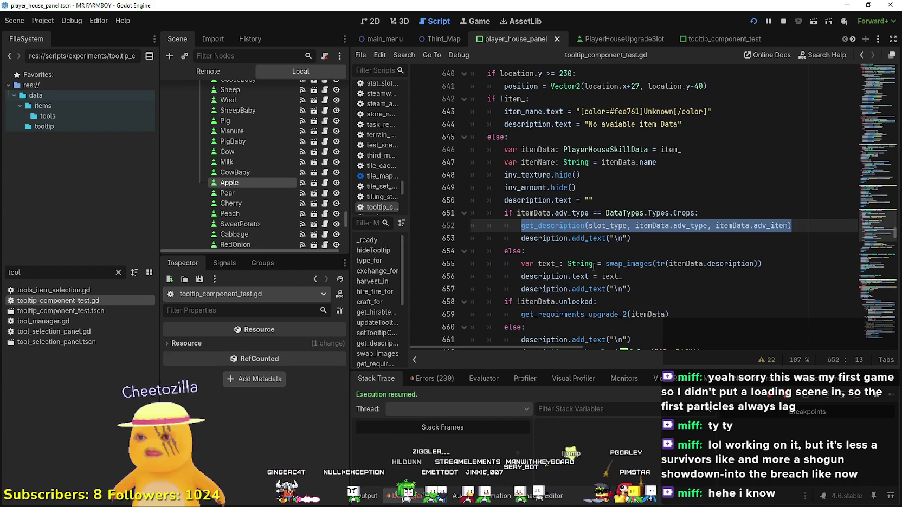
left_click(590, 226)
scroll(604, 226, "up", 3)
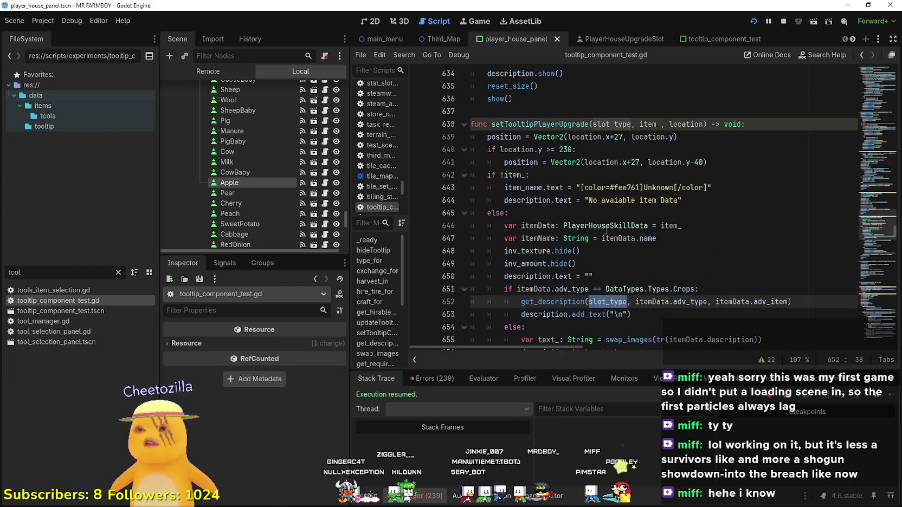
scroll(606, 231, "down", 3)
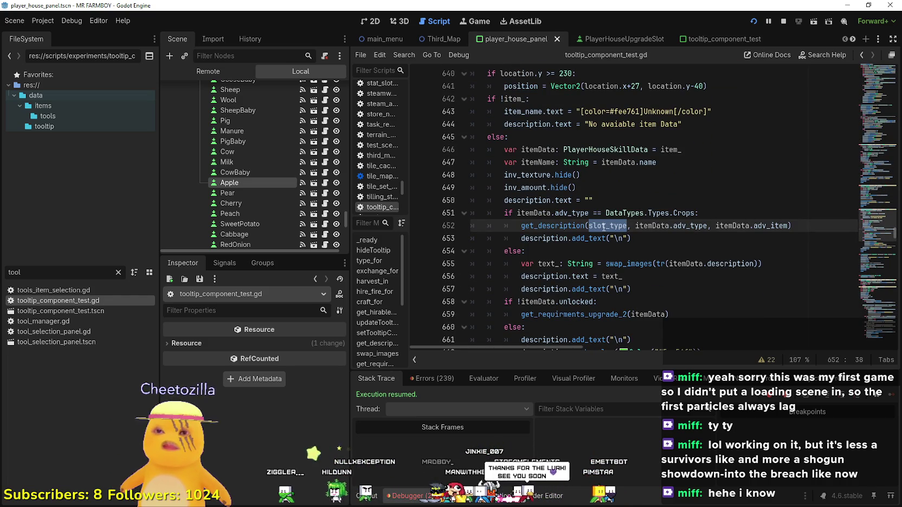
mouse_move(604, 227)
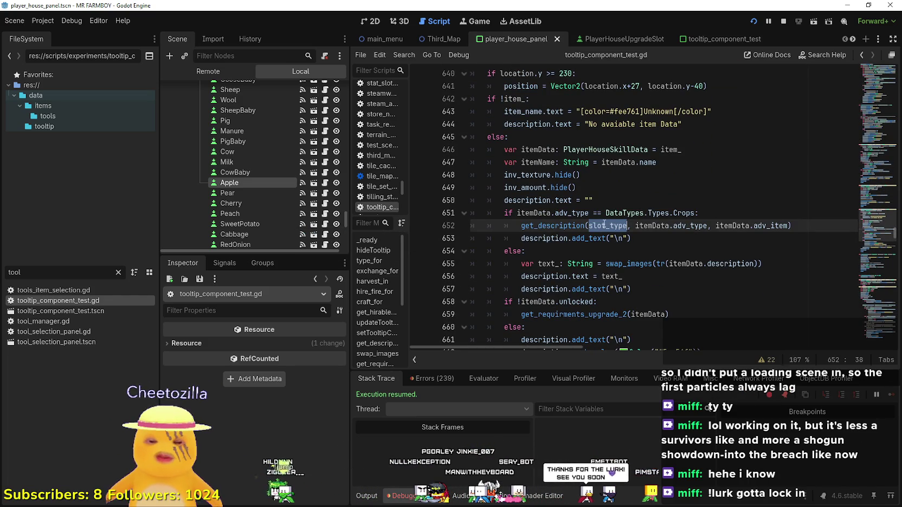
type("Da")
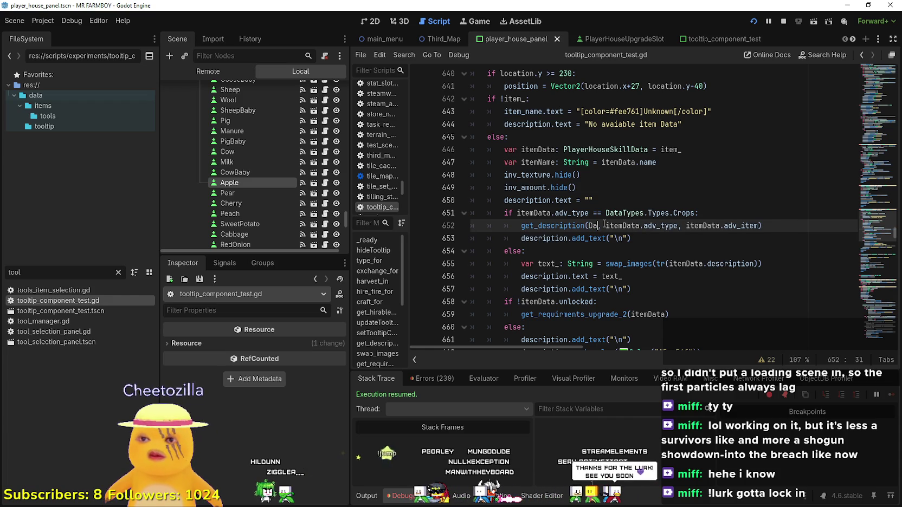
key("BackSpace")
key("BackSpace")
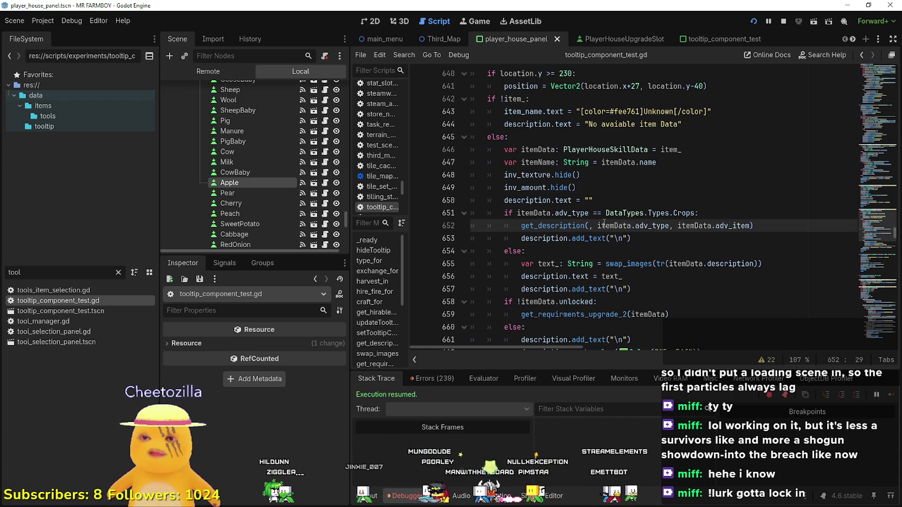
type("DataTypes.")
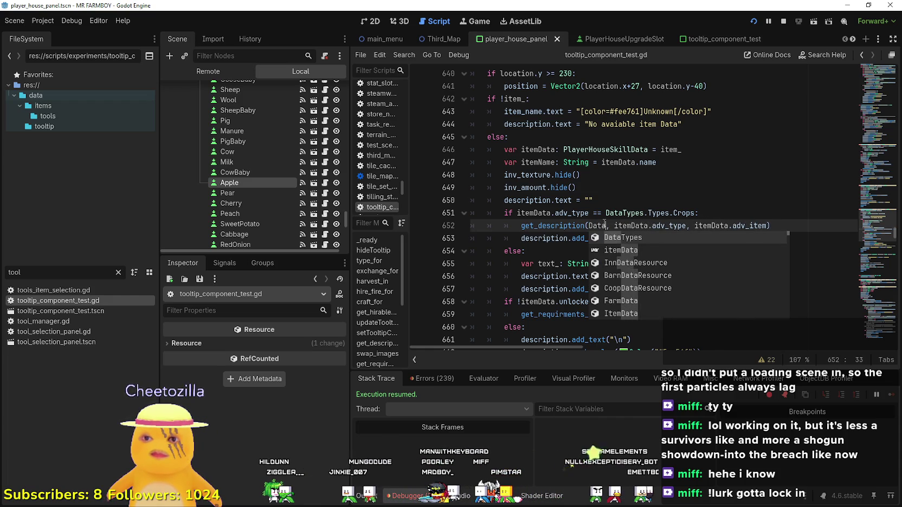
type("slot_types.")
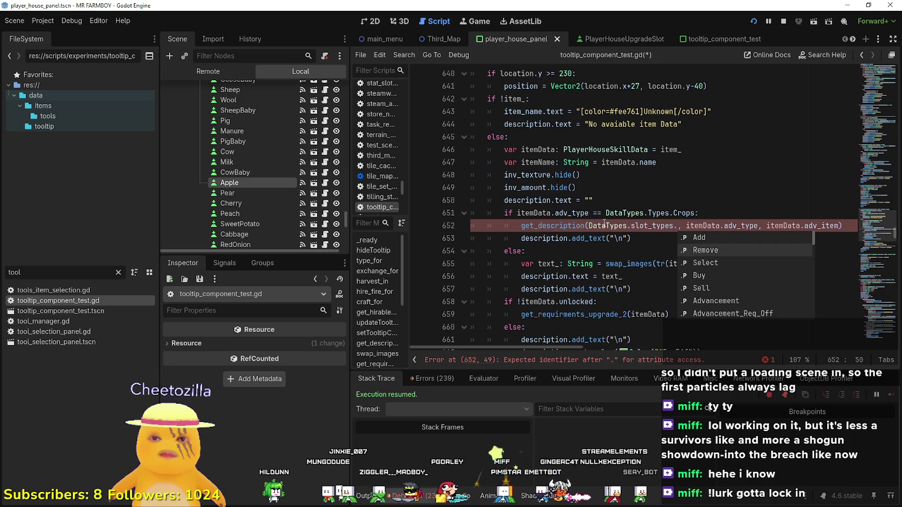
key("Down")
key("Down")
key("Down")
key("Return")
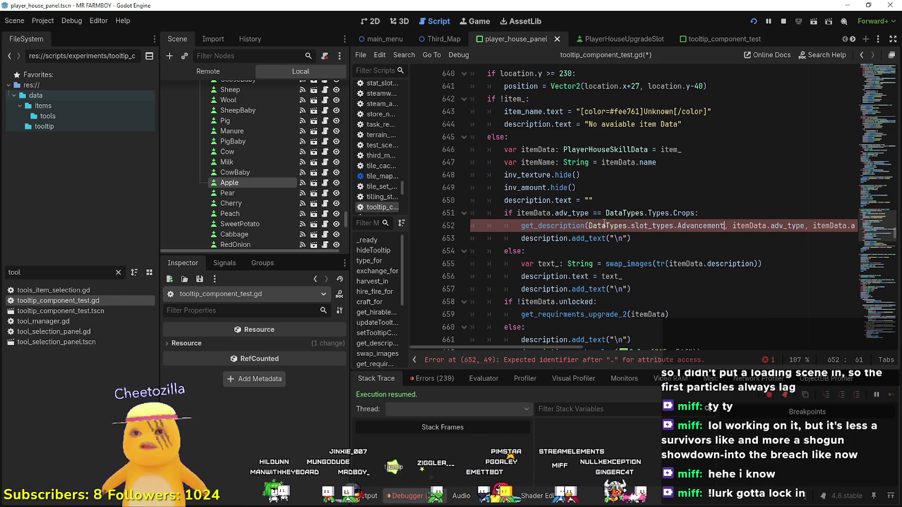
key("ctrl+s")
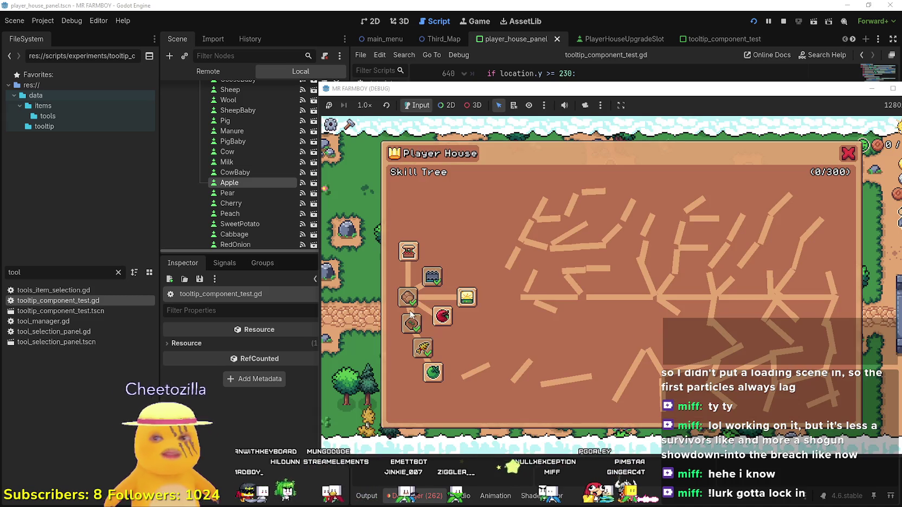
- Check the skill tree node tooltips and make the running game full screen
mouse_move(443, 326)
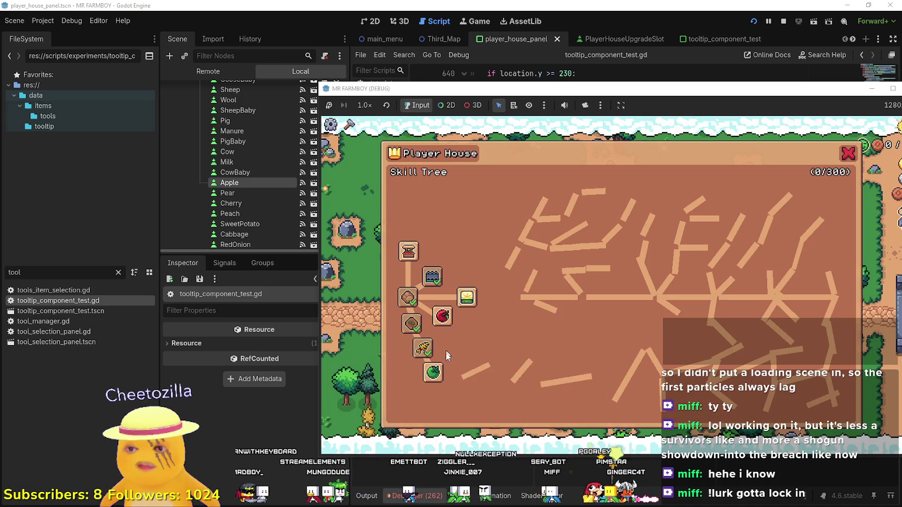
mouse_move(433, 376)
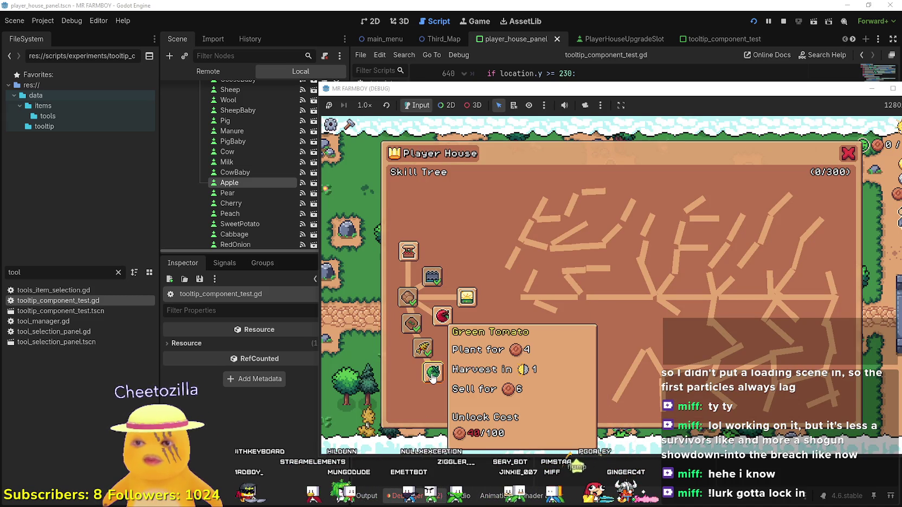
mouse_move(426, 354)
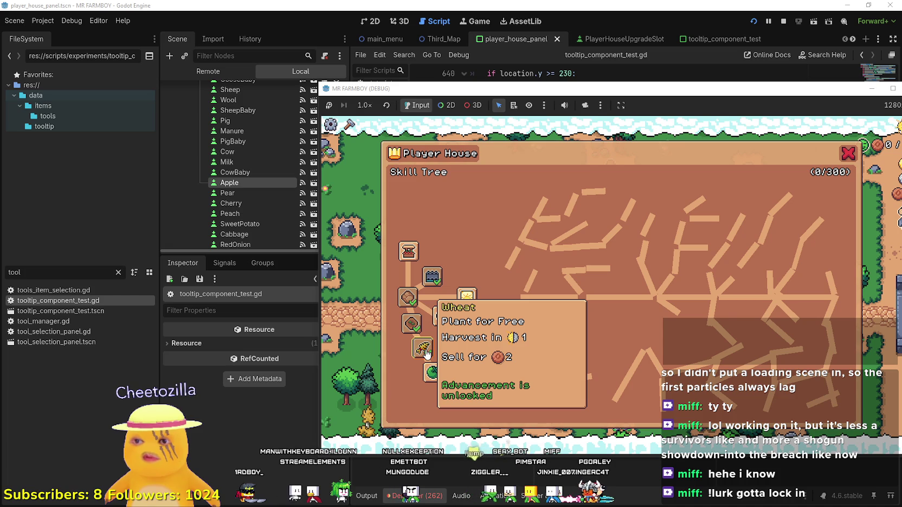
mouse_move(411, 255)
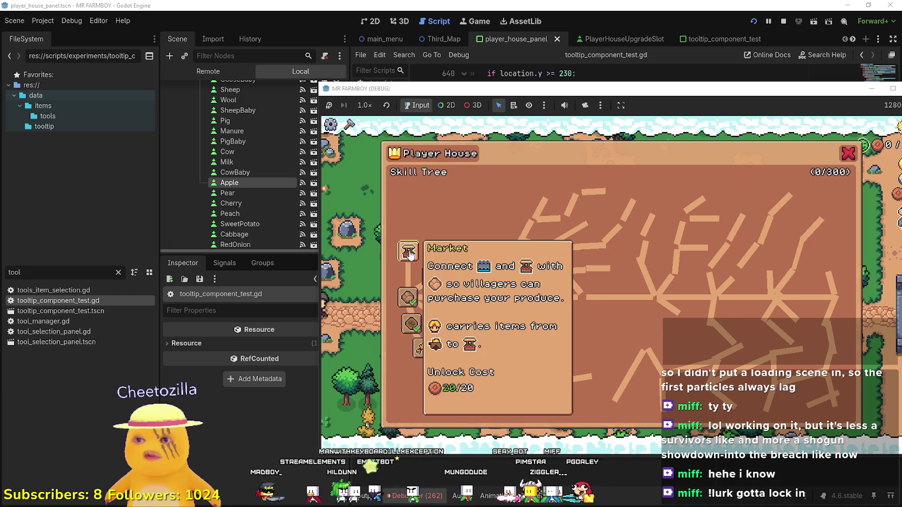
mouse_move(474, 303)
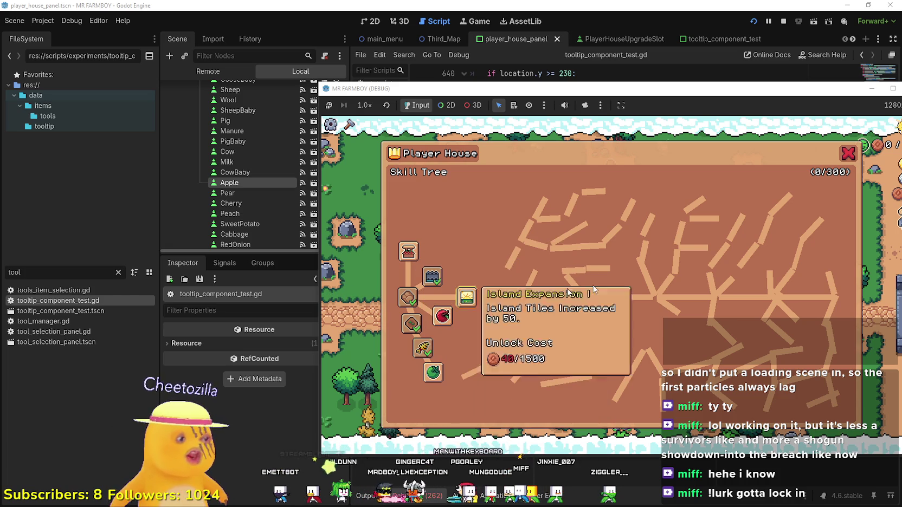
double_click(856, 93)
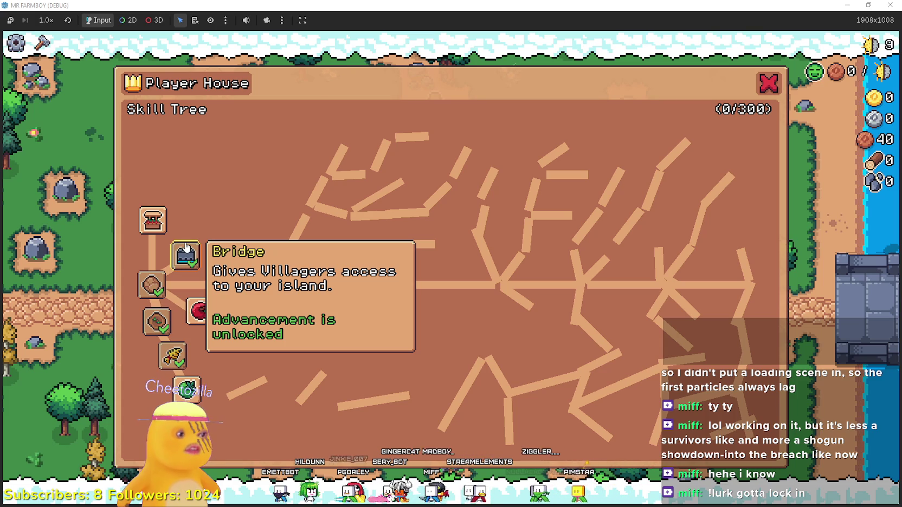
- Leave the skill tree, chop the pine tree, and walk back to reopen the Player House tree
mouse_move(164, 227)
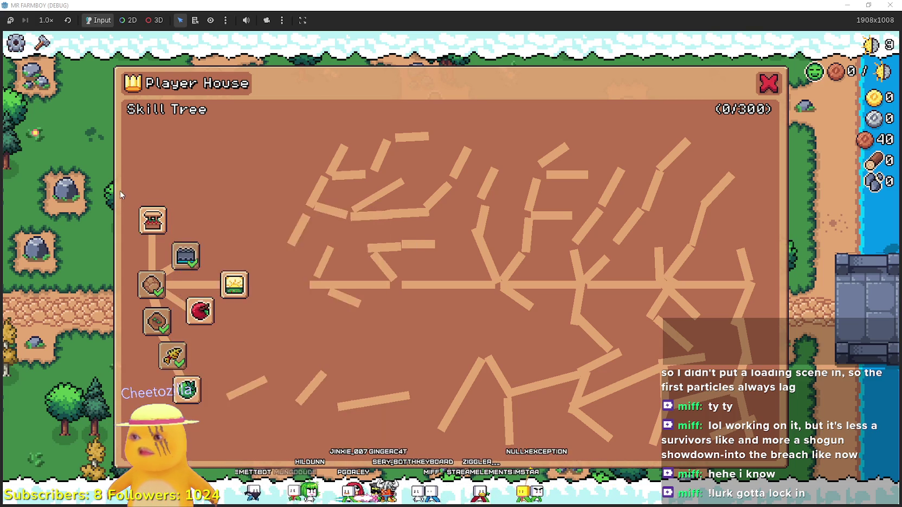
key("Escape")
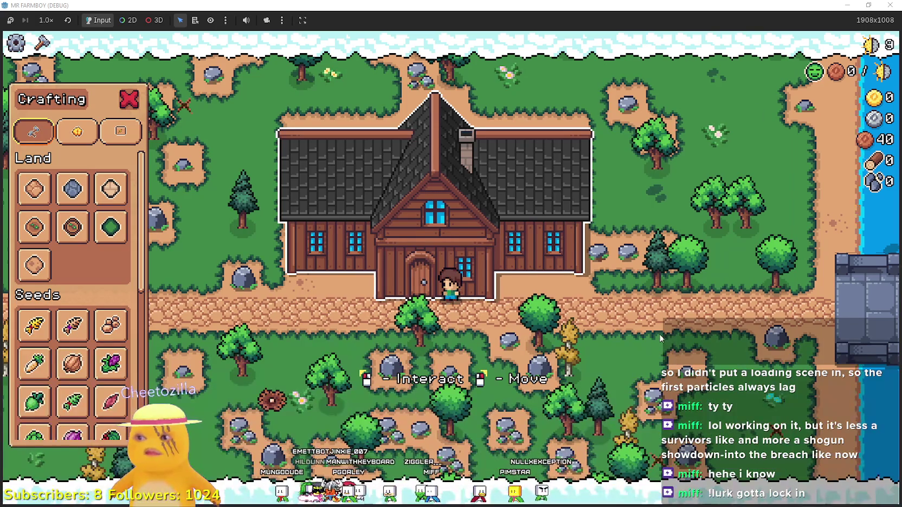
key("a")
key("w")
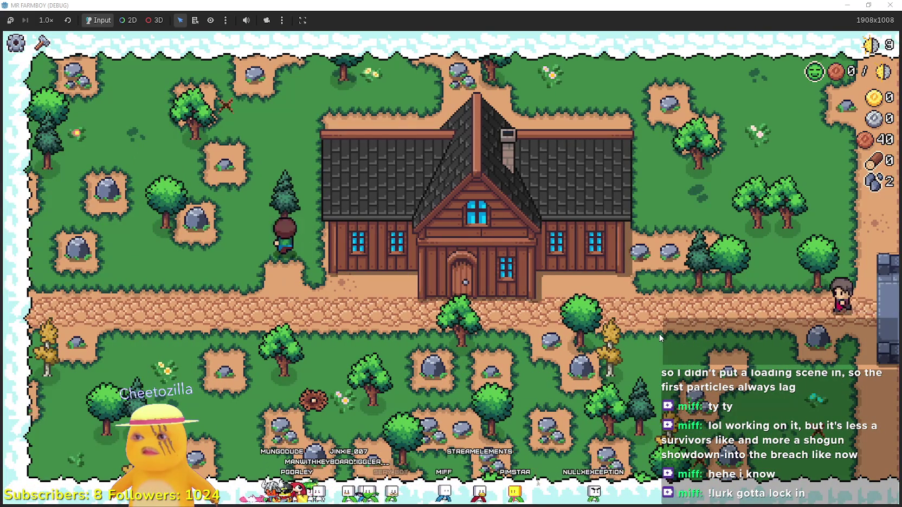
key("s")
key("Escape")
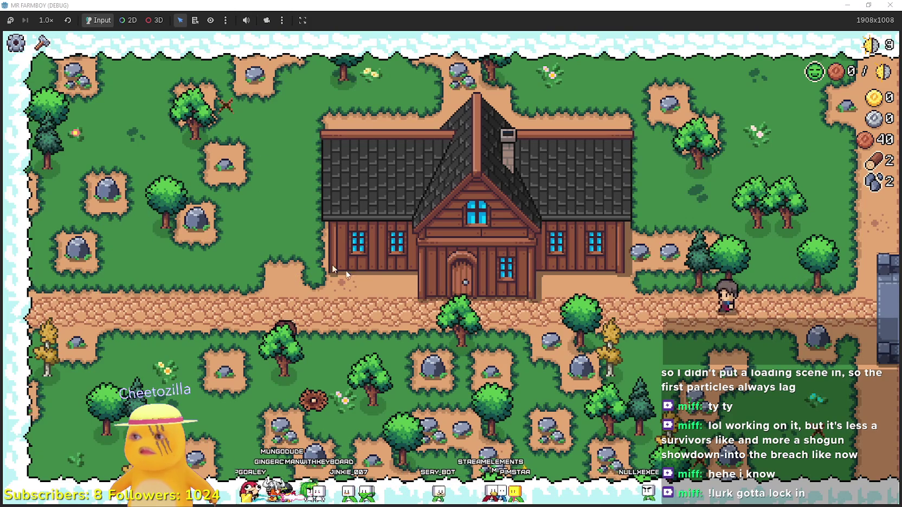
key("d")
key("e")
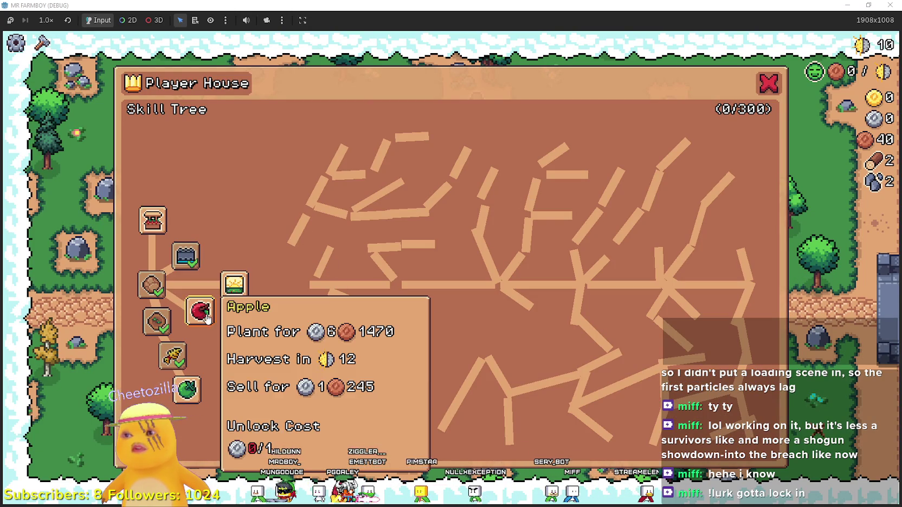
- Buy the Market advancement and continue past the line 102 debugger break
mouse_move(191, 394)
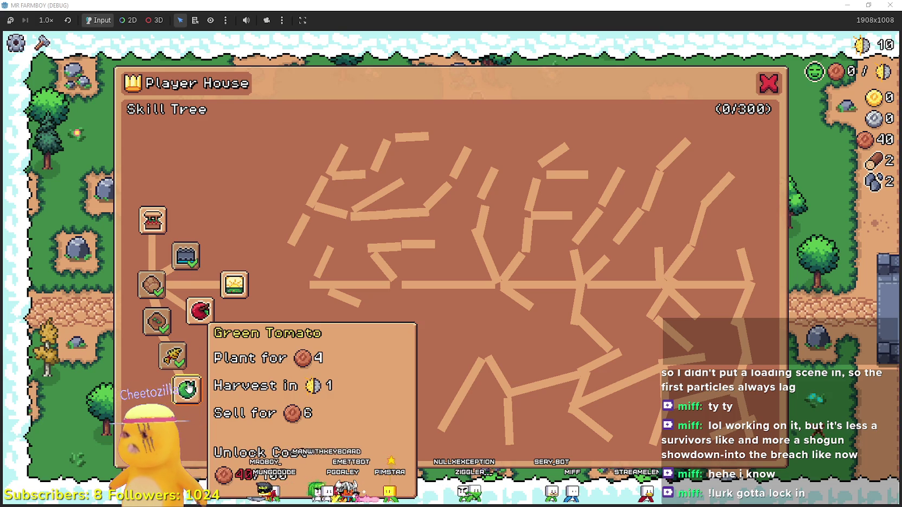
left_click(157, 224)
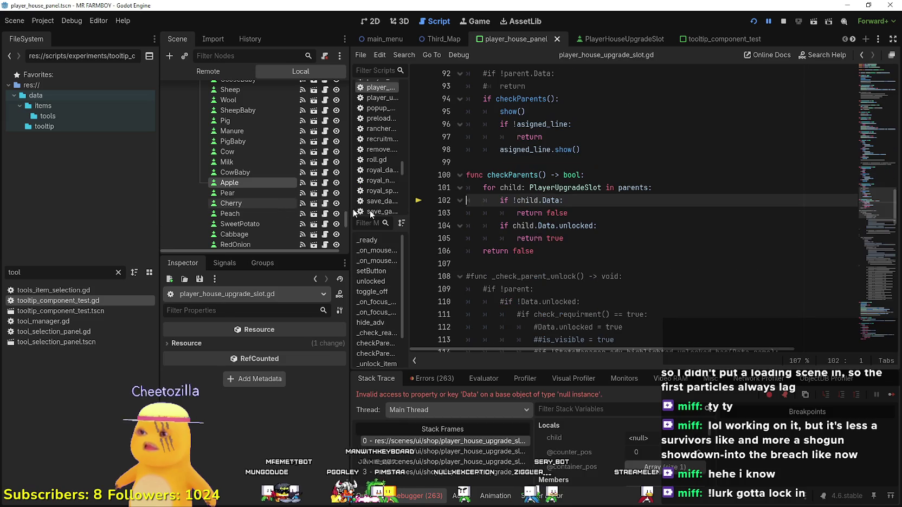
left_click(892, 396)
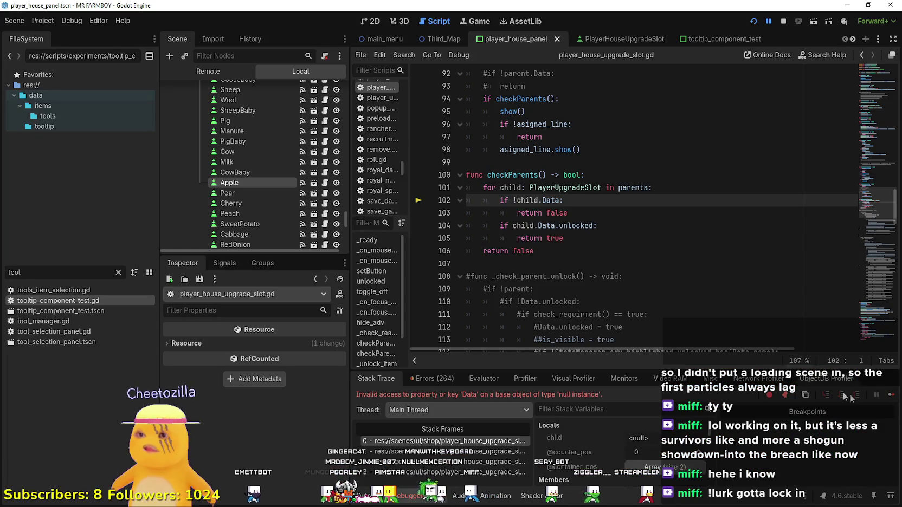
left_click(892, 396)
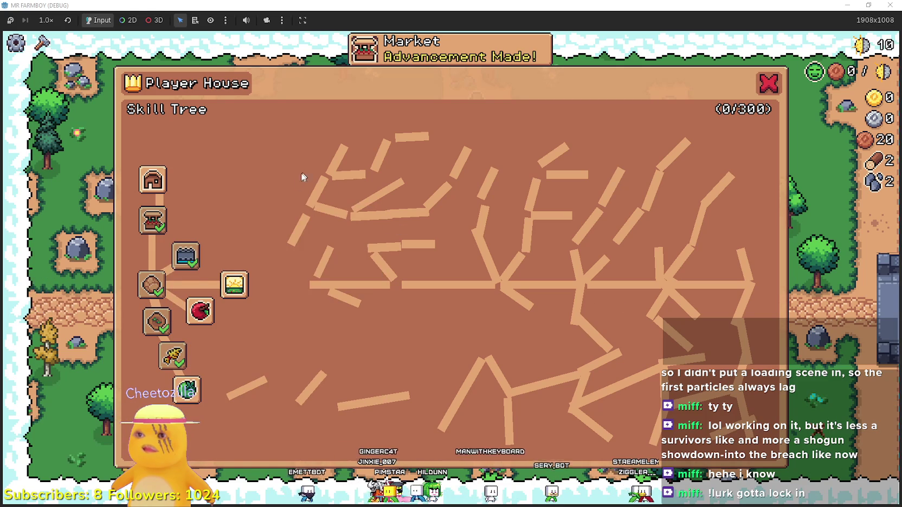
- Read the House, Market and Wheat node tooltips in the Player House skill tree
mouse_move(159, 190)
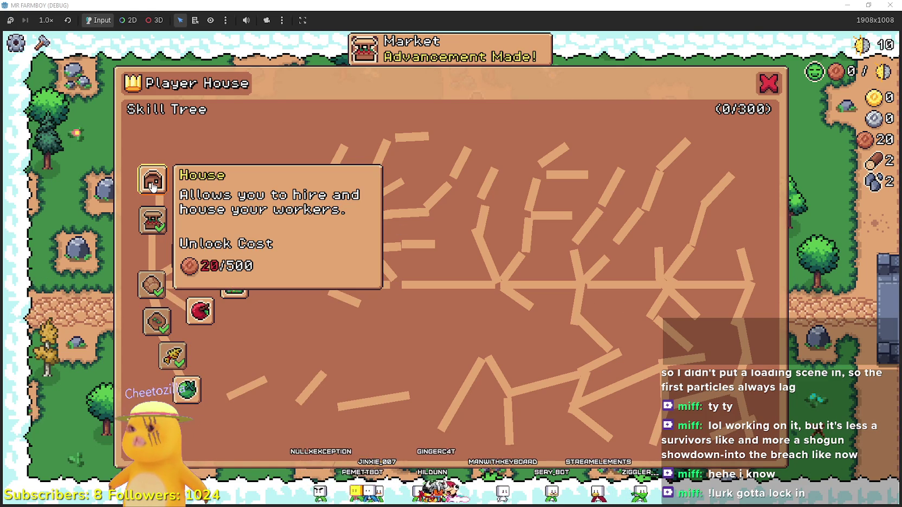
mouse_move(146, 218)
mouse_move(142, 173)
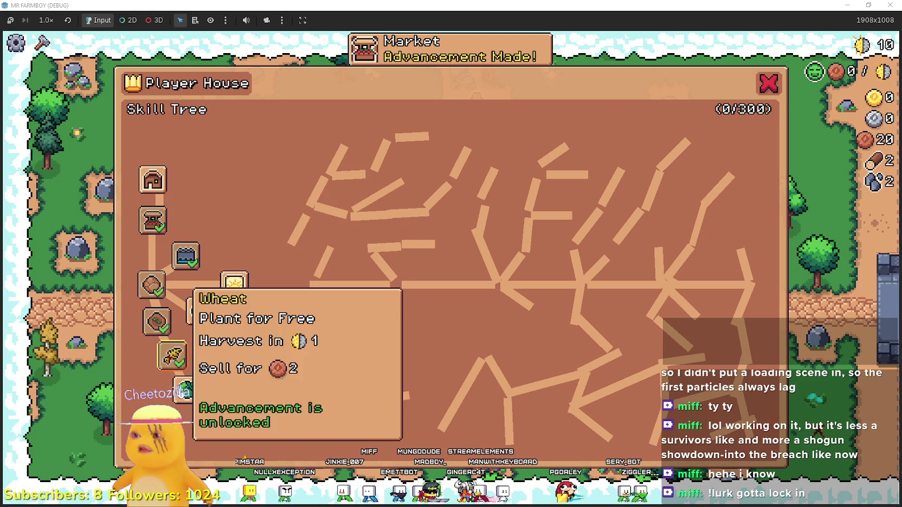
mouse_move(189, 400)
mouse_move(200, 324)
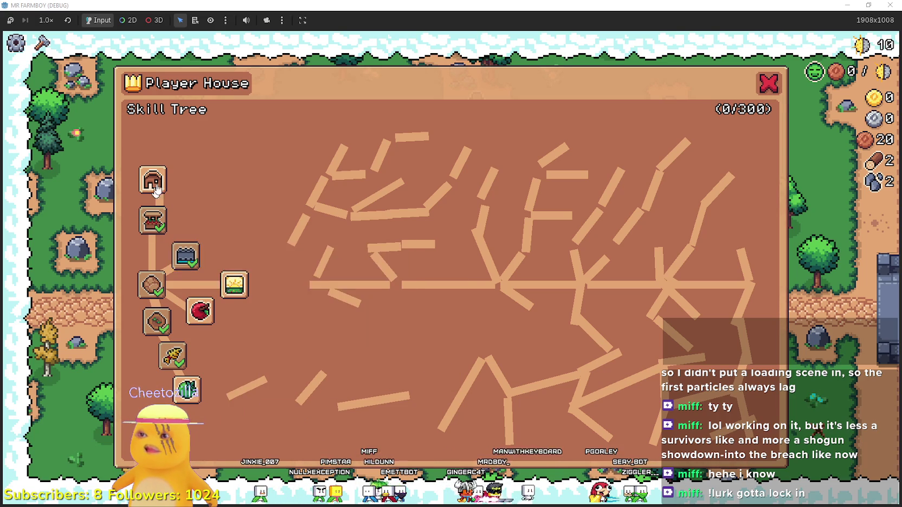
- Close the skill tree and gather wood and stone around the farm (wood 16, stone 20)
left_click(767, 85)
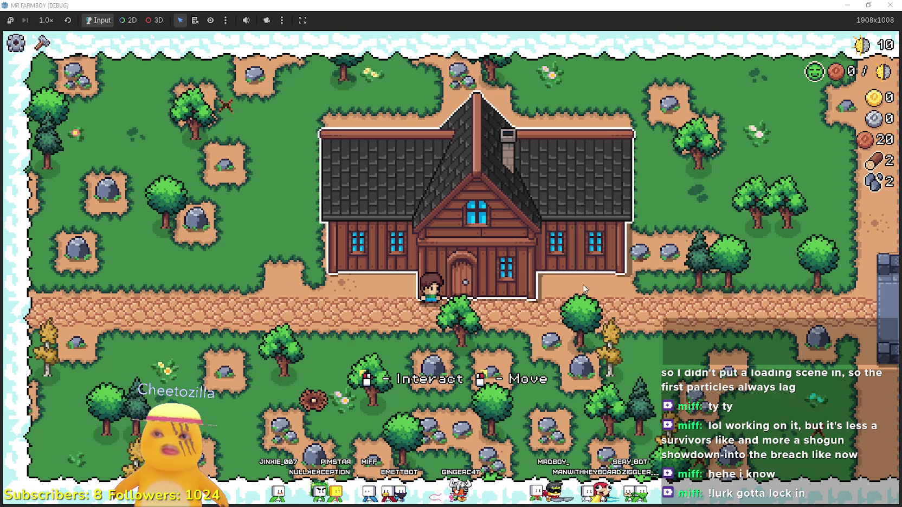
key("s")
key("a")
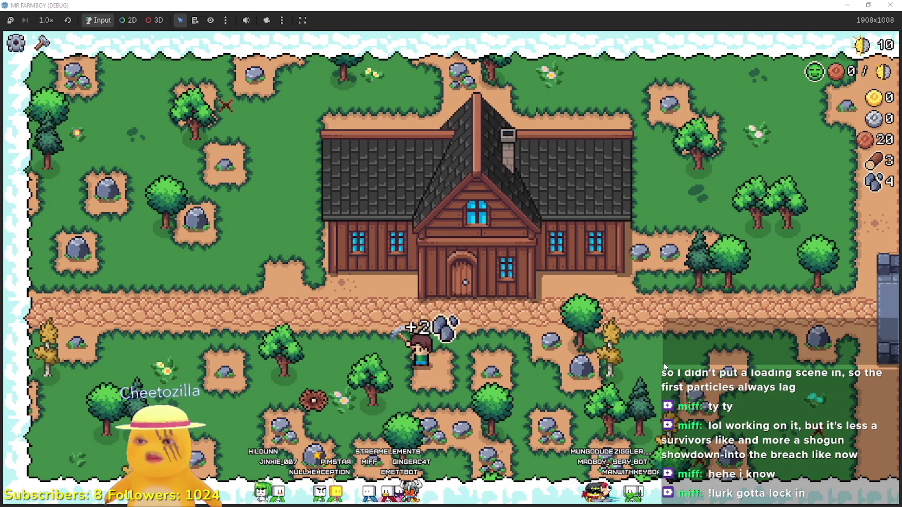
key("a")
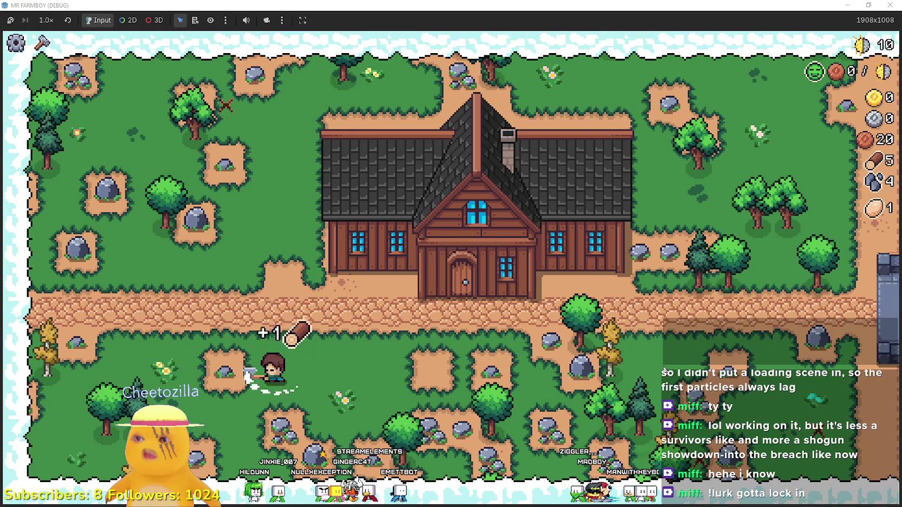
key("w")
key("w")
key("a")
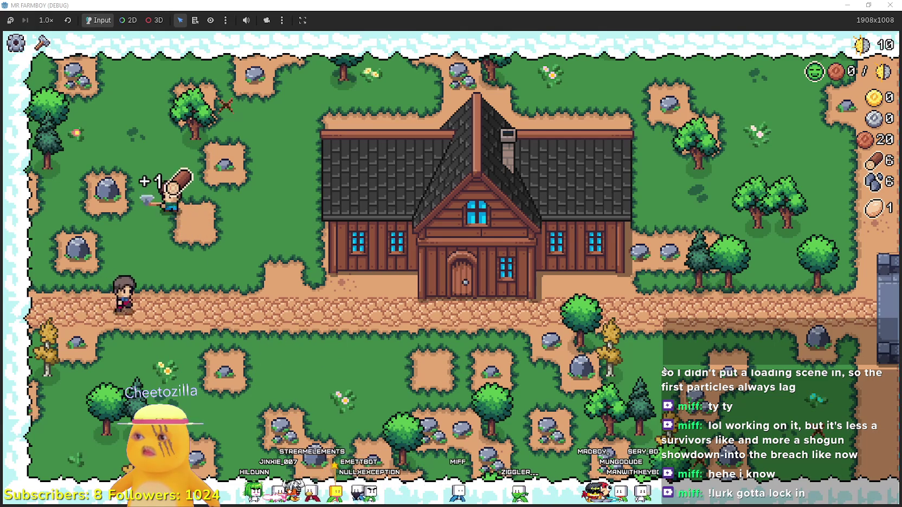
key("s")
key("d")
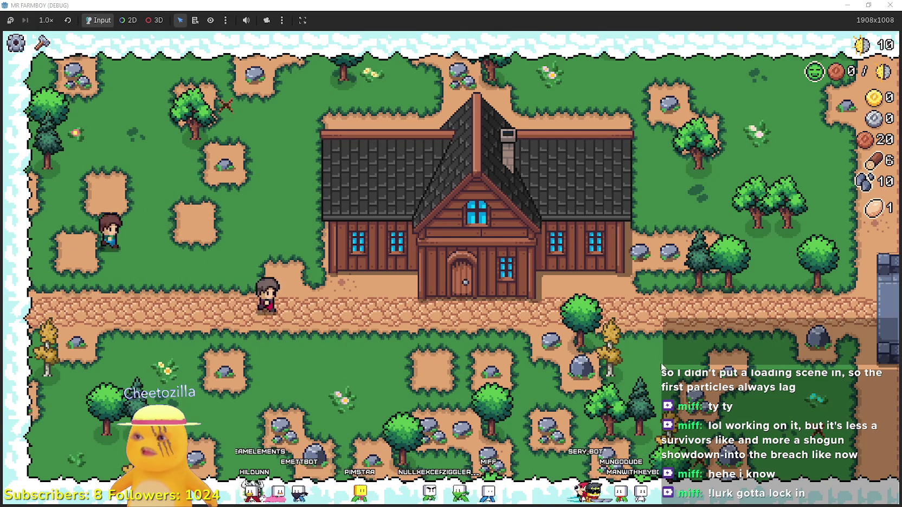
key("w")
key("w")
key("a")
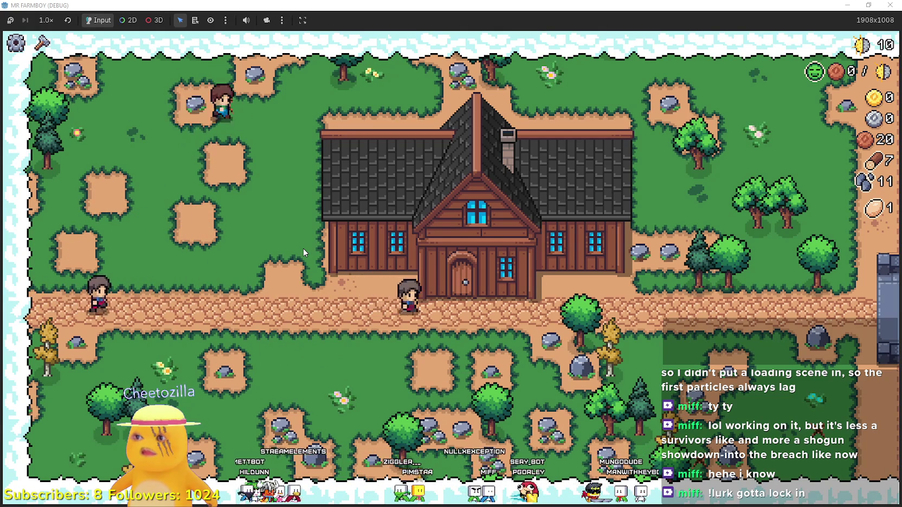
key("a")
key("w")
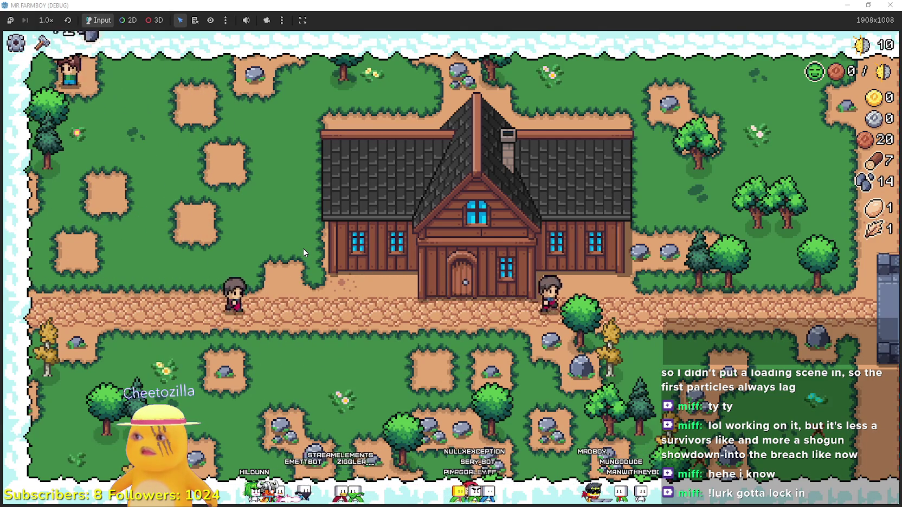
key("s")
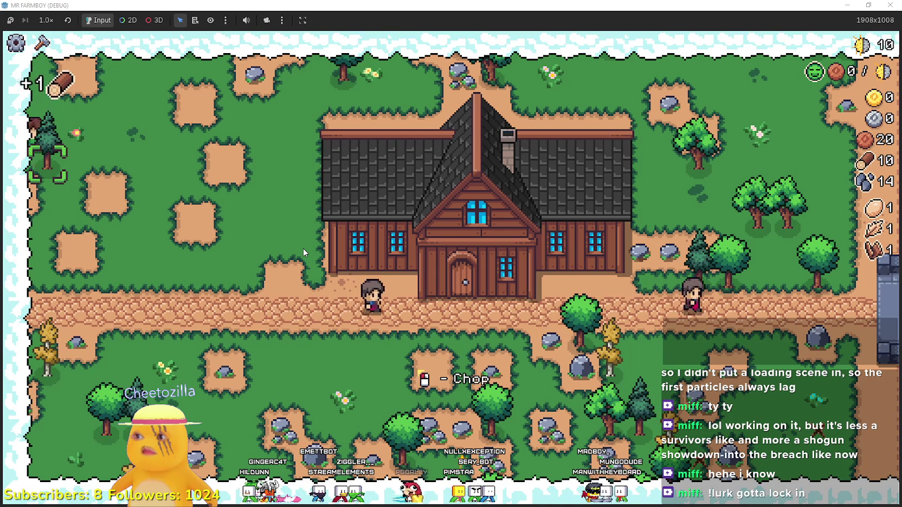
key("d")
key("w")
key("d")
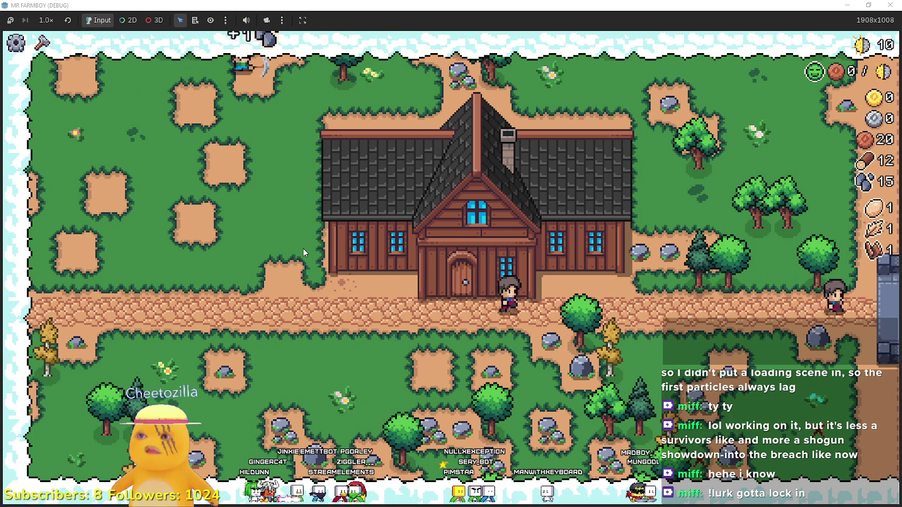
key("d")
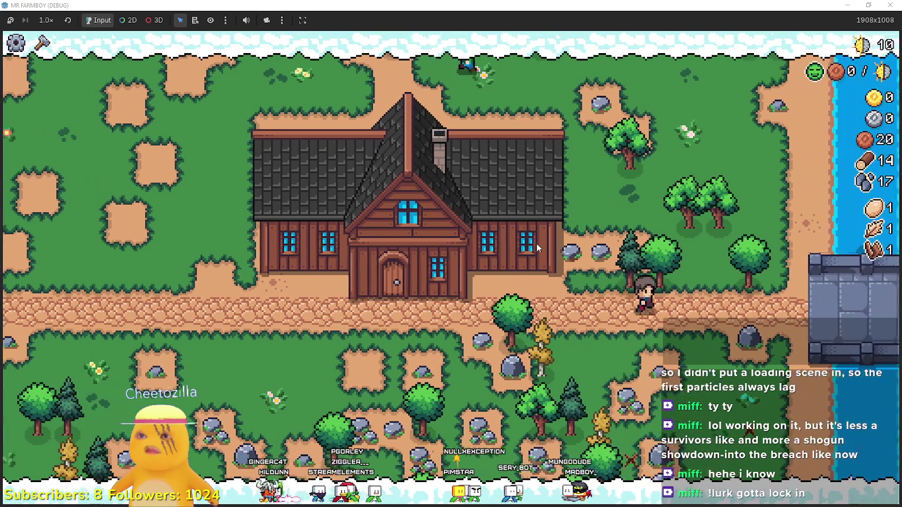
key("d")
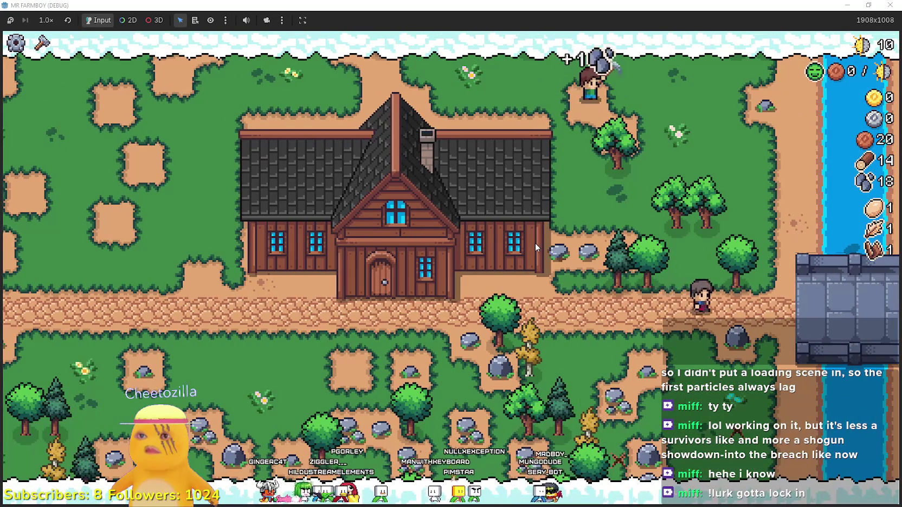
key("s")
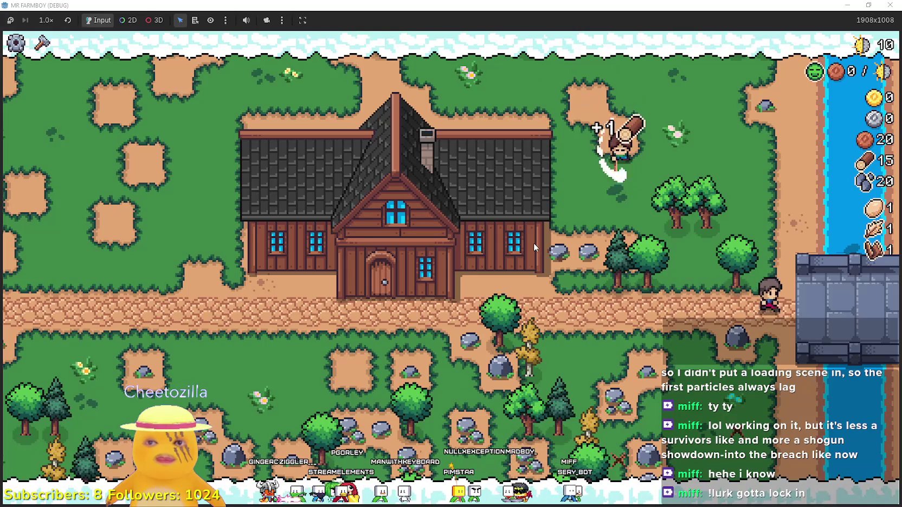
key("d")
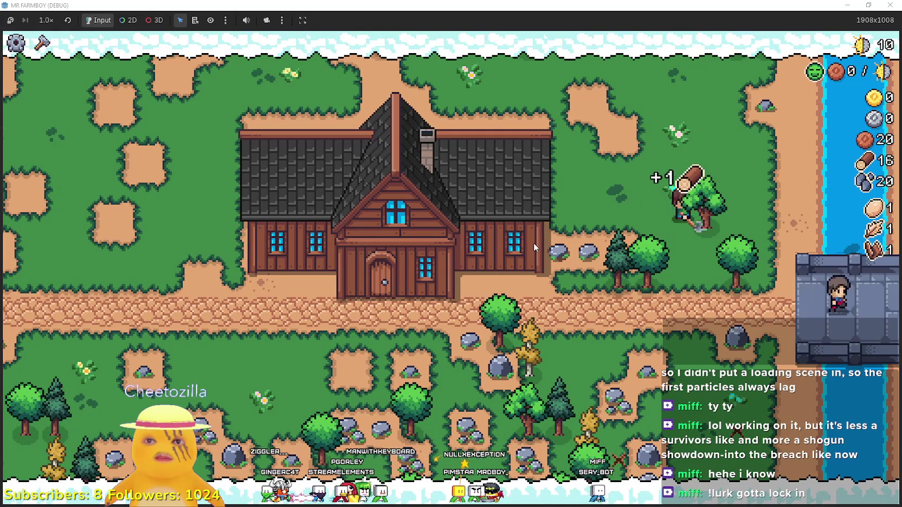
- Pause the game and choose Quit Game to return to the editor
key("s")
key("Escape")
left_click(511, 364)
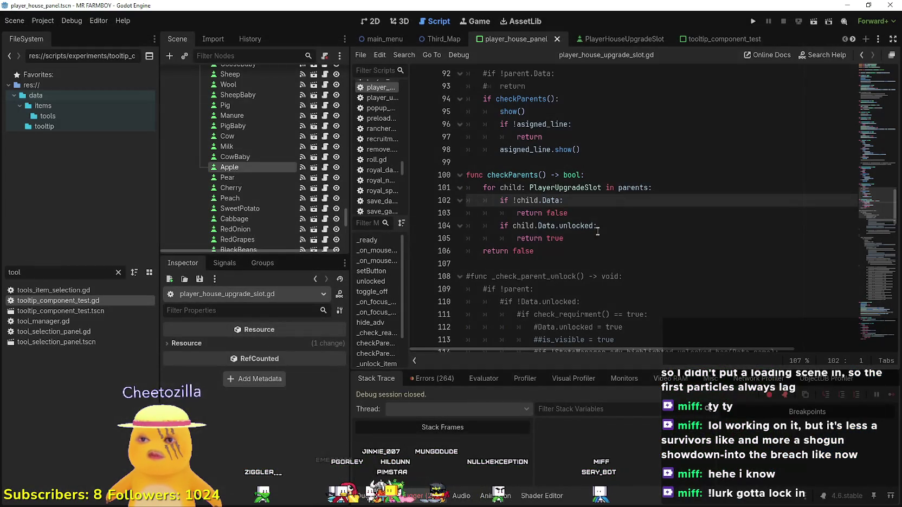
- Filter FileSystem by 'env' and open env_res_misc_2 to inspect its env_res root
left_click(597, 231)
left_click(542, 263)
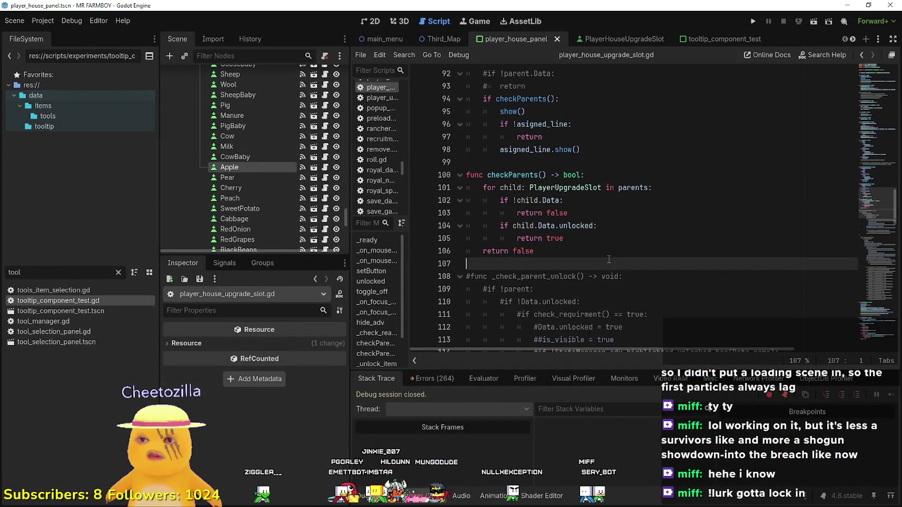
left_click(118, 273)
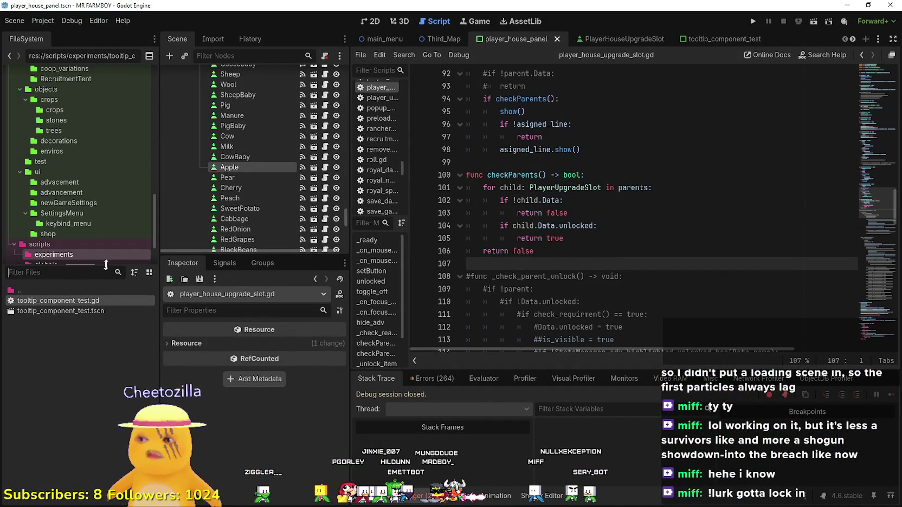
type("env")
scroll(100, 435, "up", 5)
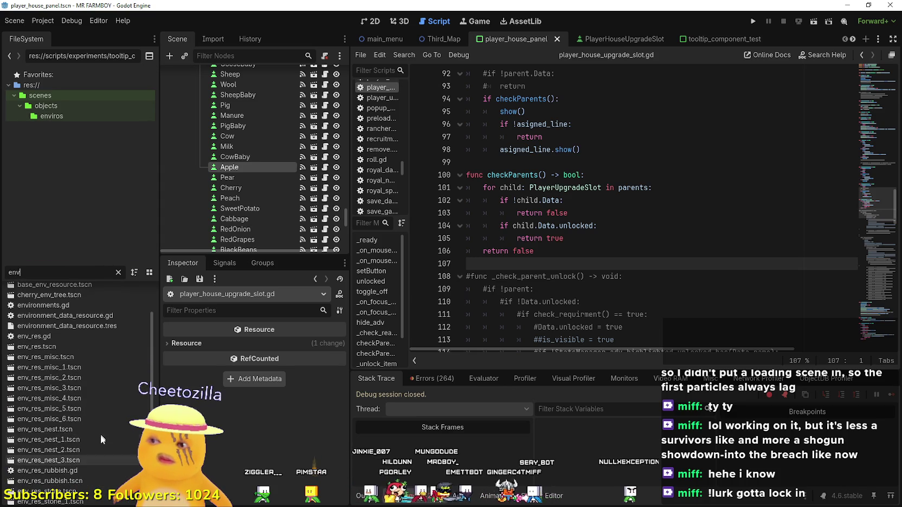
double_click(80, 380)
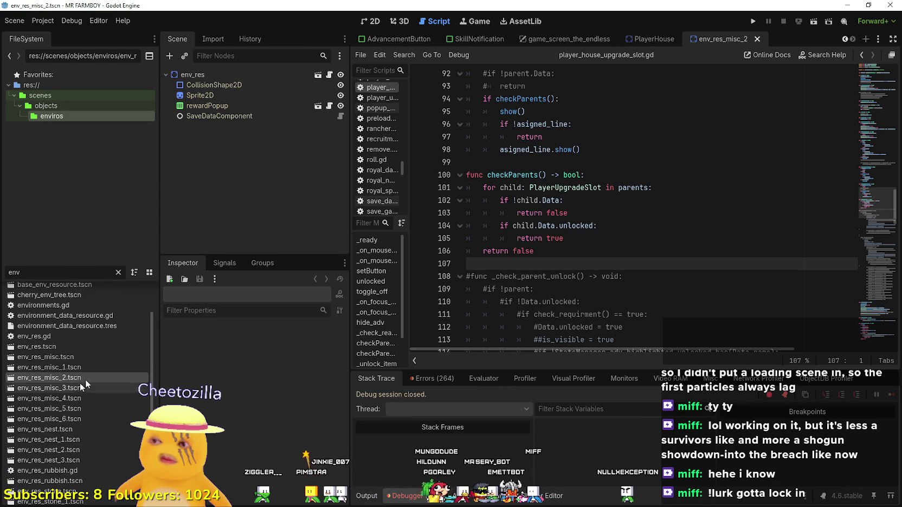
left_click(275, 73)
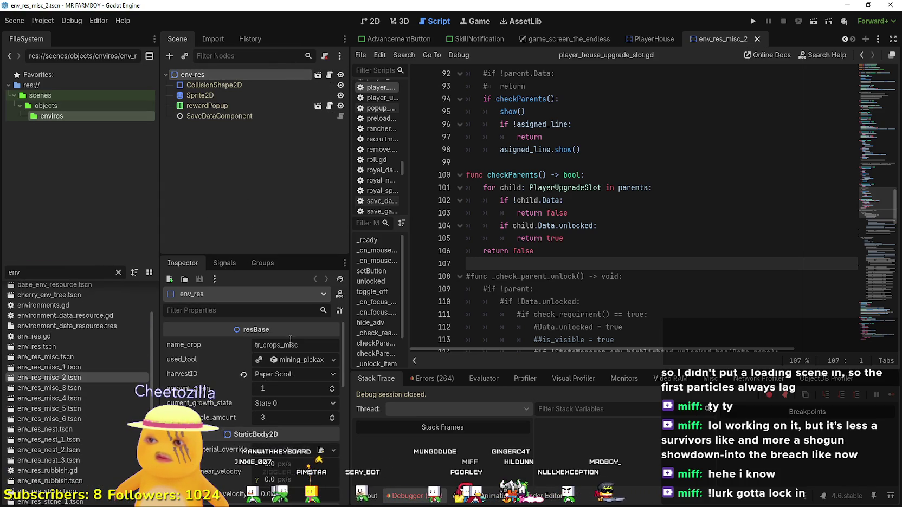
- Filter by 'stone', open env_res_stone_1.tscn, and bring up its env_res.gd script
key("BackSpace")
key("BackSpace")
key("BackSpace")
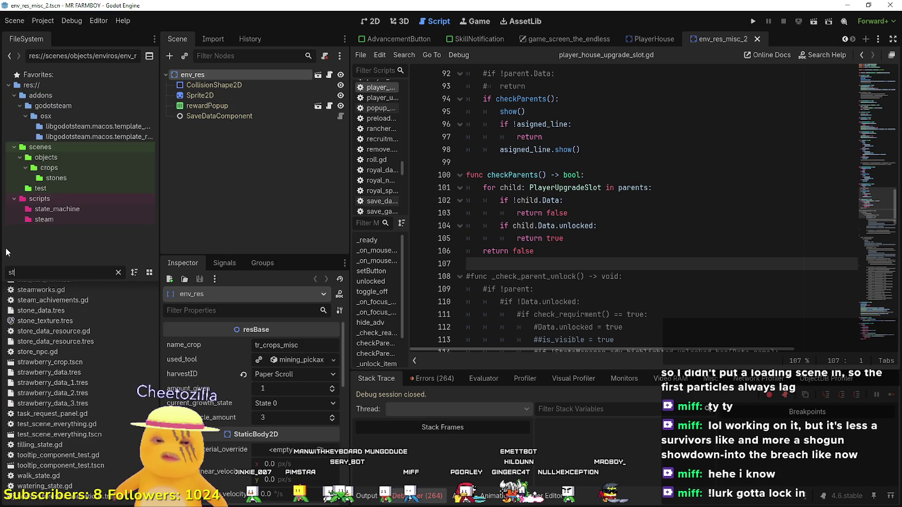
type("stone")
double_click(111, 324)
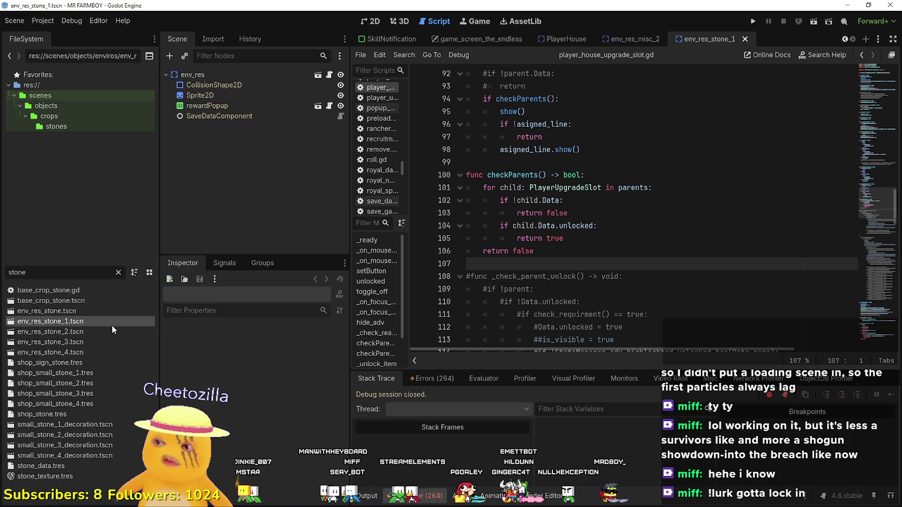
left_click(209, 74)
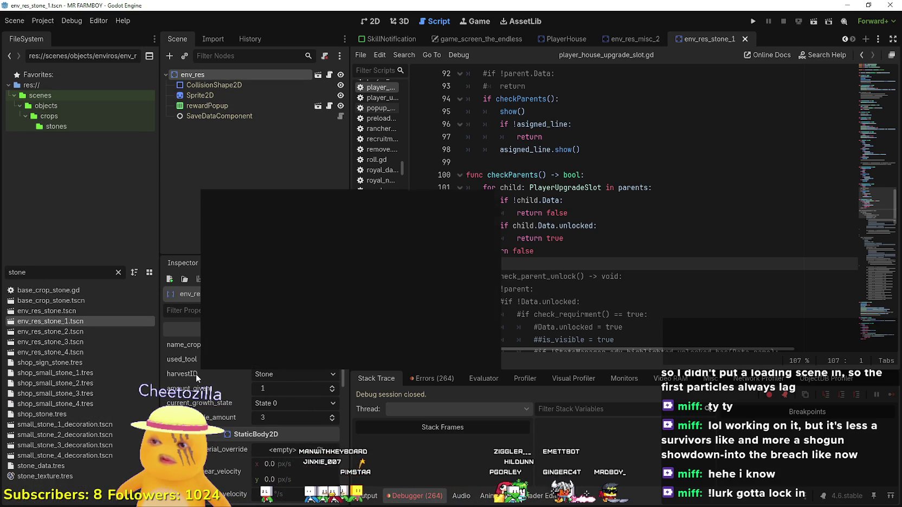
left_click(329, 77)
- Inspect env_res.gd's on_harvesting function and the harvestID code around lines 12–20
scroll(578, 323, "down", 1)
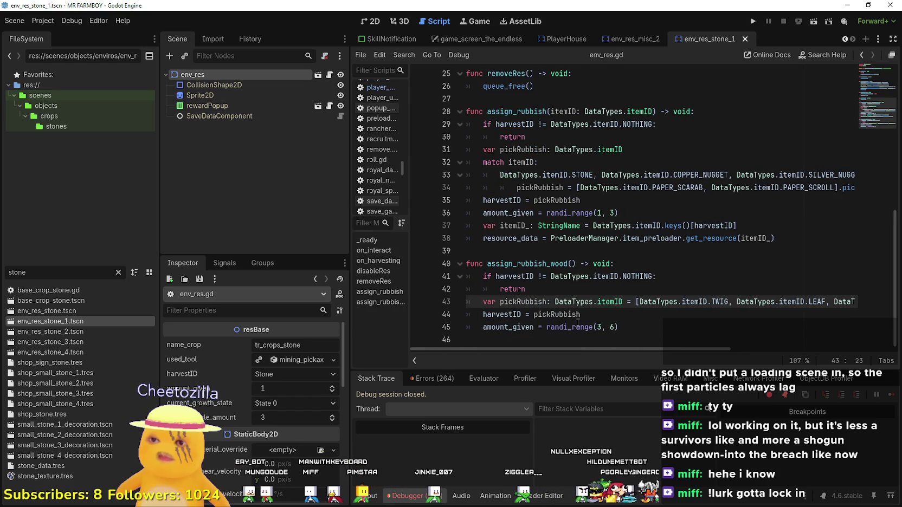
scroll(571, 281, "up", 8)
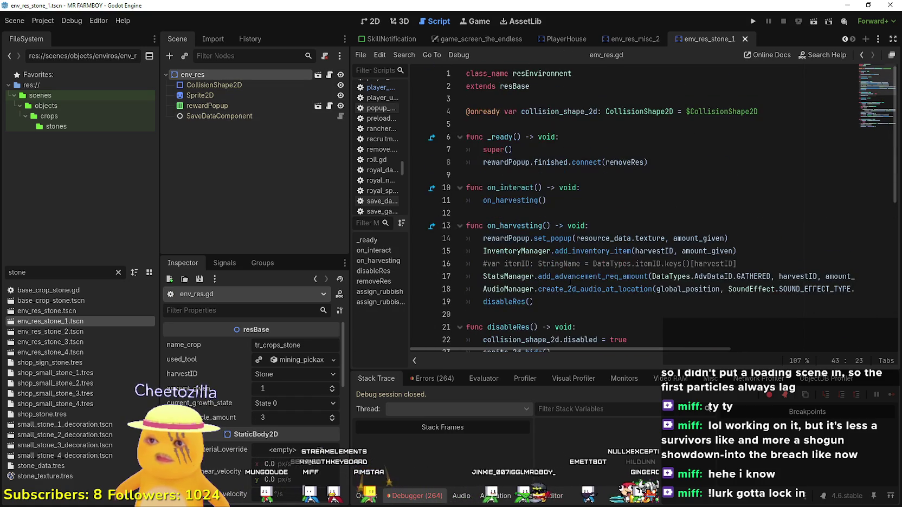
left_click(584, 222)
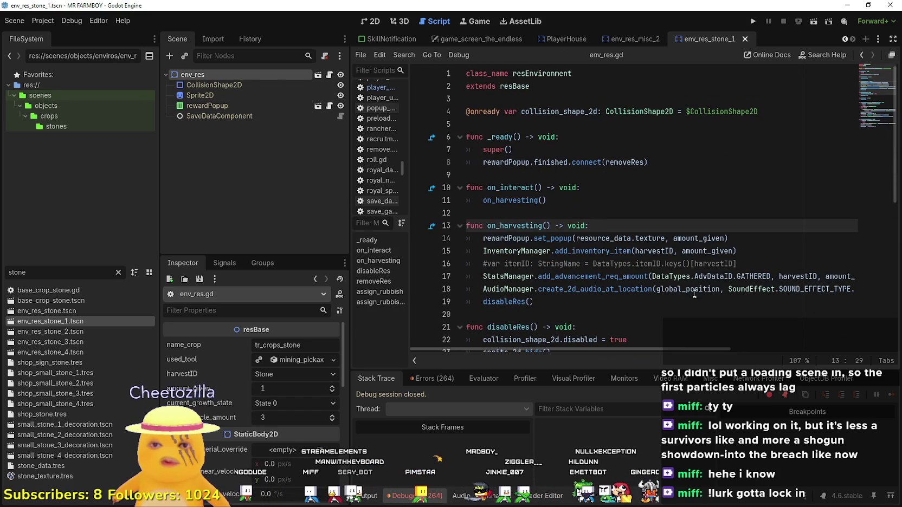
left_click(779, 278)
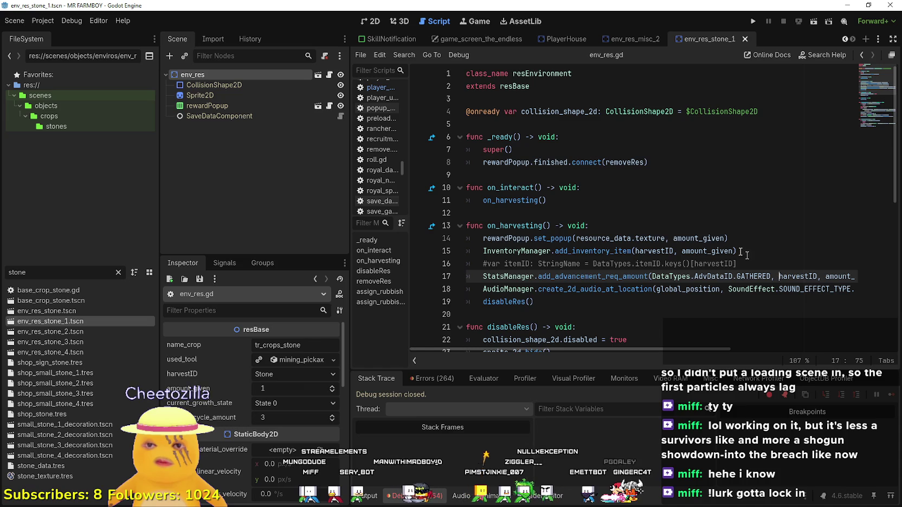
key("Down")
key("Down")
key("Down")
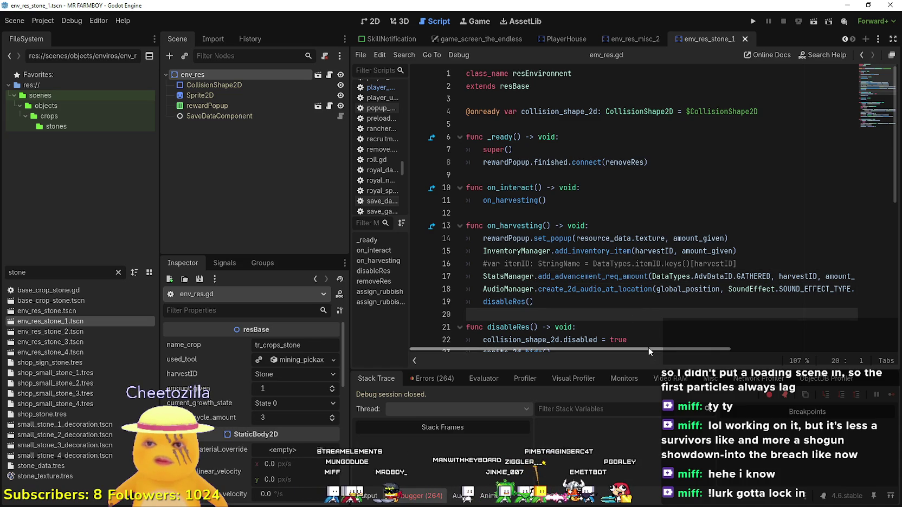
scroll(648, 348, "right", 3)
scroll(597, 314, "left", 3)
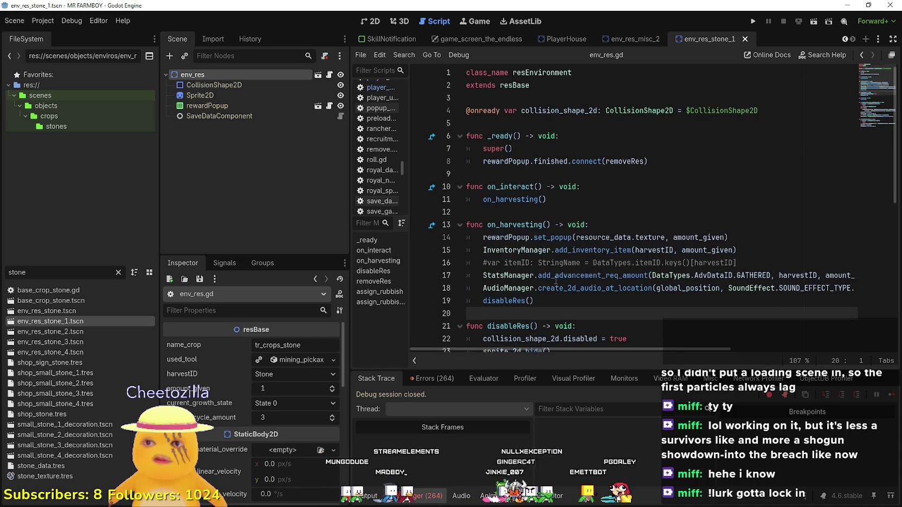
left_click(561, 219)
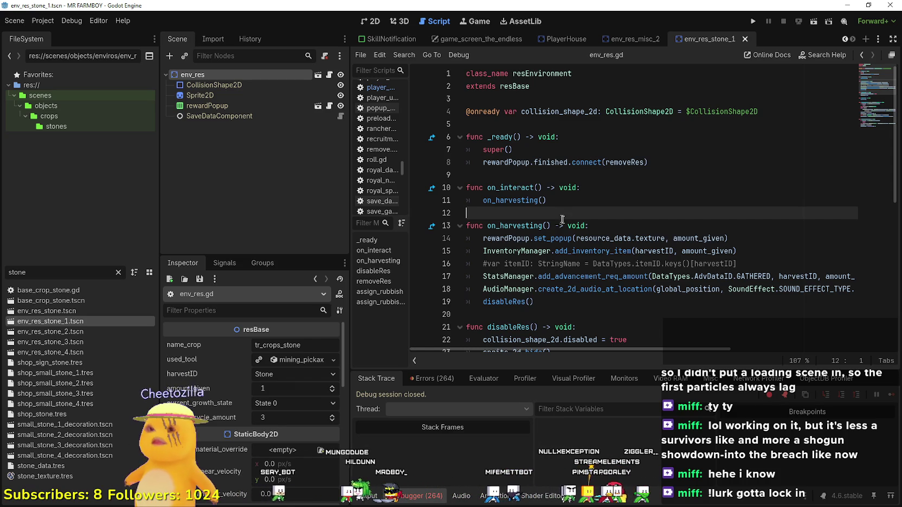
scroll(560, 217, "down", 5)
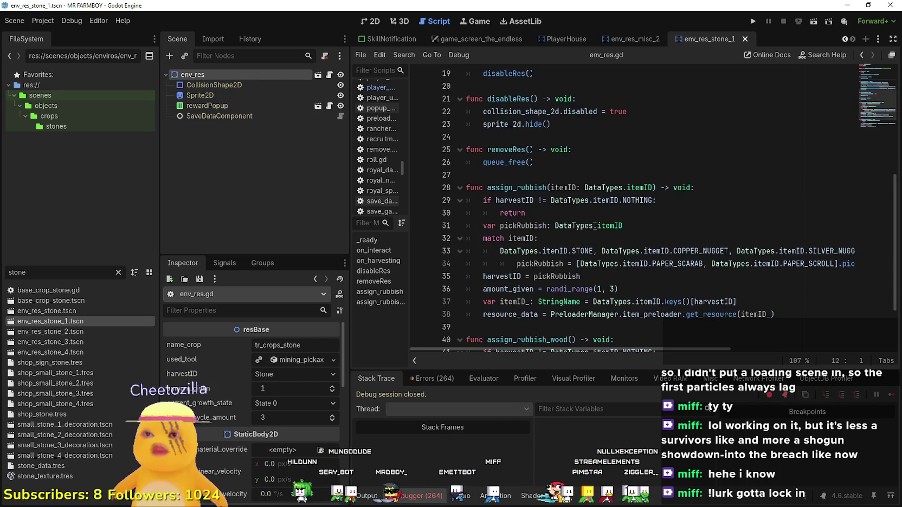
scroll(602, 236, "up", 5)
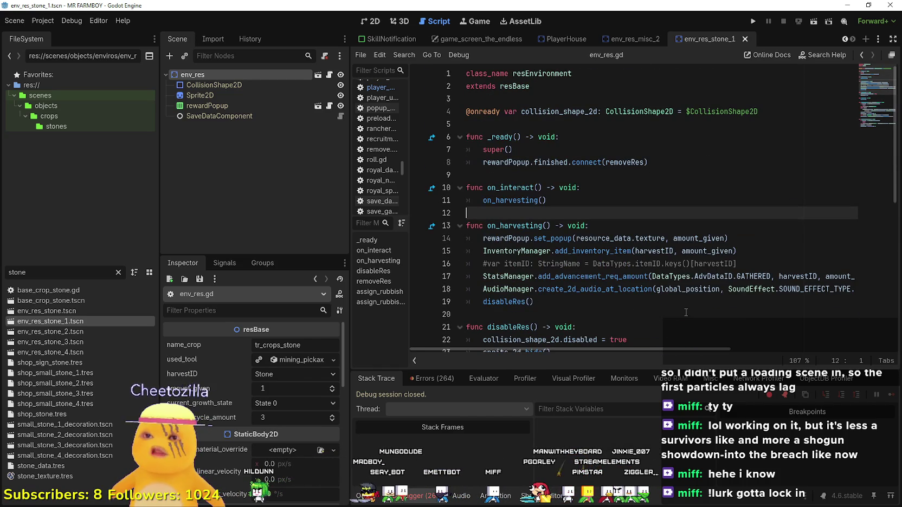
- Select resource_data on line 14 and bring up its code actions menu
left_click_drag(666, 238, 577, 239)
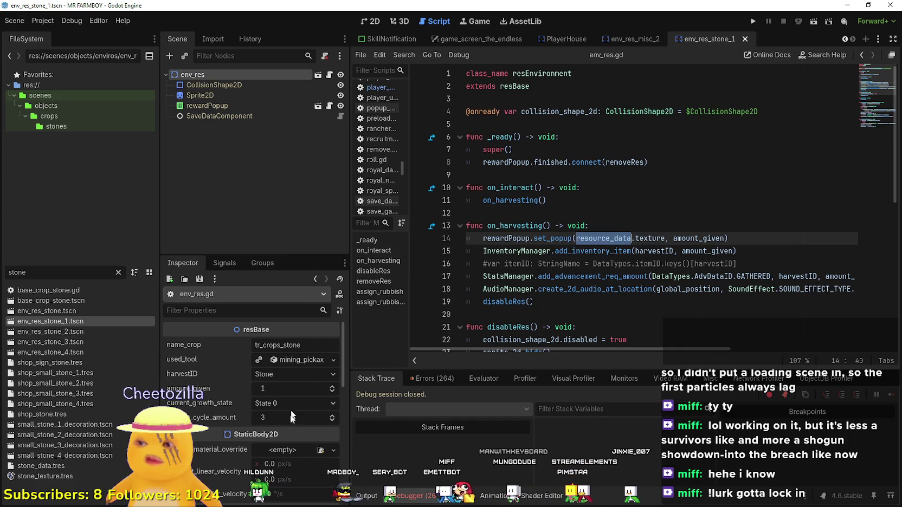
scroll(731, 233, "down", 3)
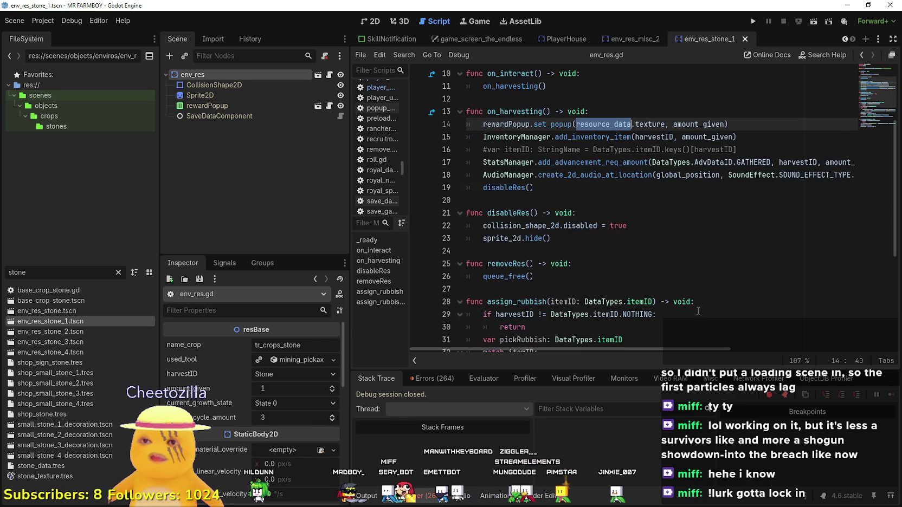
scroll(611, 214, "up", 3)
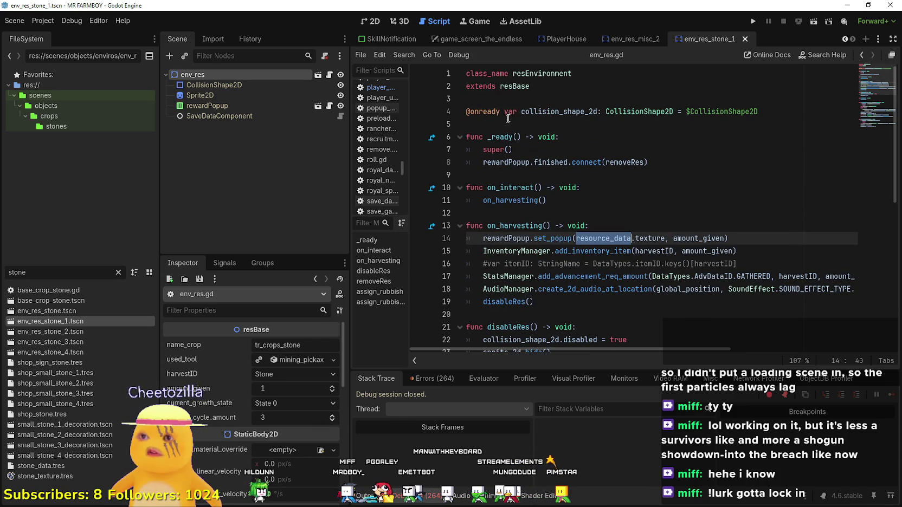
right_click(584, 85)
- Look up resource_data in base_env_res.gd, highlight harvestID on lines 37 and 35, then return to env_res.gd
left_click(595, 233)
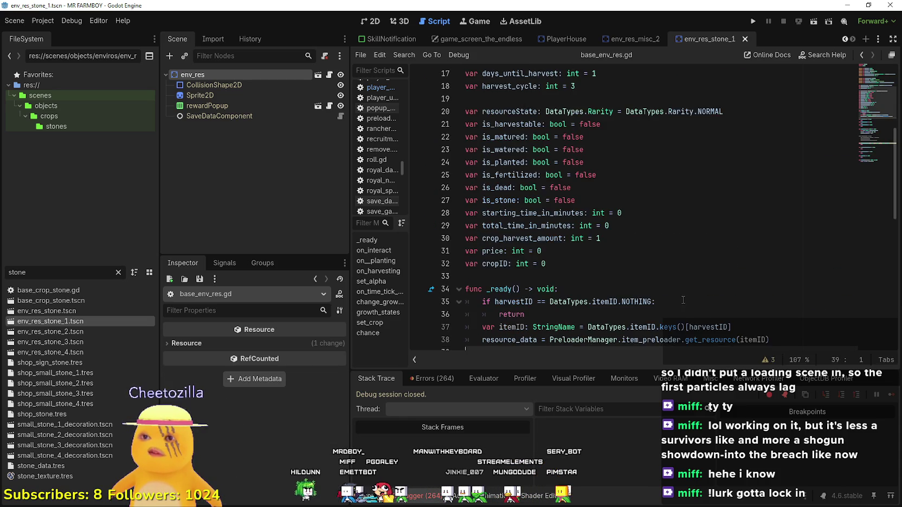
scroll(683, 301, "down", 5)
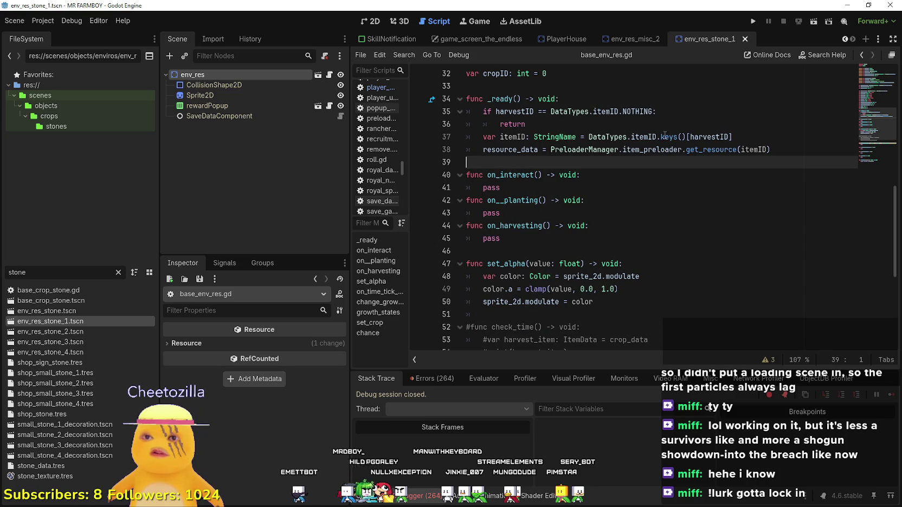
double_click(708, 137)
scroll(707, 136, "up", 6)
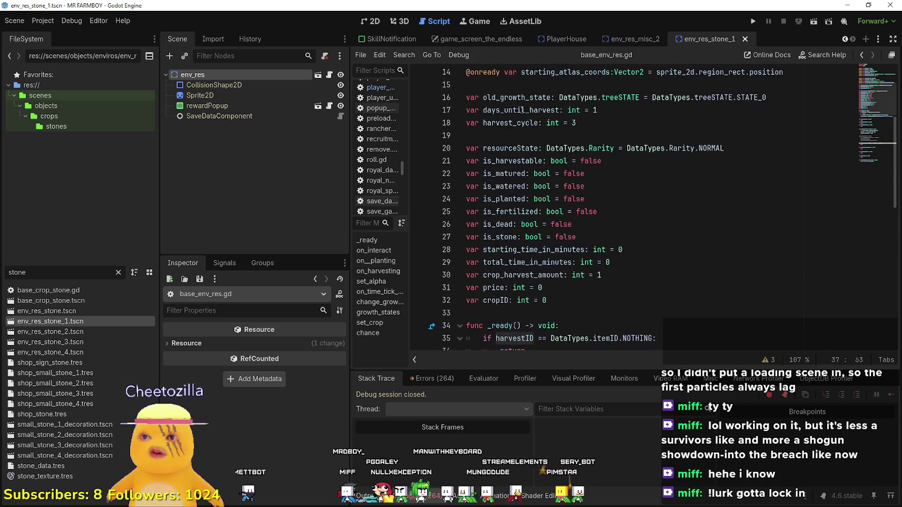
scroll(526, 163, "down", 5)
scroll(534, 260, "up", 3)
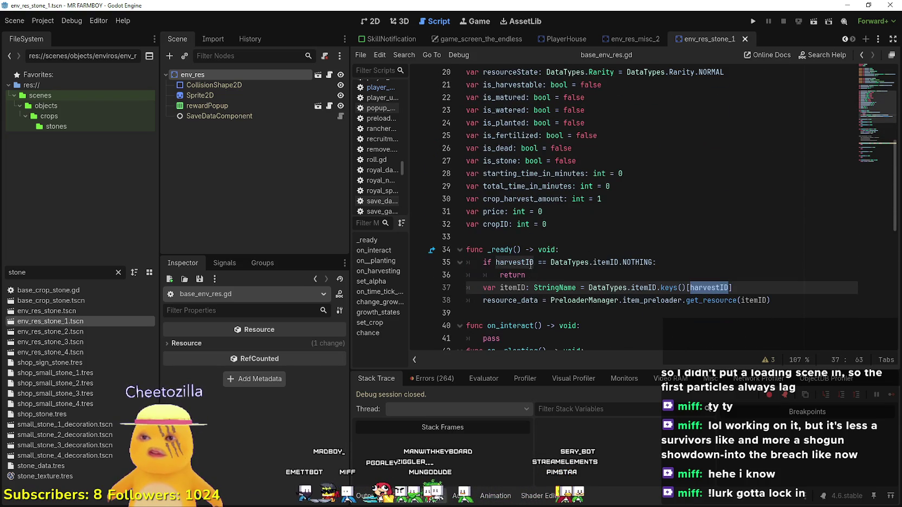
double_click(515, 262)
scroll(531, 264, "up", 3)
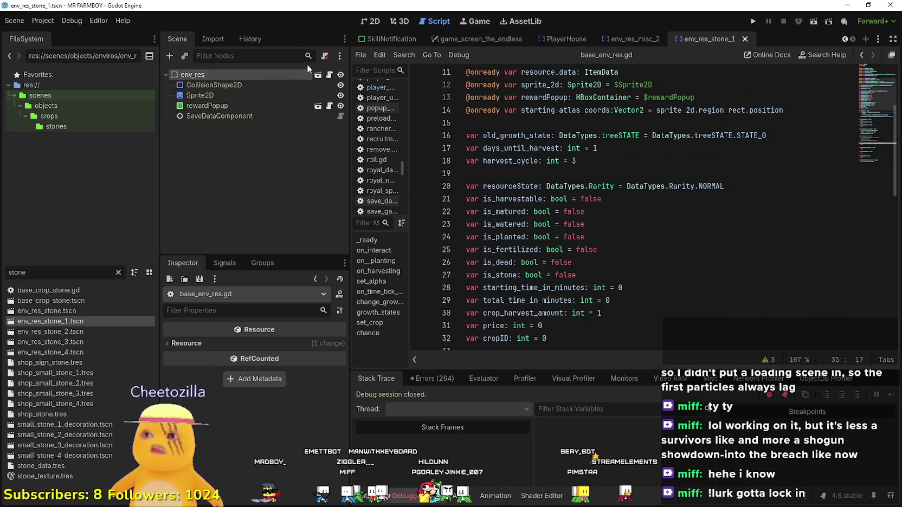
left_click(330, 76)
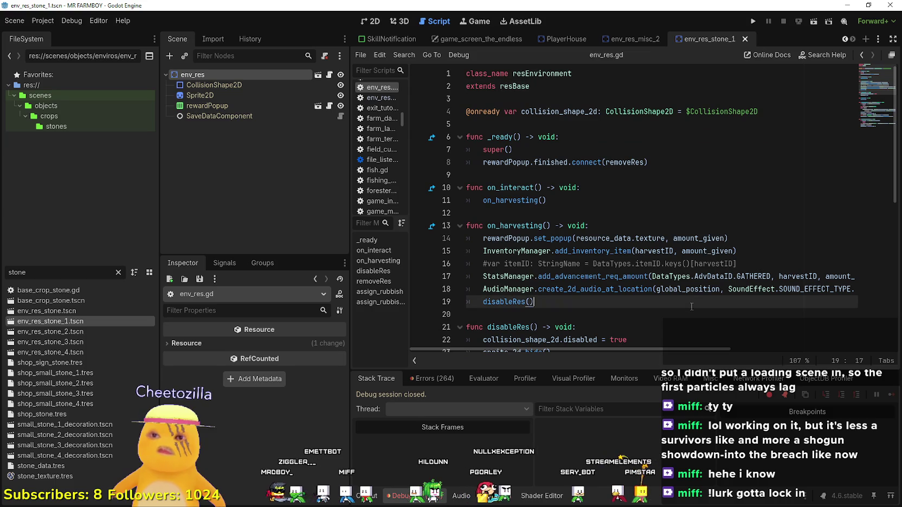
scroll(689, 307, "down", 1)
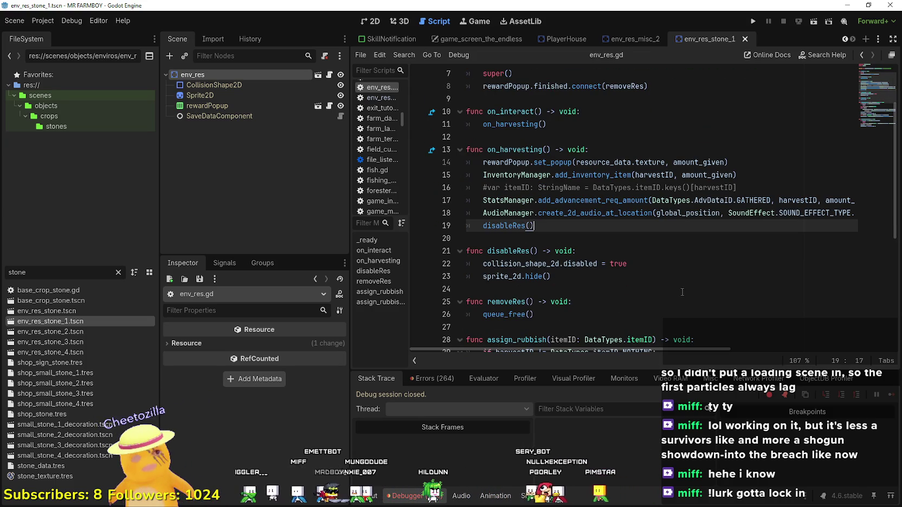
left_click(591, 241)
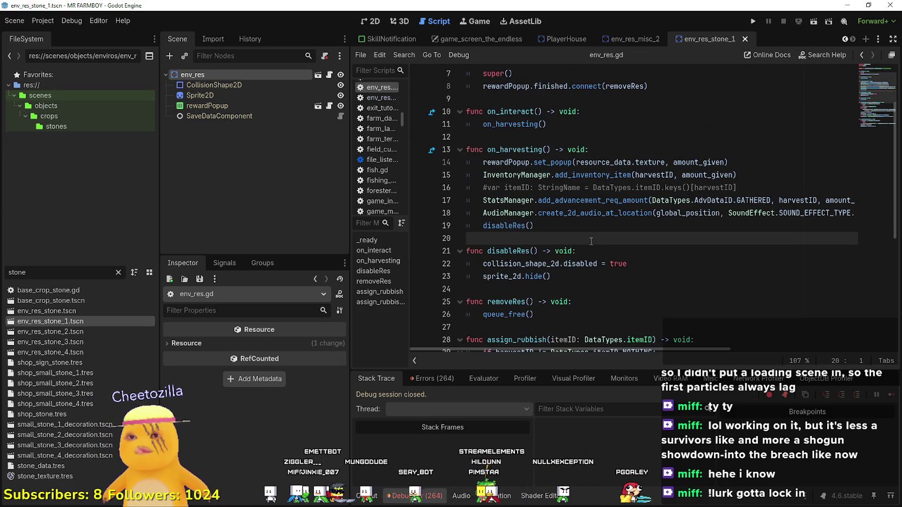
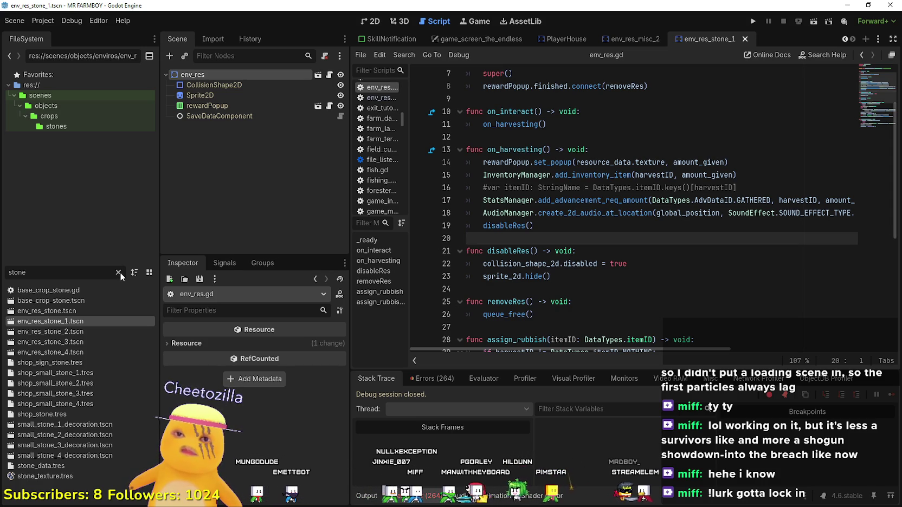
- Filter the FileSystem by 'env' and open the env_res_misc_1 scene's env_res.gd script
mouse_move(631, 350)
left_mouse_down()
mouse_move(747, 349)
mouse_move(552, 298)
left_mouse_up()
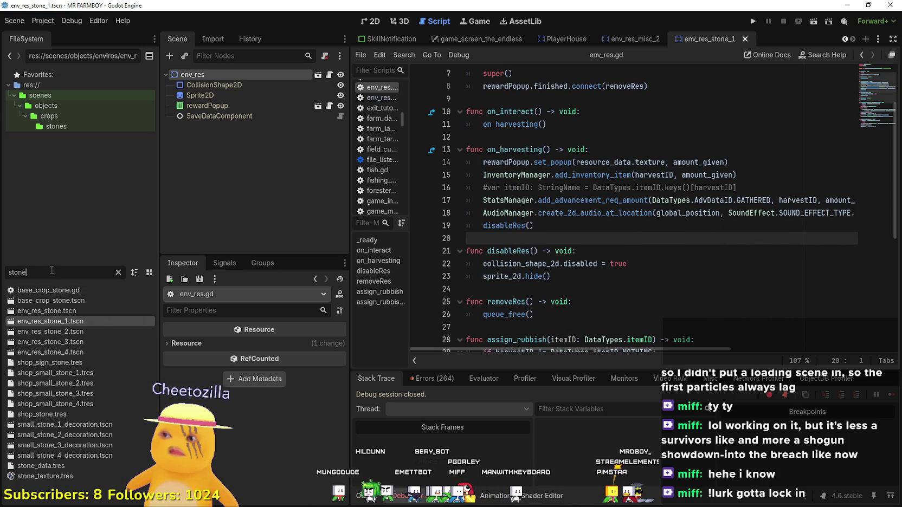
type("env")
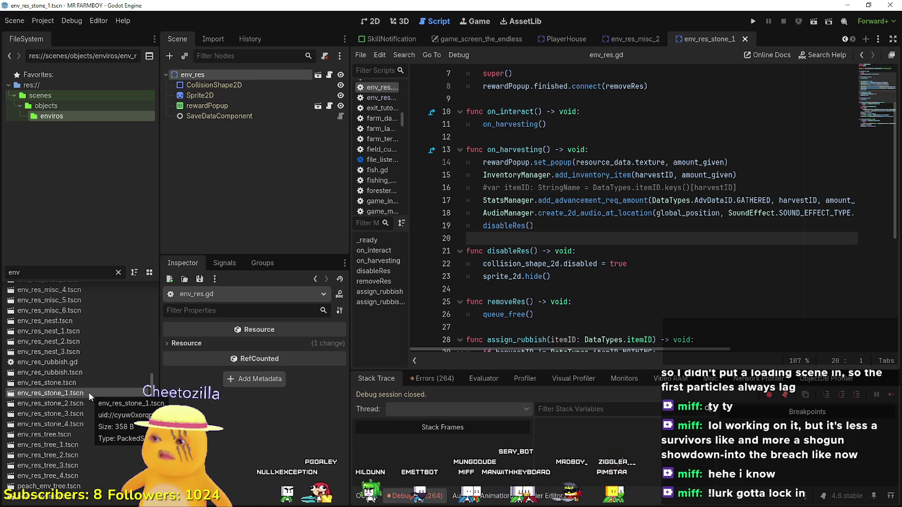
scroll(87, 389, "up", 3)
double_click(65, 314)
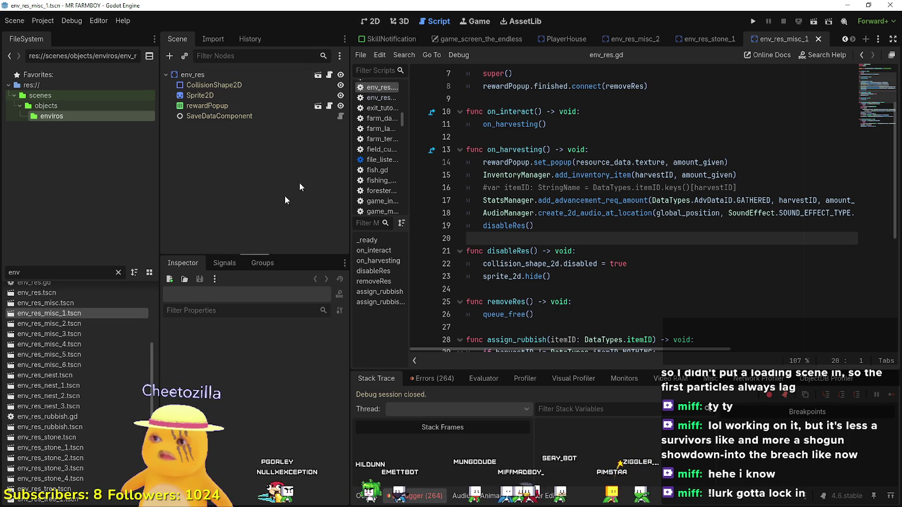
left_click(290, 74)
left_click(332, 74)
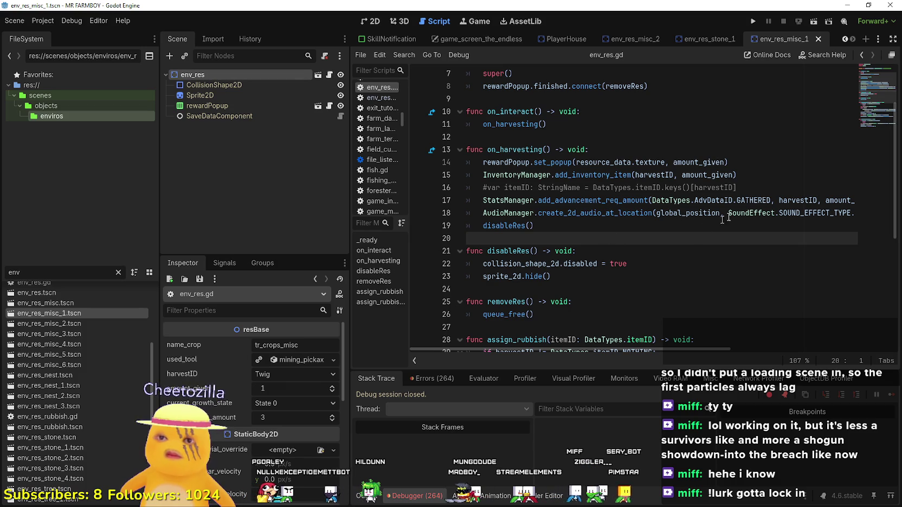
scroll(577, 142, "up", 2)
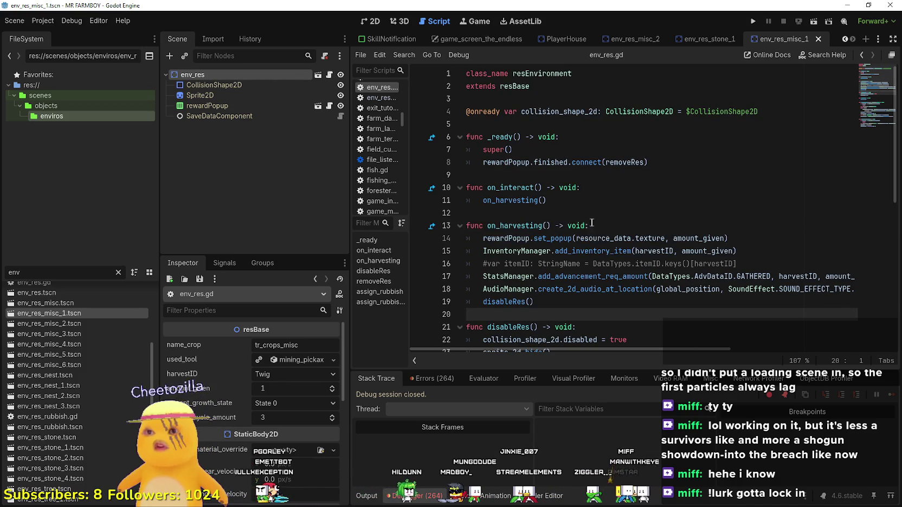
- Insert a new indented line at the start of the on_harvesting() function
left_click(606, 230)
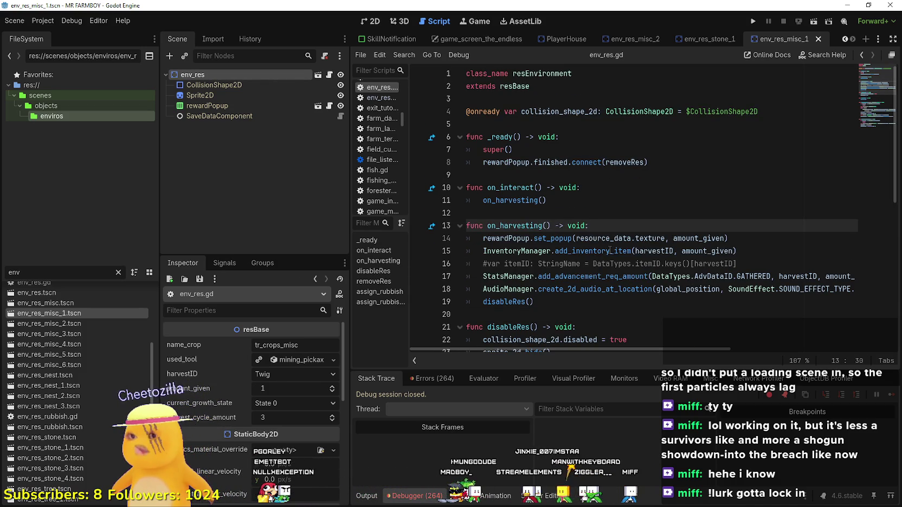
mouse_move(610, 250)
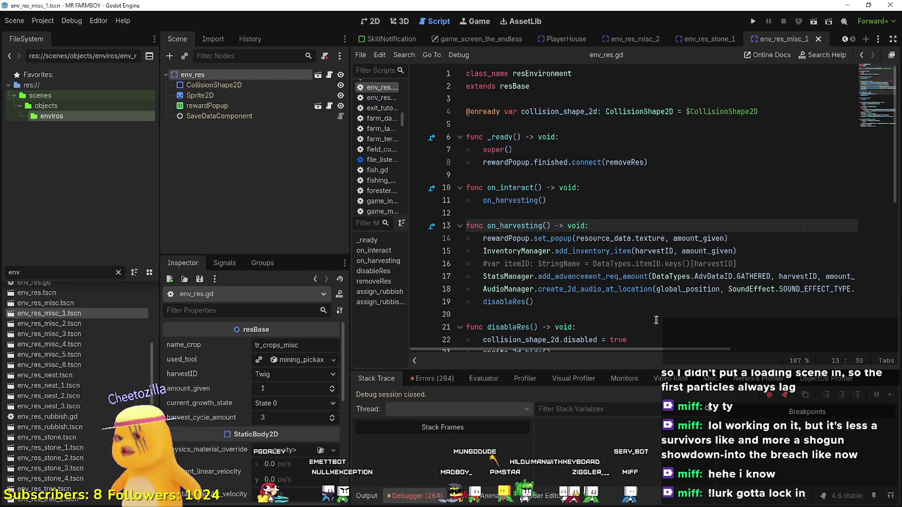
left_click(629, 301)
scroll(630, 299, "down", 2)
left_click(591, 238)
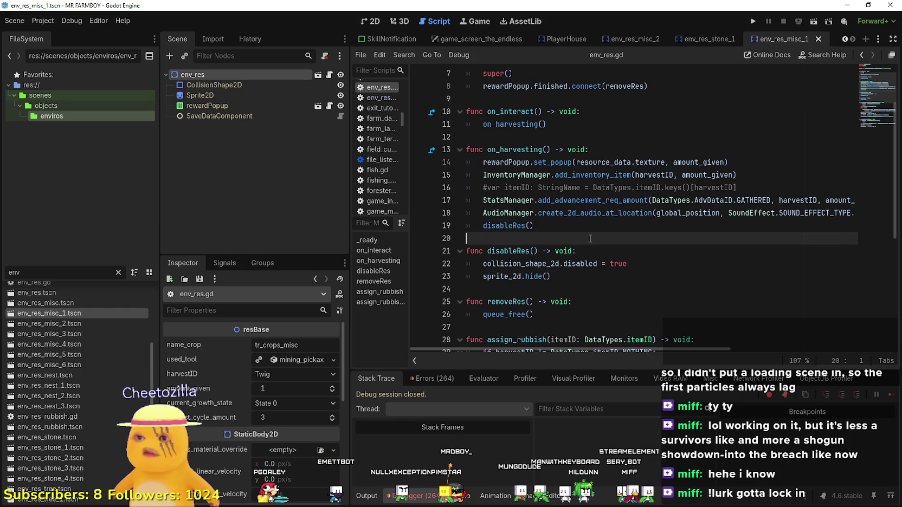
left_click(624, 150)
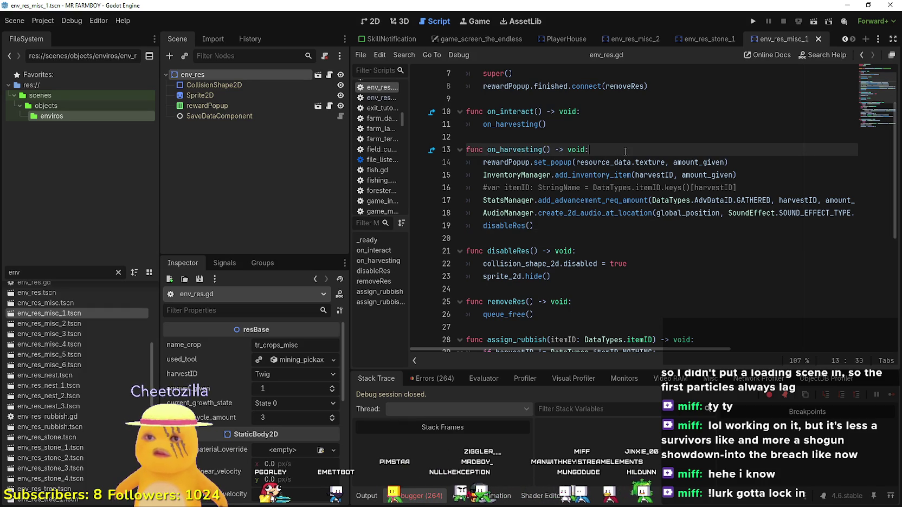
scroll(645, 206, "up", 2)
left_click(517, 197)
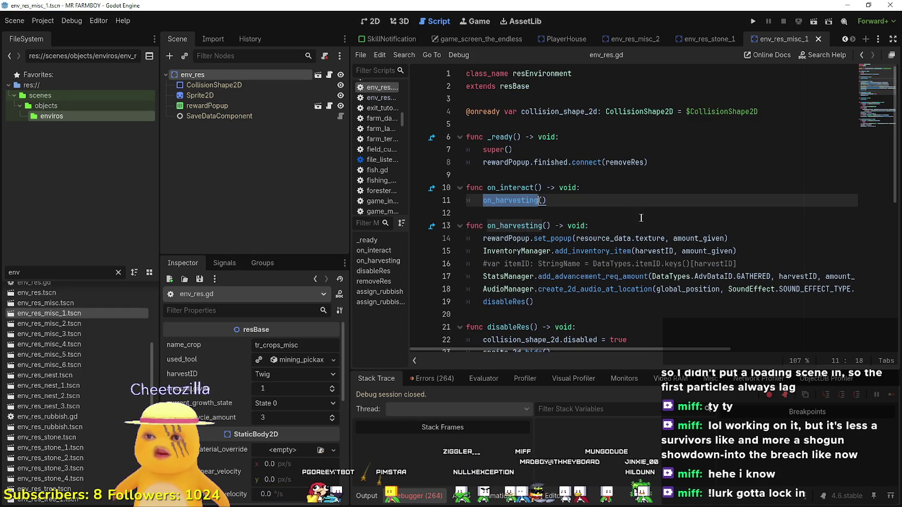
left_click(633, 240)
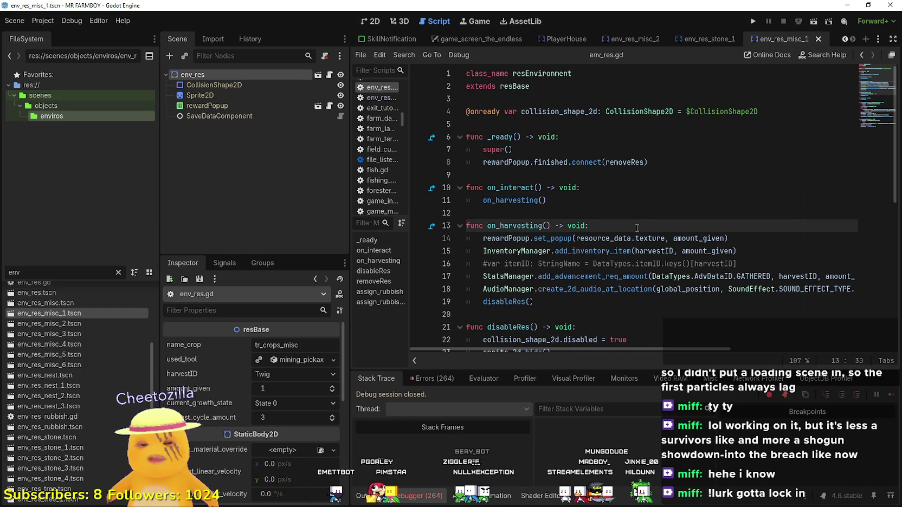
key("Return")
type("if S")
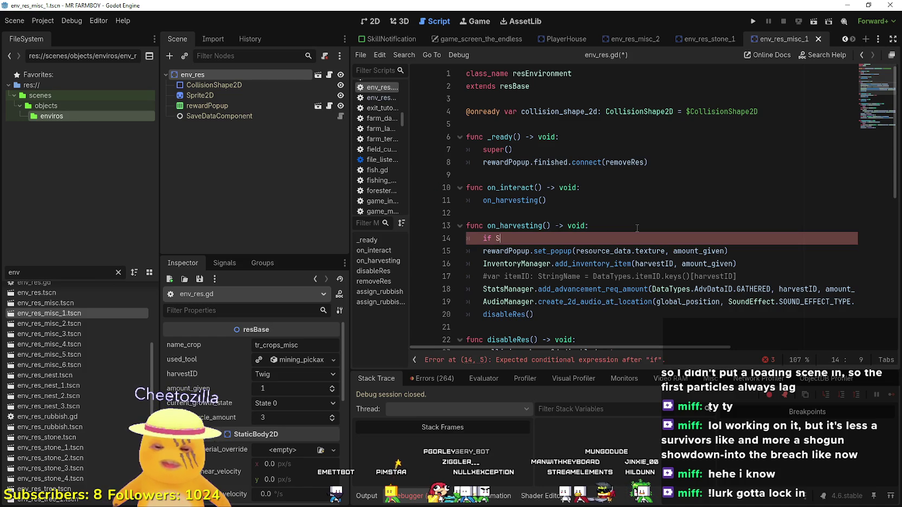
- Begin an if condition on SaveGameManager.current_farm_island.island_ID
type("tats")
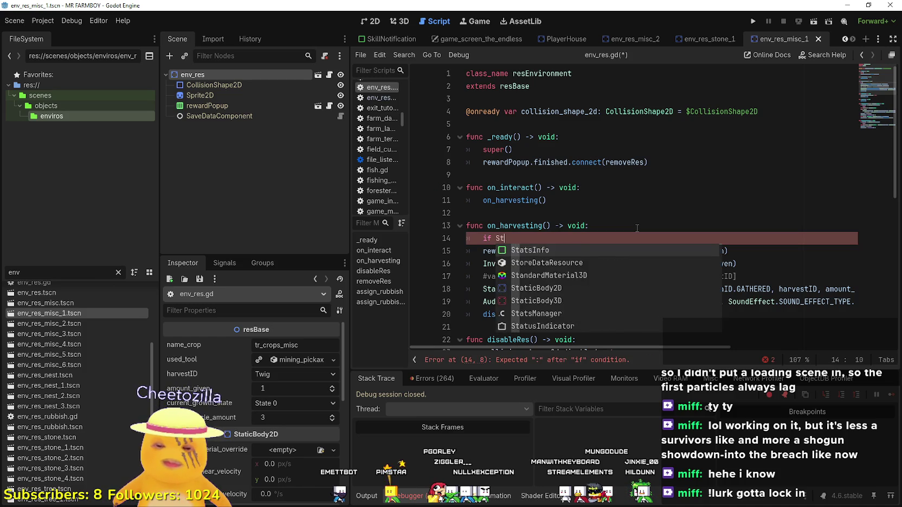
key("BackSpace")
key("BackSpace")
key("BackSpace")
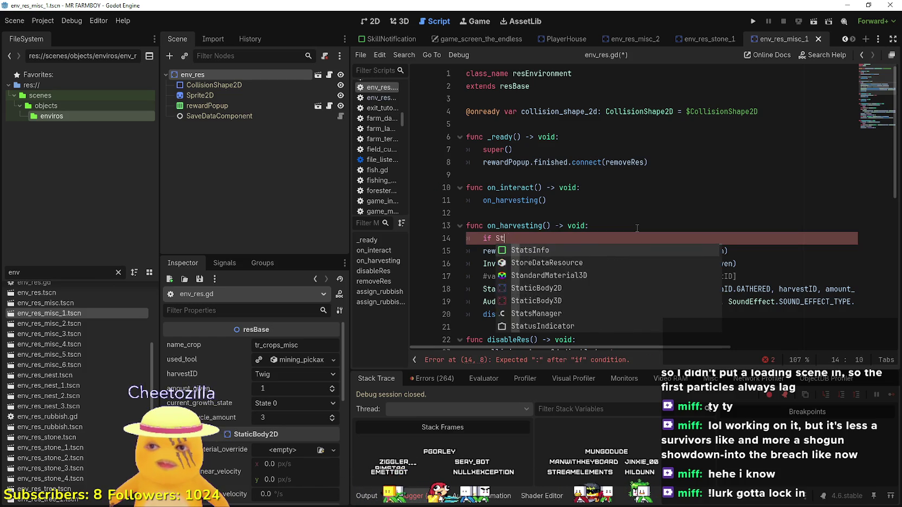
type("ave")
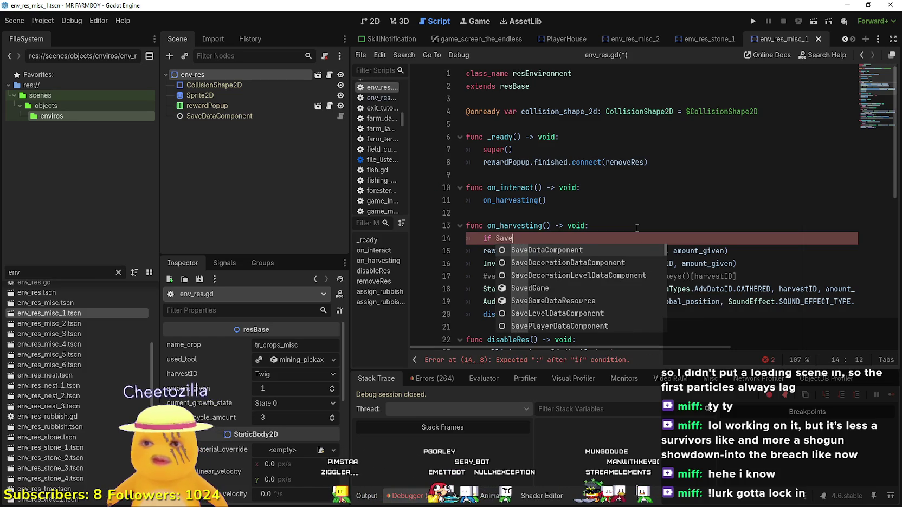
key("Down")
key("Down")
key("Up")
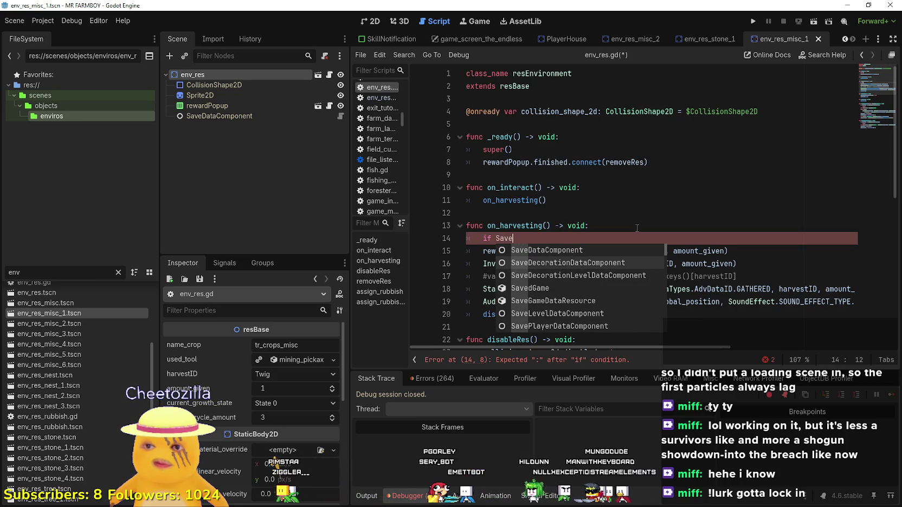
key("Down")
key("Down")
key("Down")
key("Down")
key("Down")
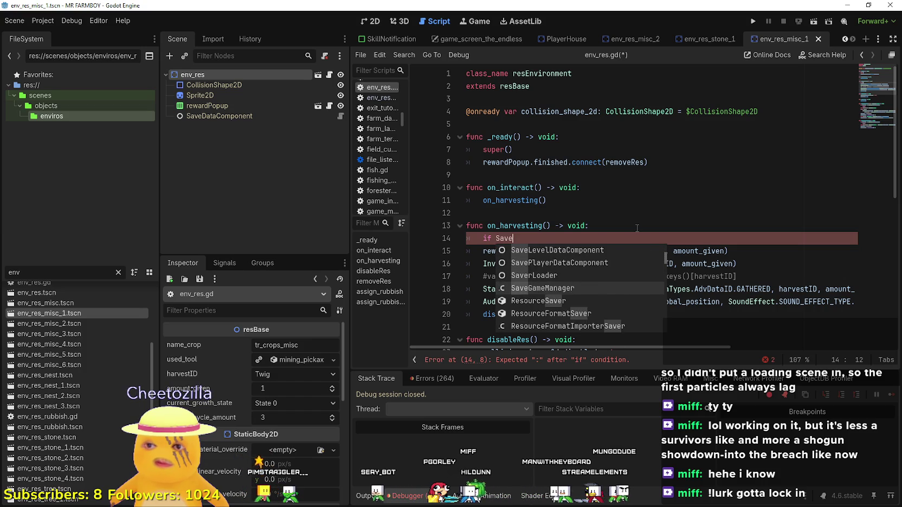
key("Return")
type(".")
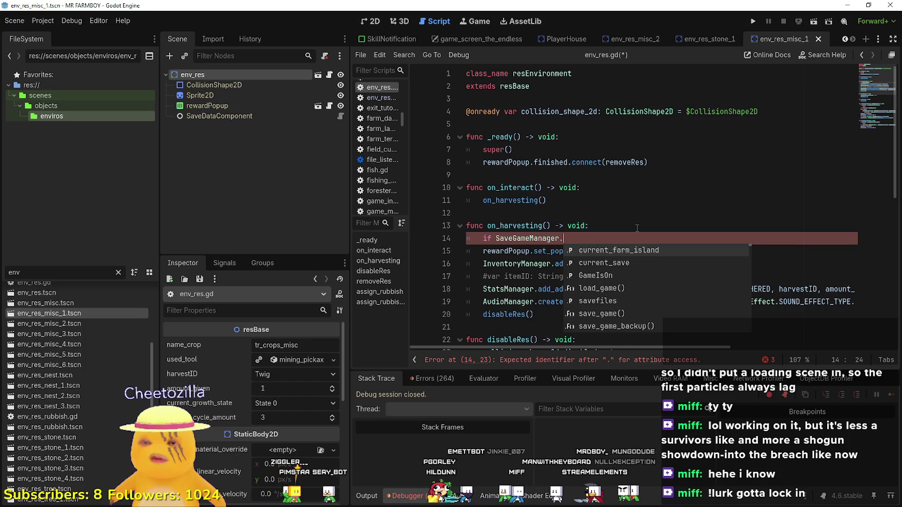
key("Return")
type(".i")
key("Return")
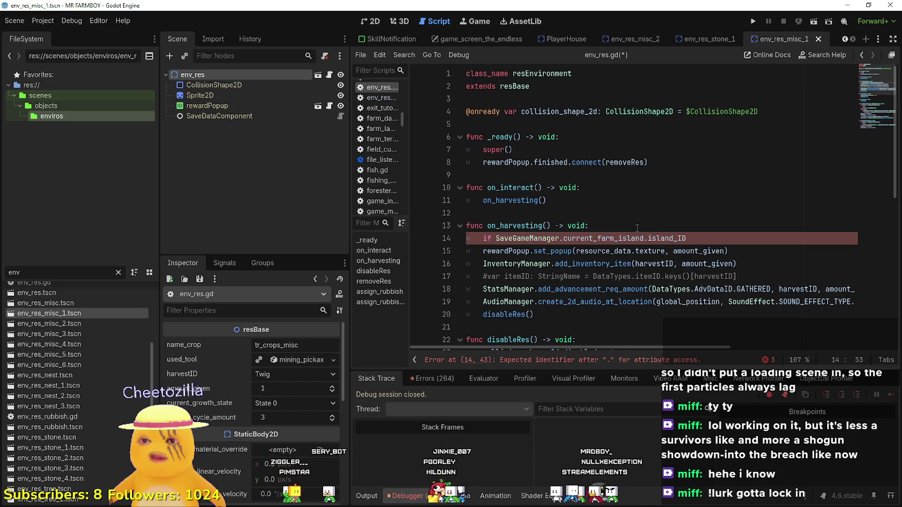
- Compare island_ID against DataTypes.scenes.ISLAND_3 and open the if body
type(".island_ID =")
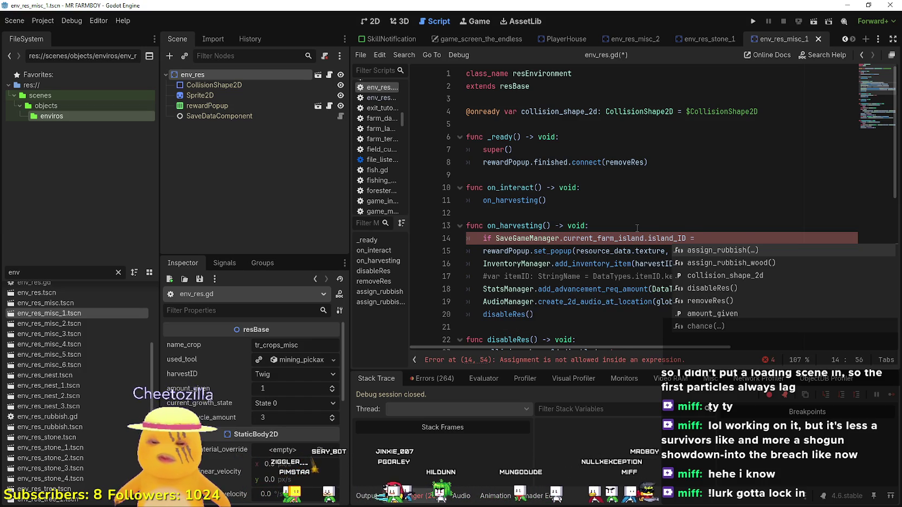
type(" DataTypes.")
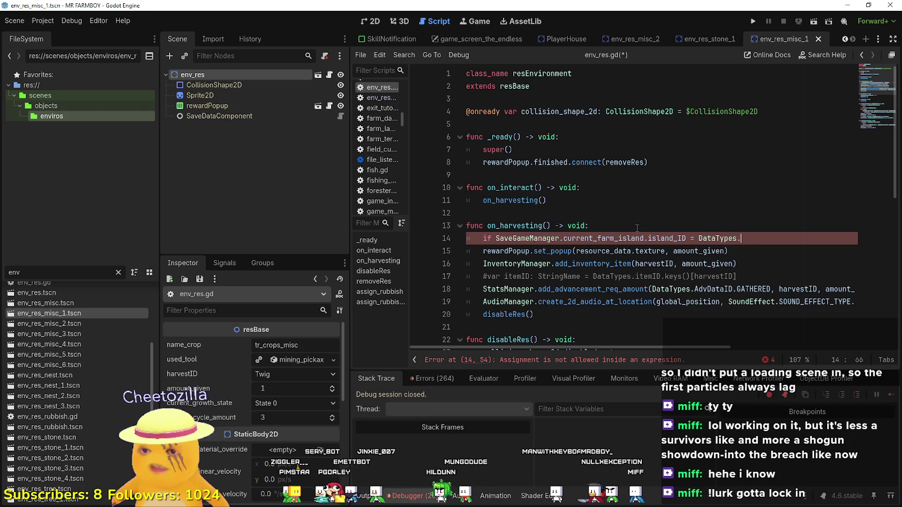
type("s")
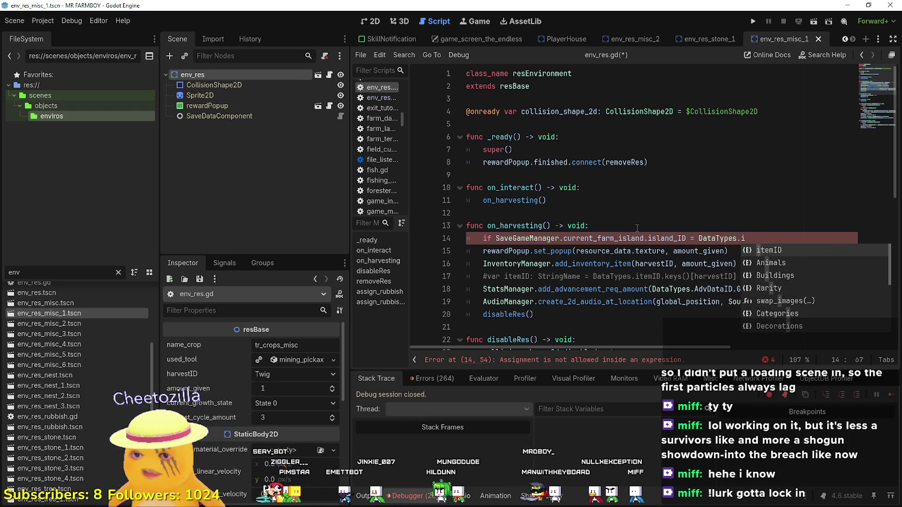
type("av")
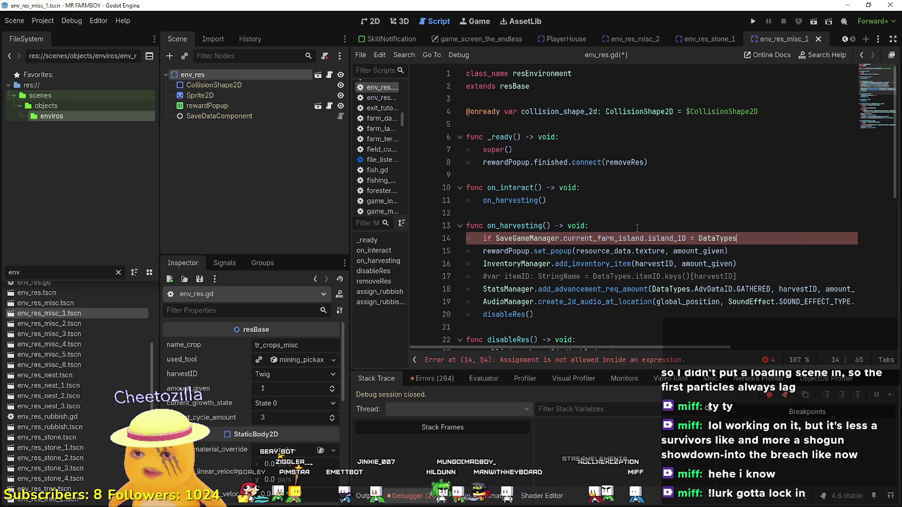
key("BackSpace")
type("is")
key("BackSpace")
key("BackSpace")
key("BackSpace")
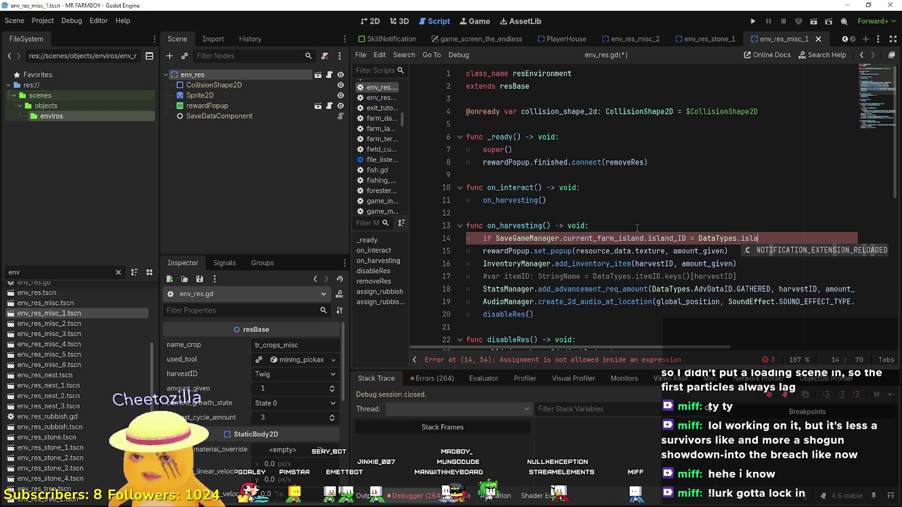
type(".")
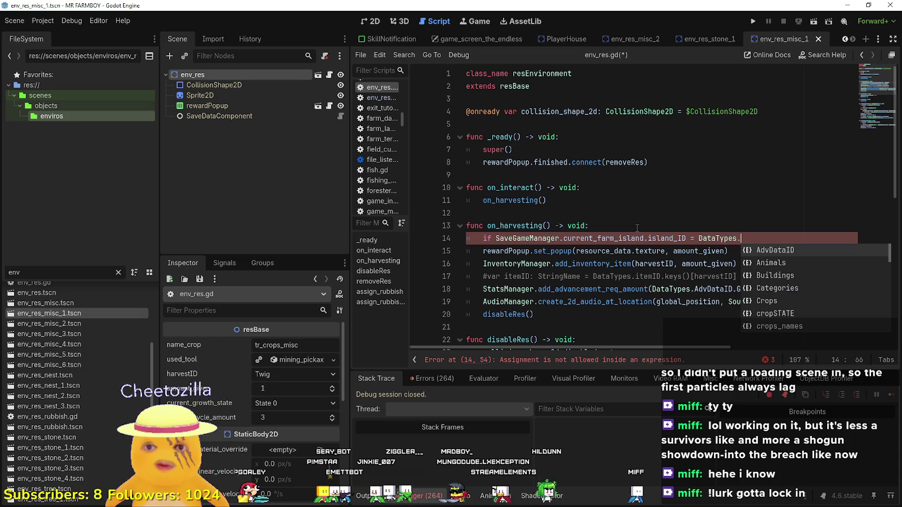
key("Down")
key("Down")
key("Down")
key("Down")
key("Down")
key("Down")
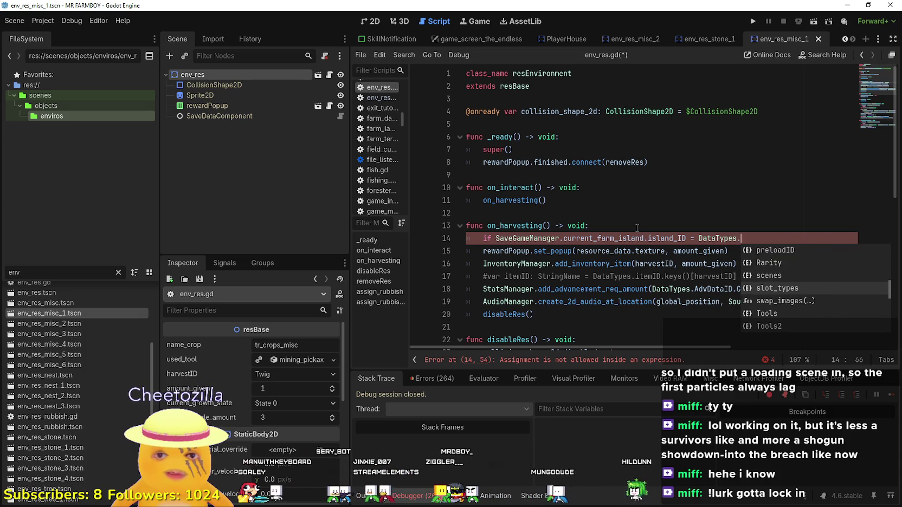
key("Return")
type(".")
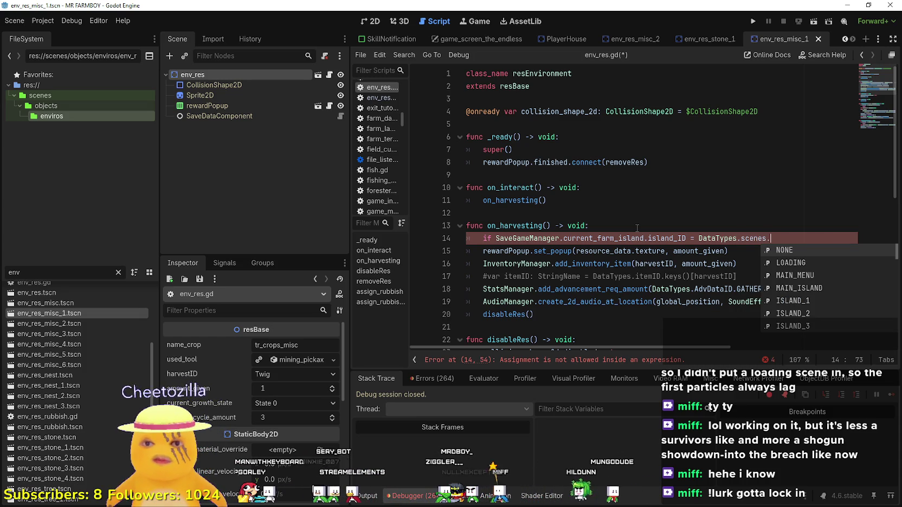
key("Down")
key("Down")
key("Down")
key("Return")
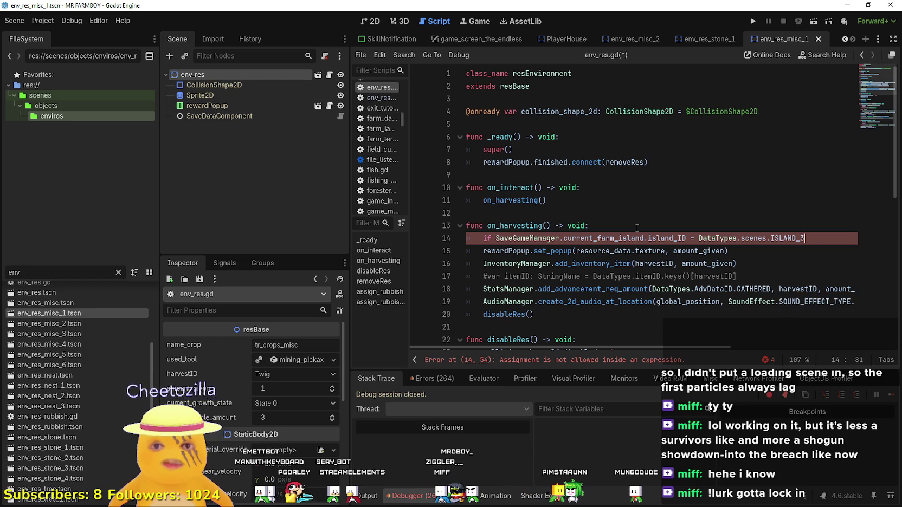
type(":")
key("Return")
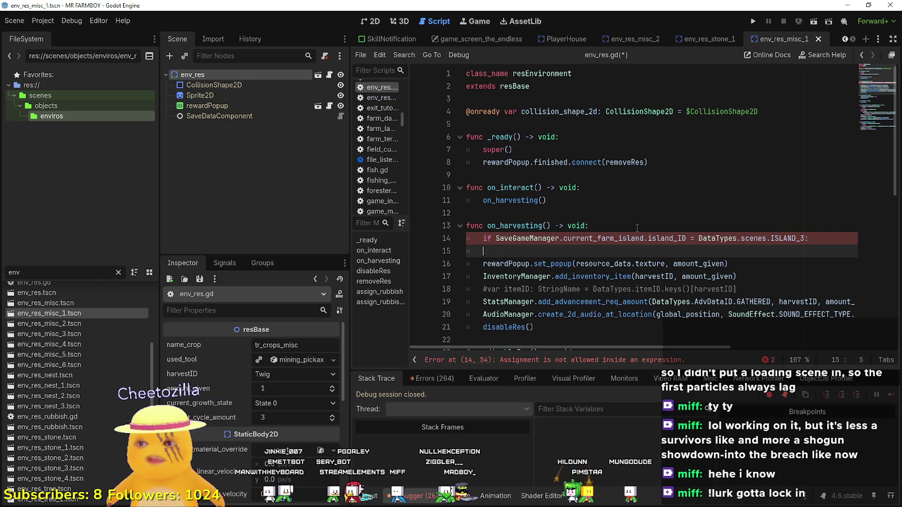
- Fix the equals sign, then delete the unfinished ISLAND_3 if statement entirely
left_click(690, 239)
type("=")
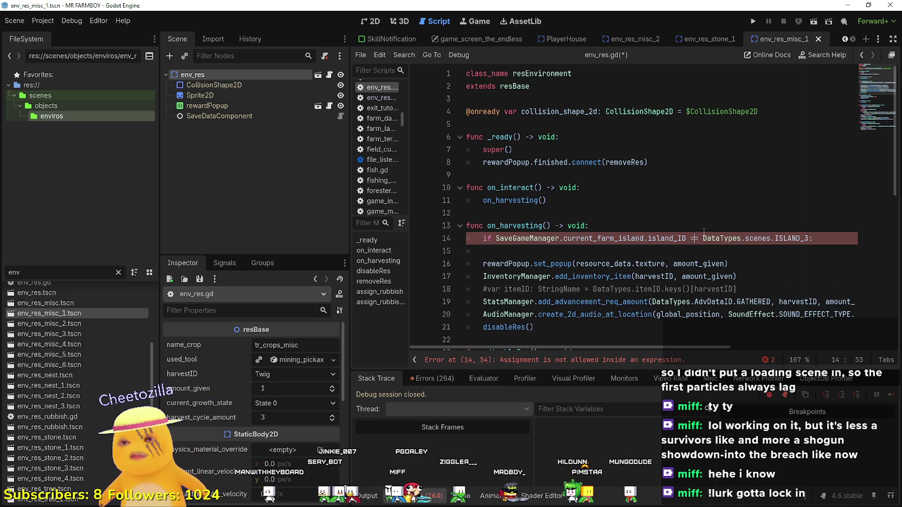
left_click(561, 249)
type("=")
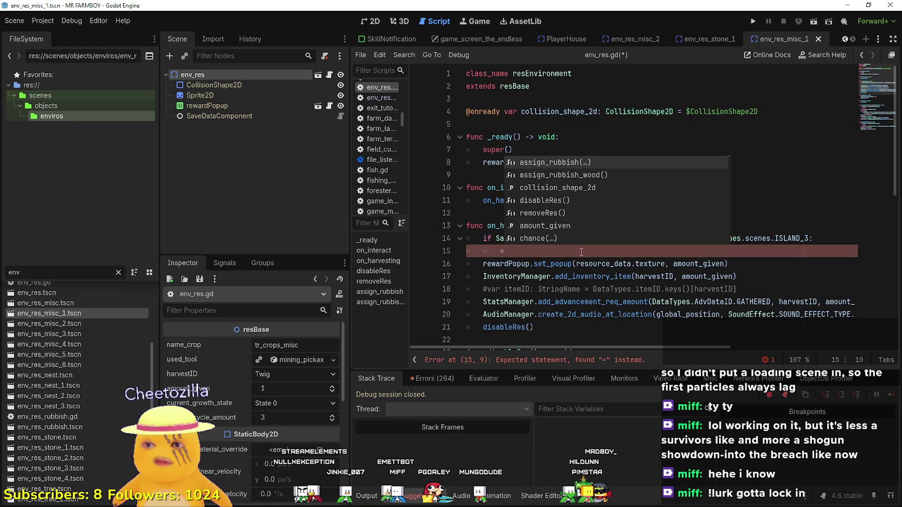
key("BackSpace")
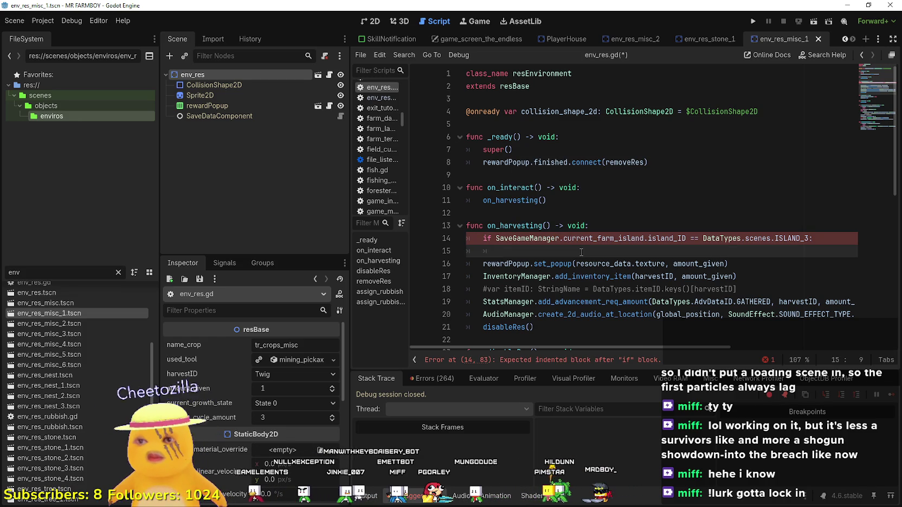
double_click(627, 262)
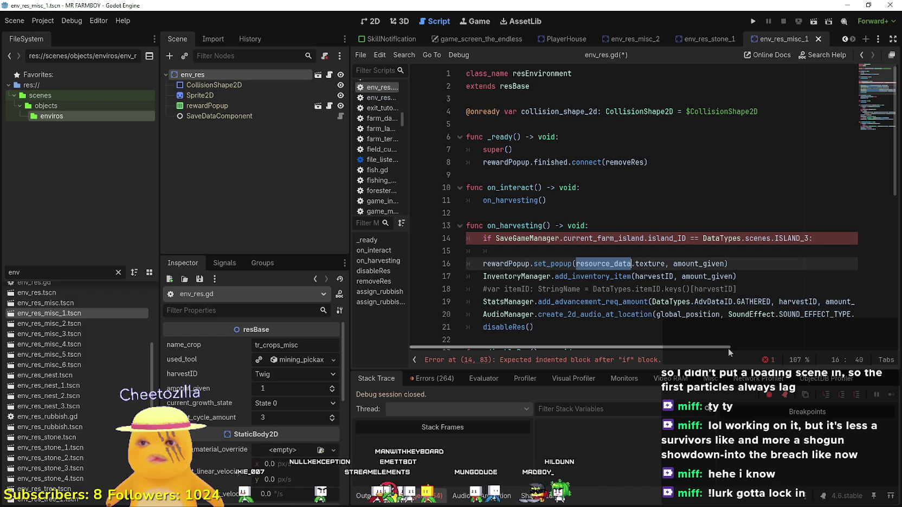
left_click_drag(502, 250, 447, 238)
key("ctrl+c")
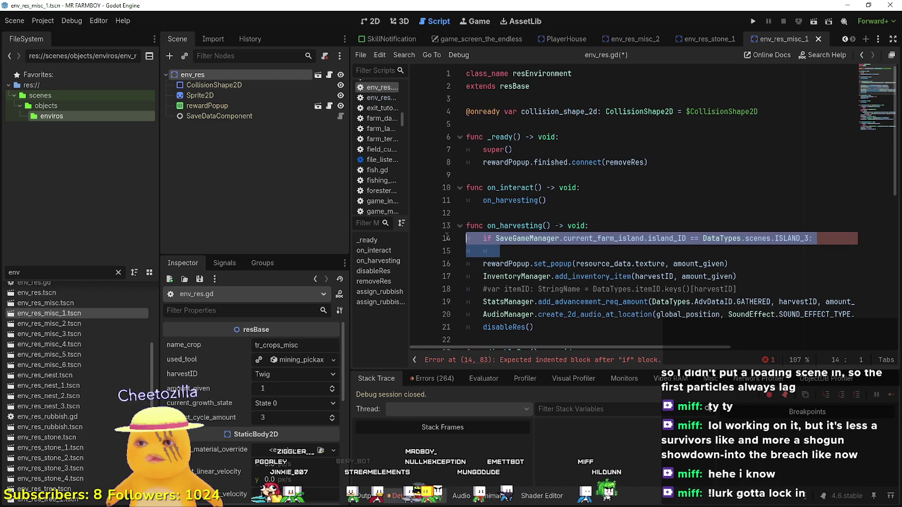
key("BackSpace")
key("BackSpace")
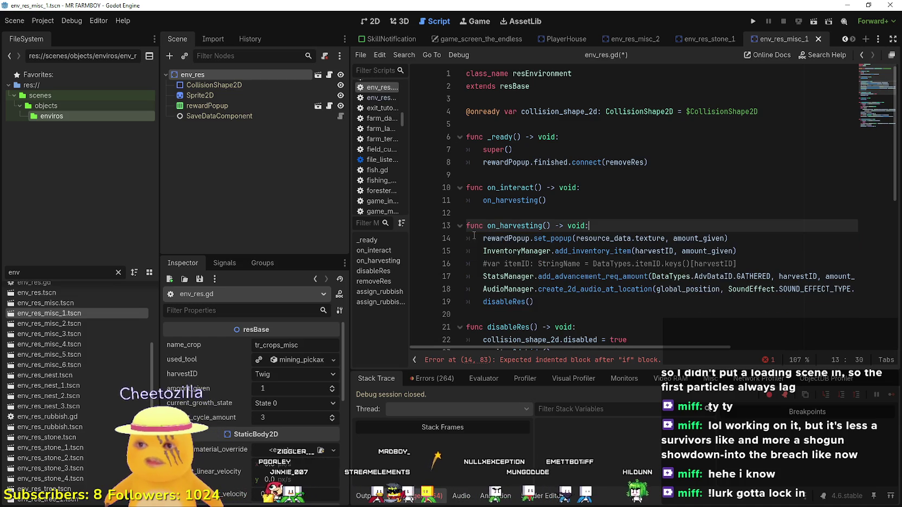
- Look up resBase to open base_env_res.gd and paste the ISLAND_3 check into _ready
right_click(515, 86)
left_click(573, 236)
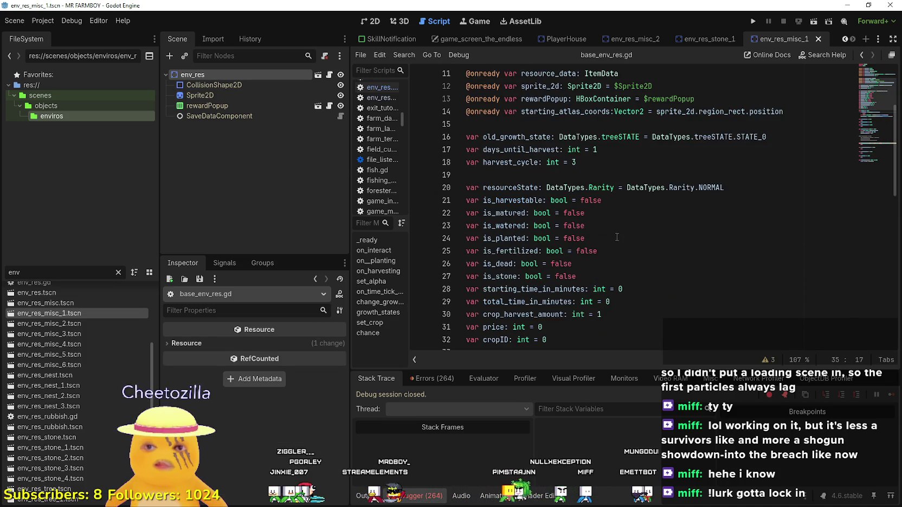
scroll(615, 222, "down", 3)
left_click(615, 214)
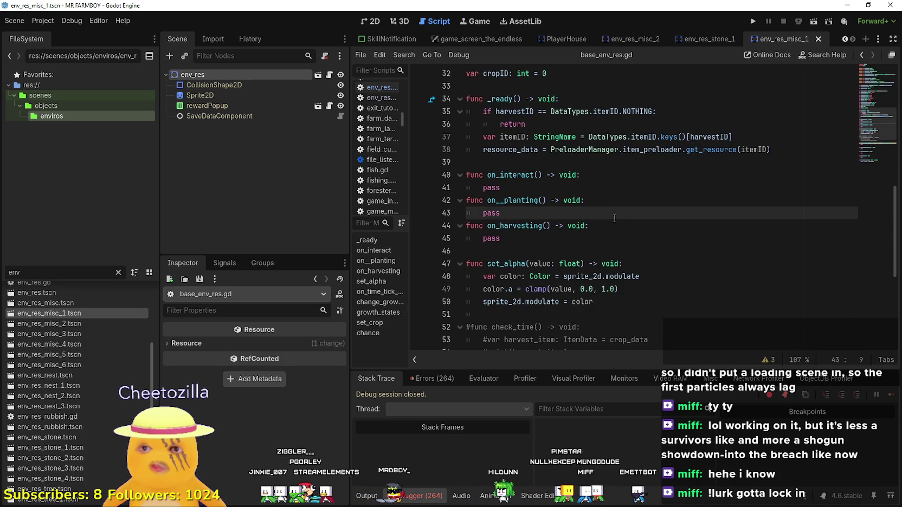
left_click(580, 125)
key("Return")
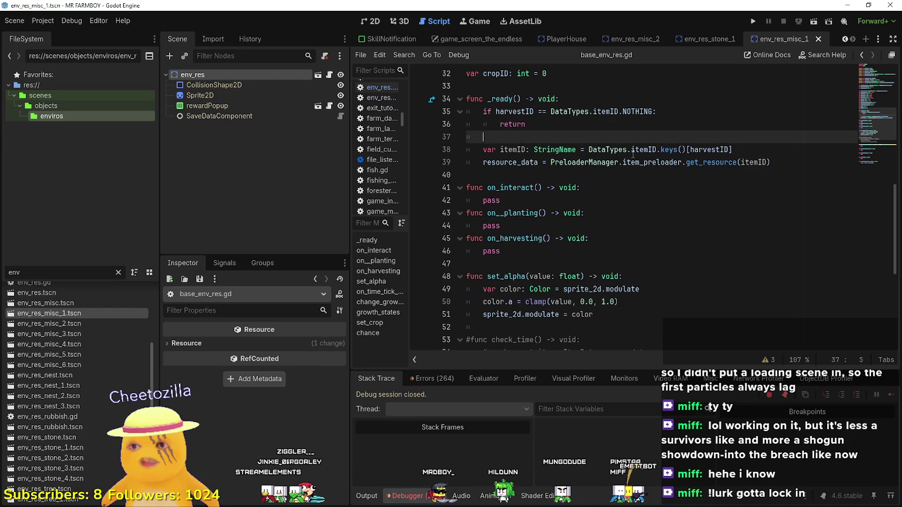
key("ctrl+v")
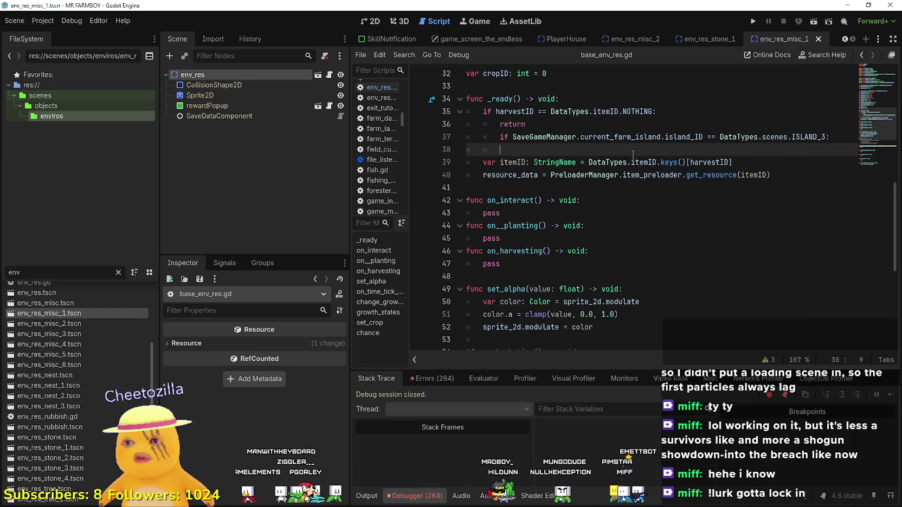
left_click(494, 137)
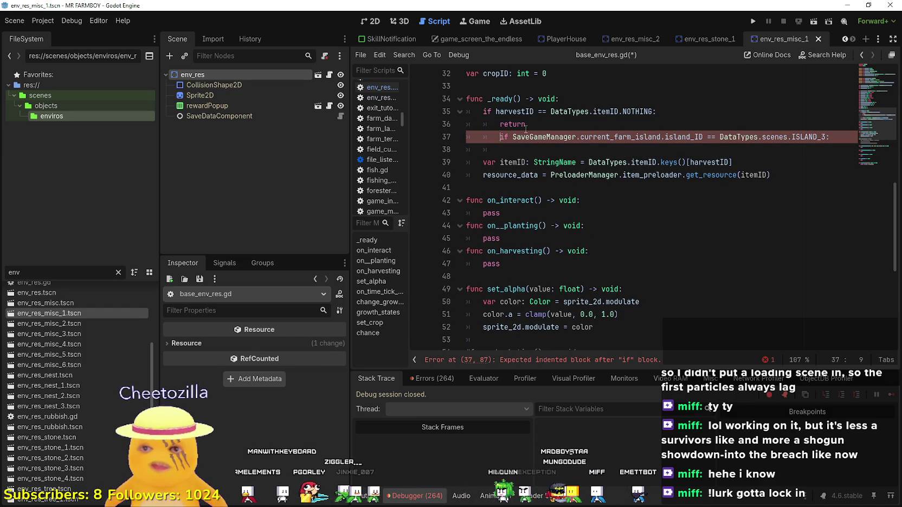
key("BackSpace")
- Add a harvestID == DataTypes.itemID.STONE check inside the island check, followed by an elif line
left_click(531, 163)
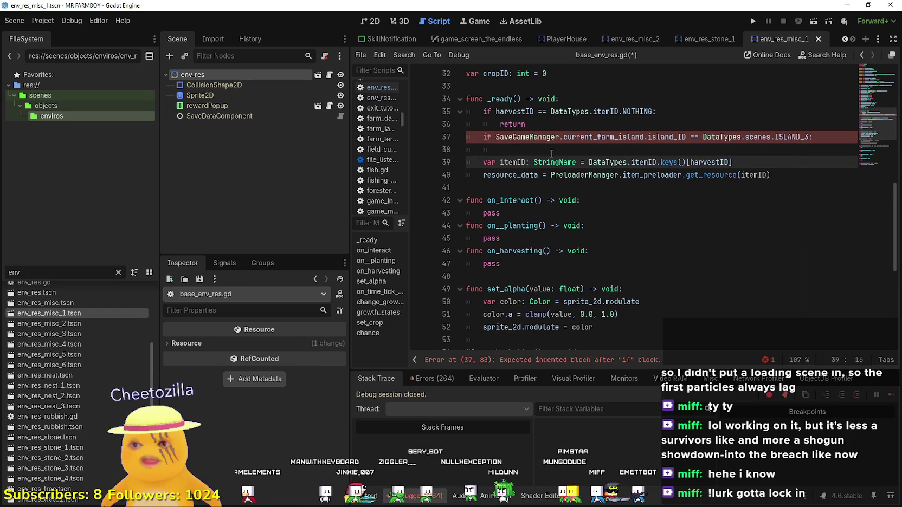
left_click(539, 147)
type("if")
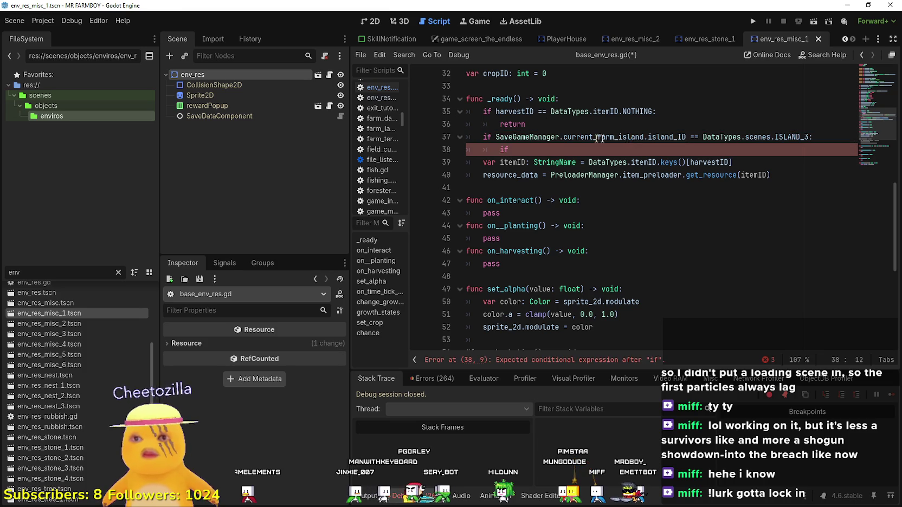
type("harvestID")
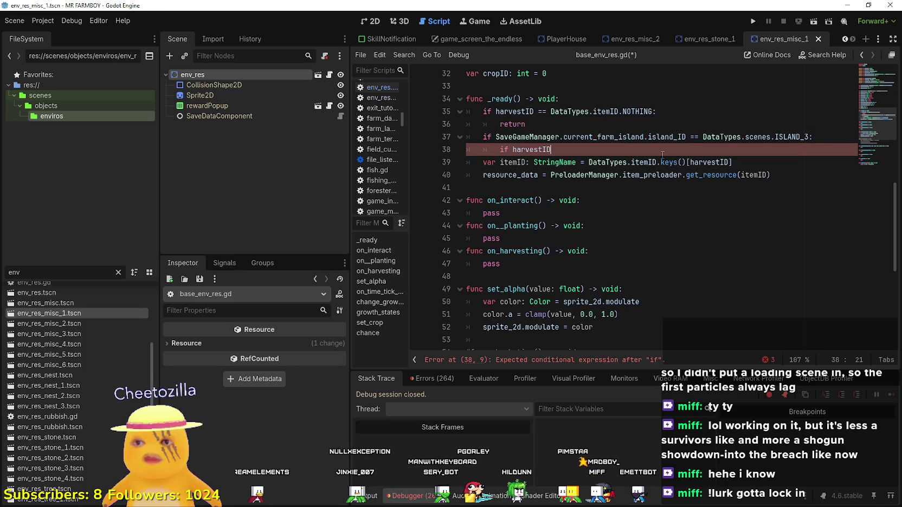
type(" == Da")
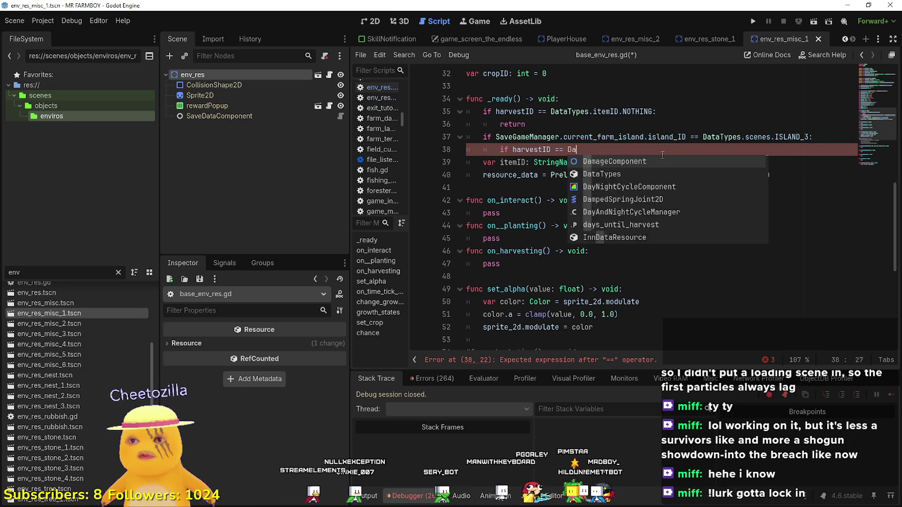
type("taTypesitemID.")
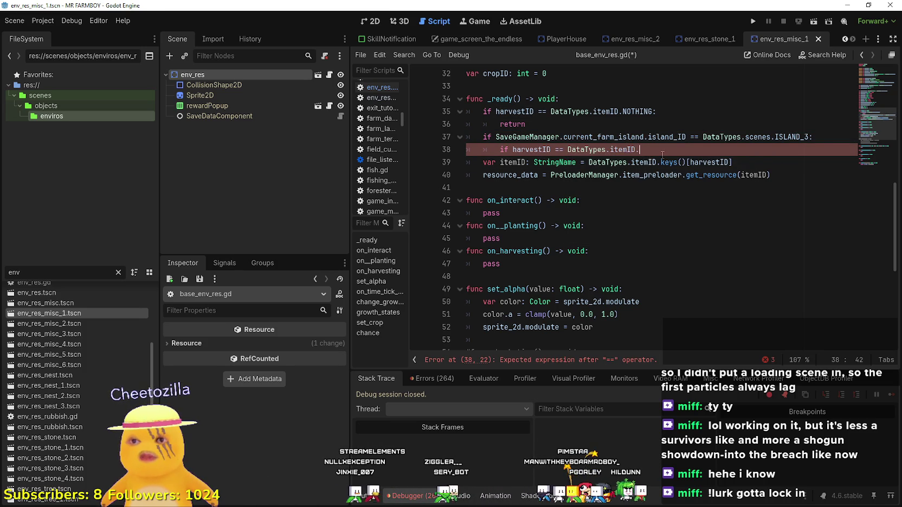
type("Stone:")
key("Return")
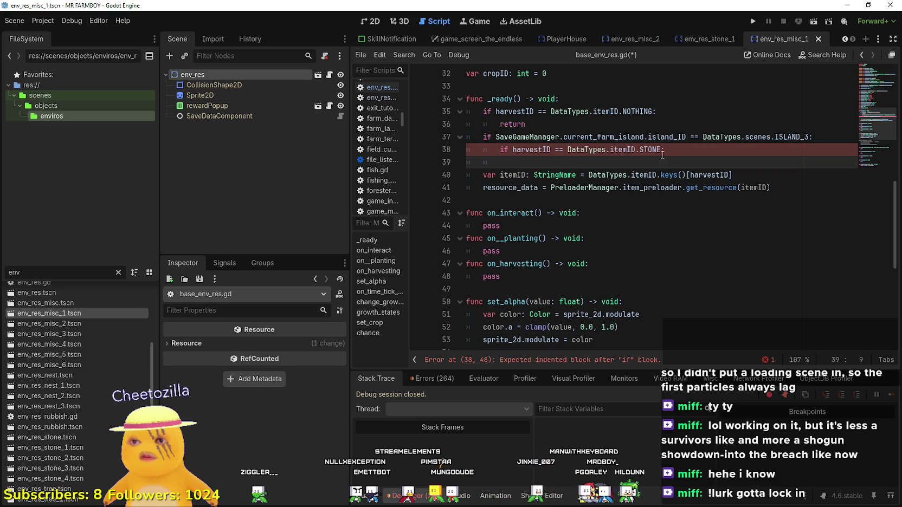
type("ielif")
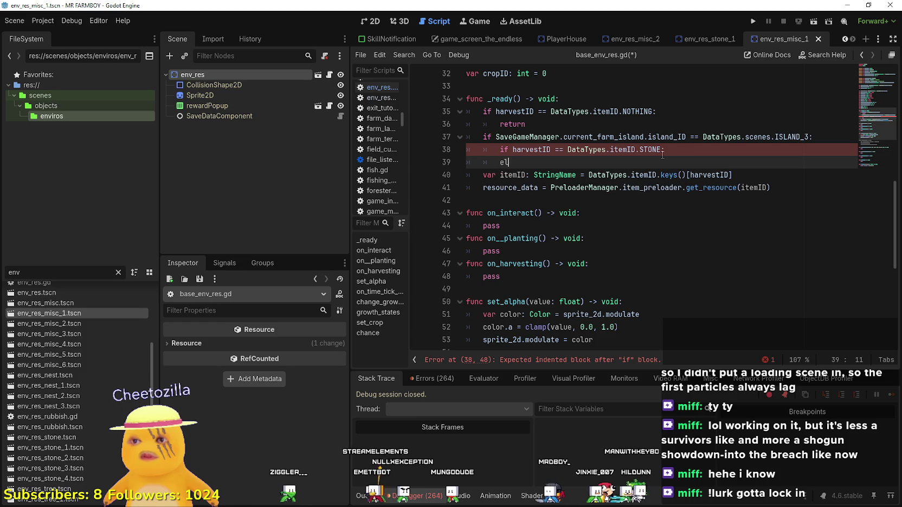
key("Return")
key("Return")
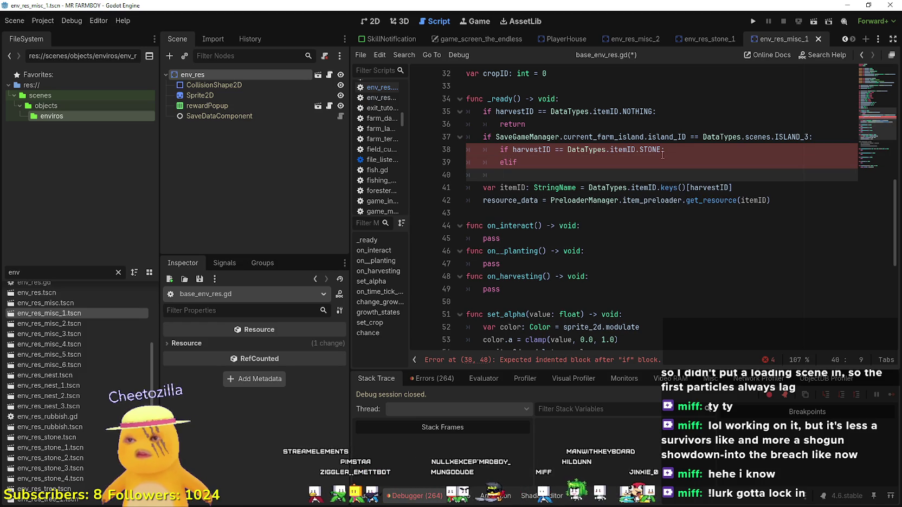
key("Up")
key("End")
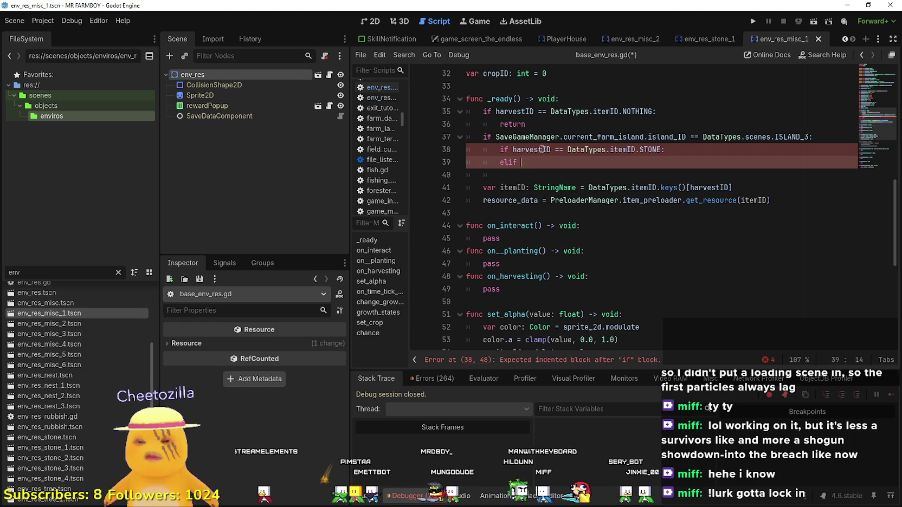
- Replace the elif keyword with a plain if
left_click_drag(539, 149, 639, 149)
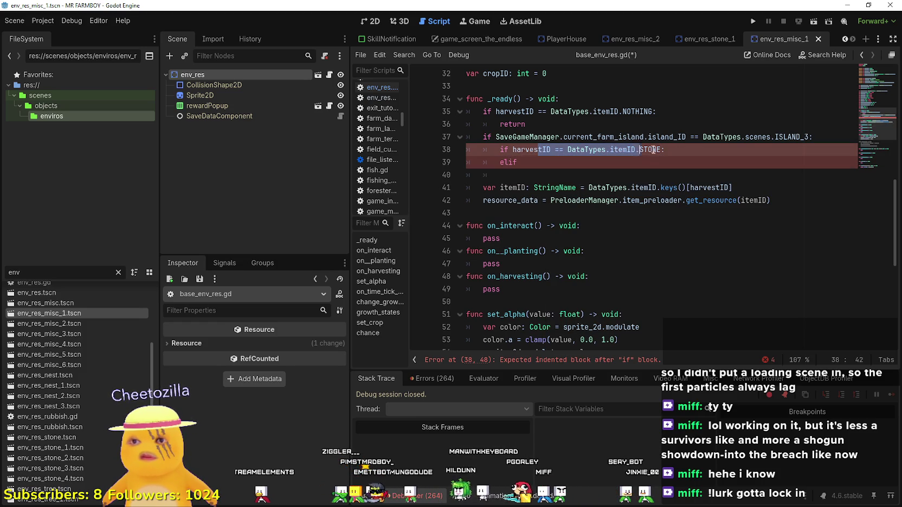
left_click(560, 168)
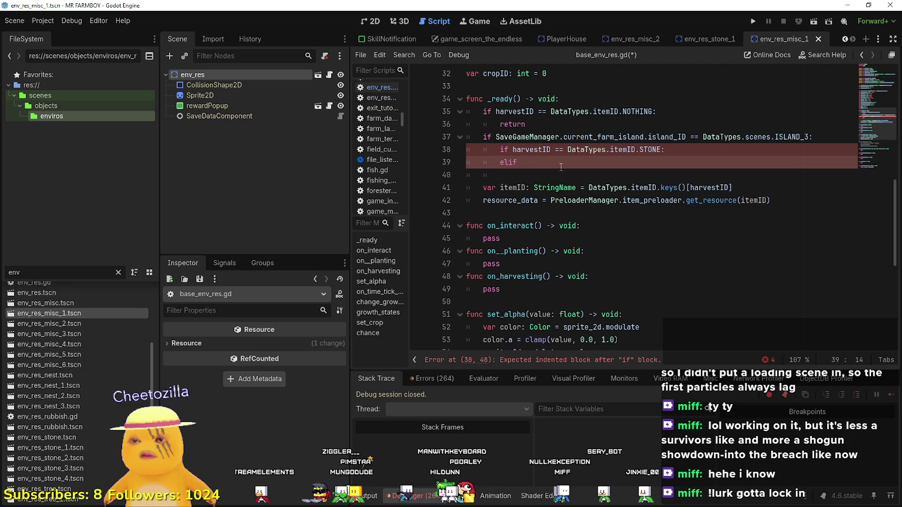
left_click_drag(524, 163, 496, 162)
type("if")
type("tID == DataTypes.itemID.STONE")
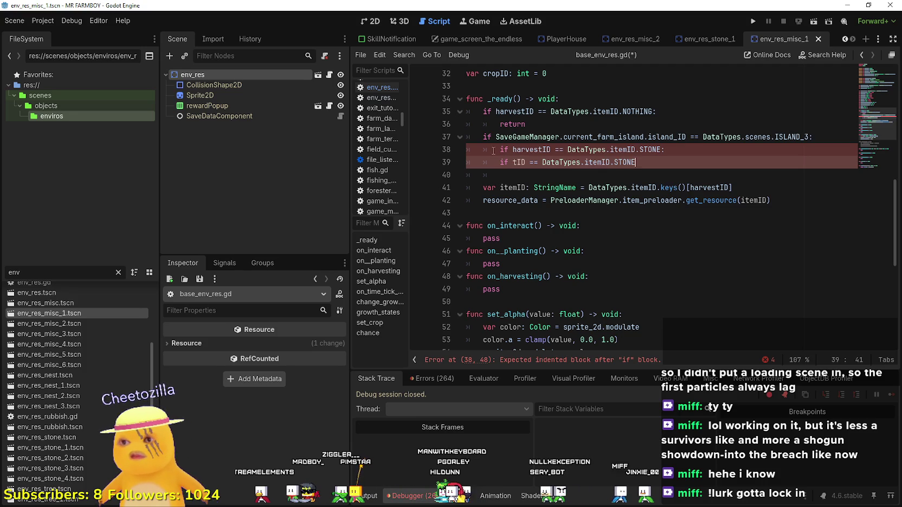
key("ctrl+z")
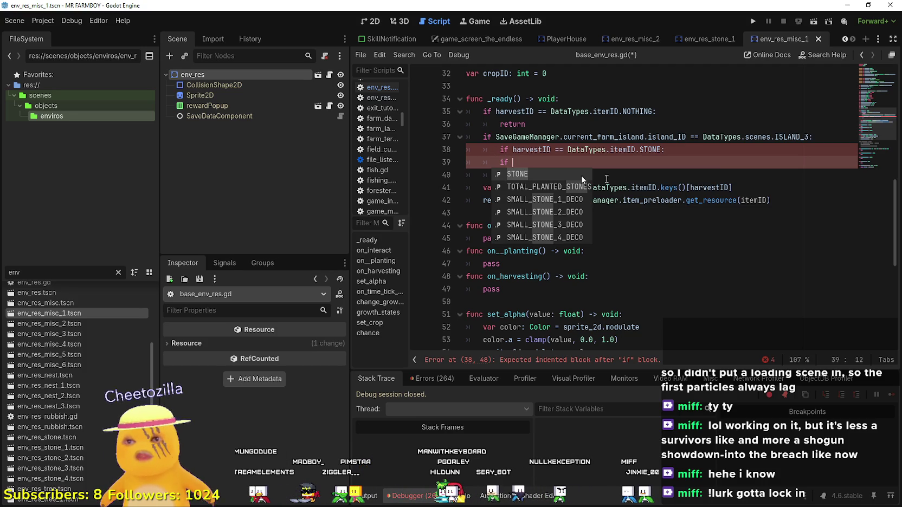
- Copy the STONE condition onto the new if line and change it to WOOD
key("Escape")
key("Up")
key("End")
key("shift+Home")
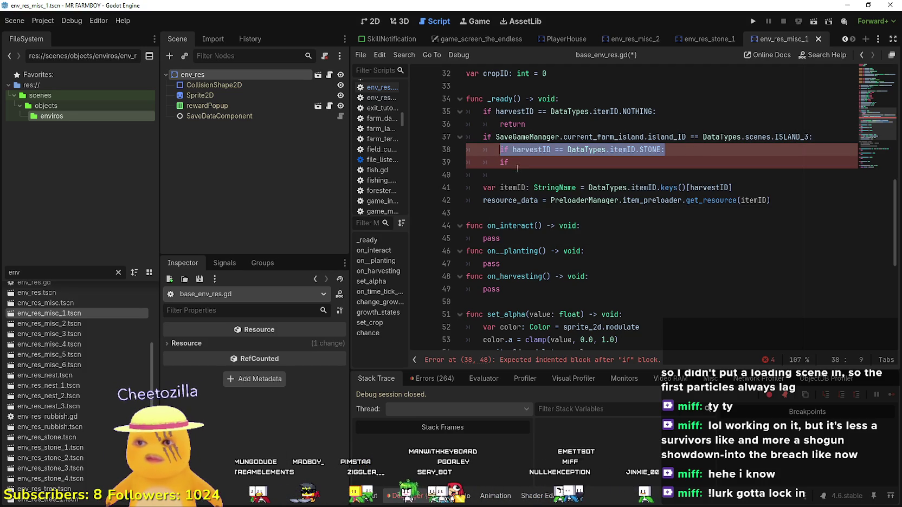
key("ctrl+c")
key("Down")
key("shift+End")
key("ctrl+v")
double_click(649, 163)
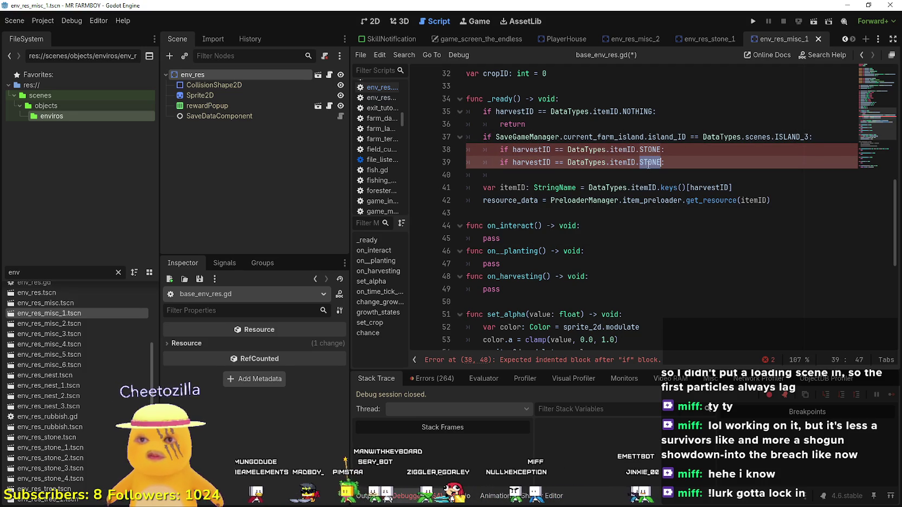
type("WOOD")
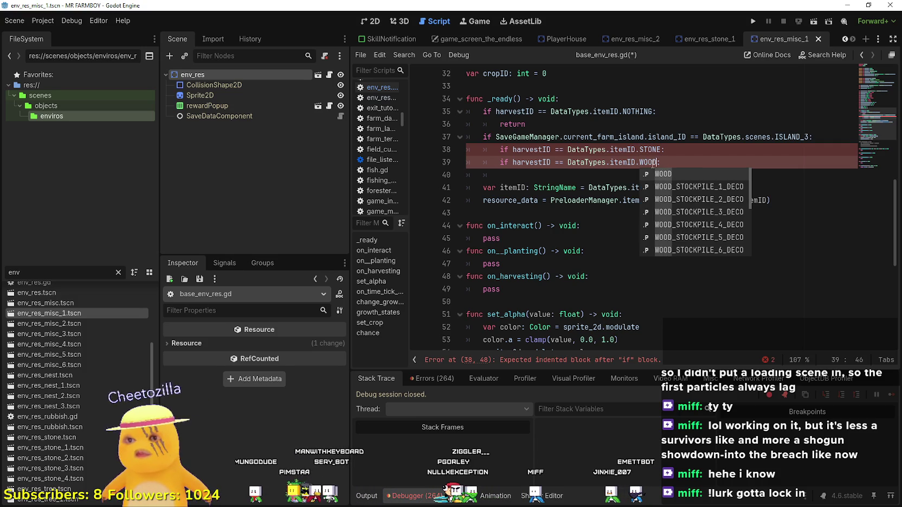
- Add body lines under the STONE and WOOD checks and paste harvestID into STONE's
left_click(666, 158)
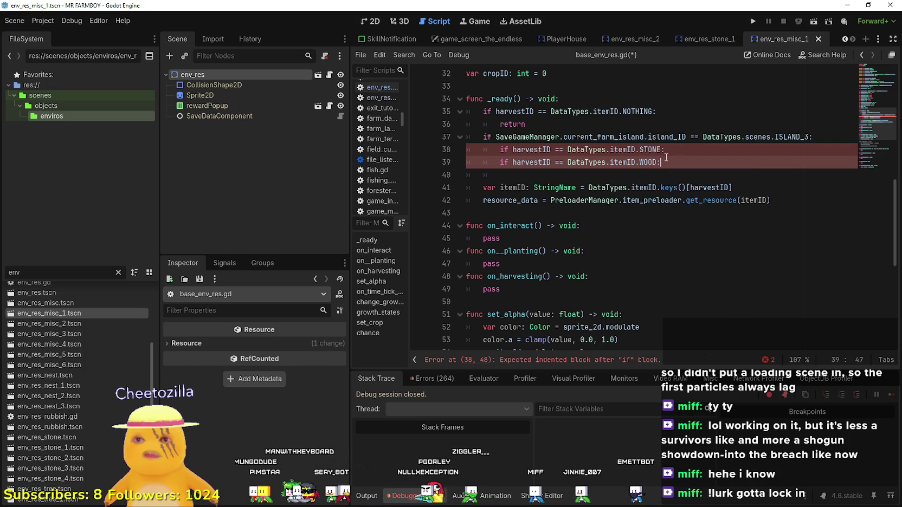
left_click(716, 150)
key("Return")
left_click(704, 181)
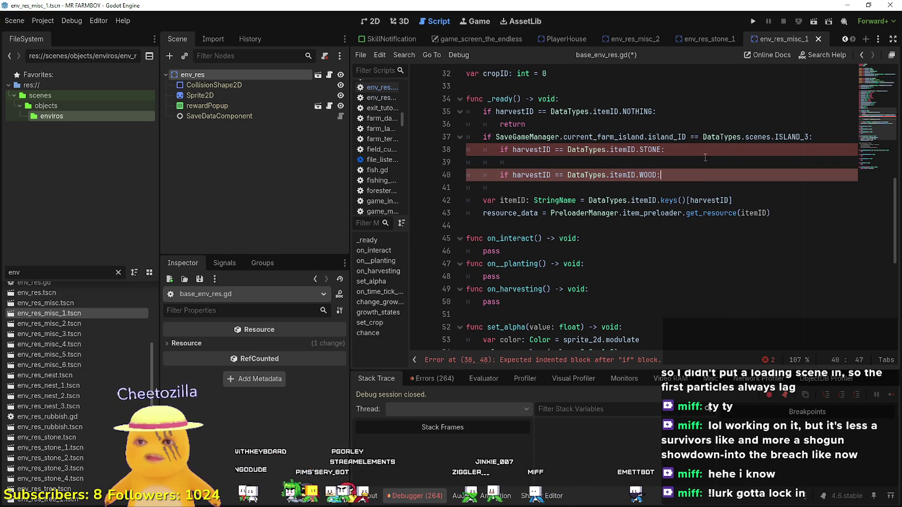
key("Return")
key("Up")
key("Up")
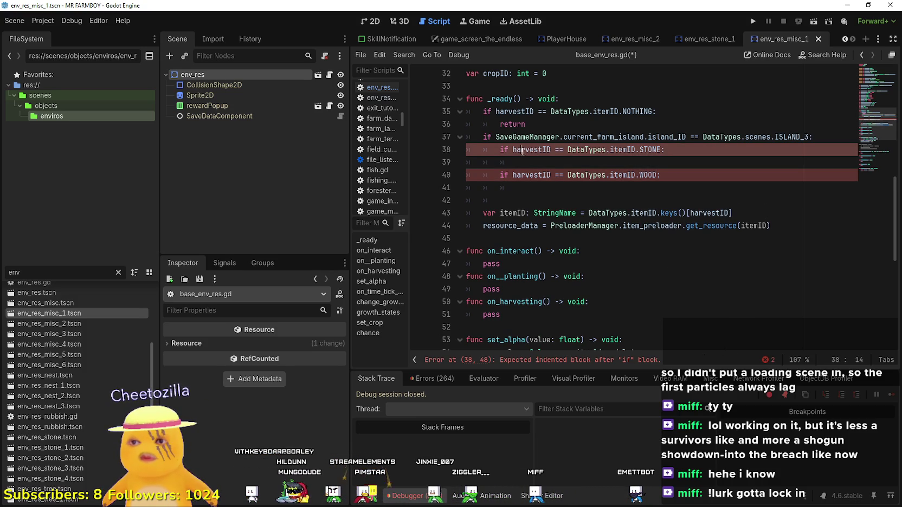
double_click(532, 150)
key("ctrl+c")
left_click(525, 162)
key("ctrl+v")
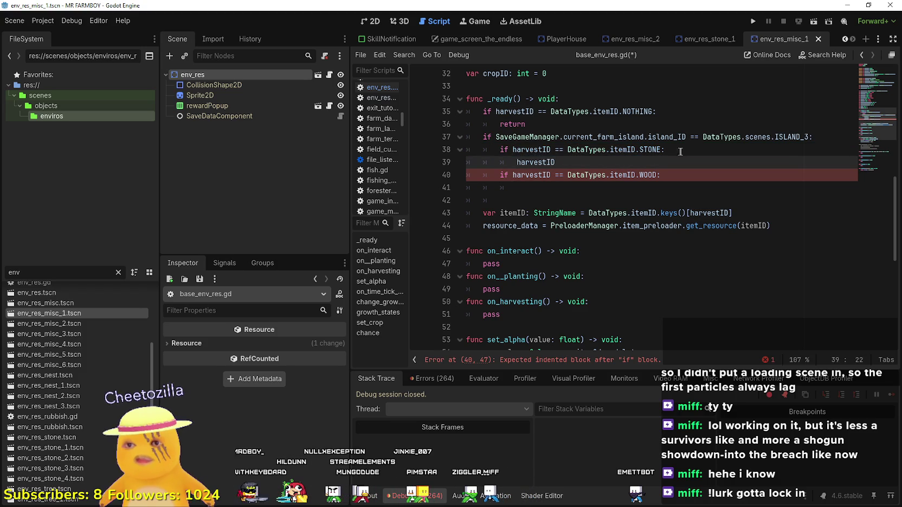
- Write = [DataTypes.itemID.].pick_random() after harvestID on line 39
type(" = ")
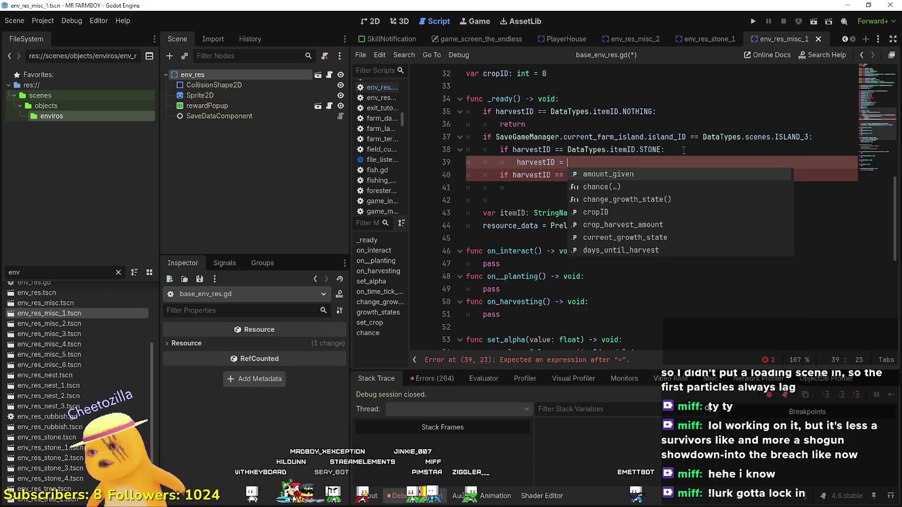
type("[].")
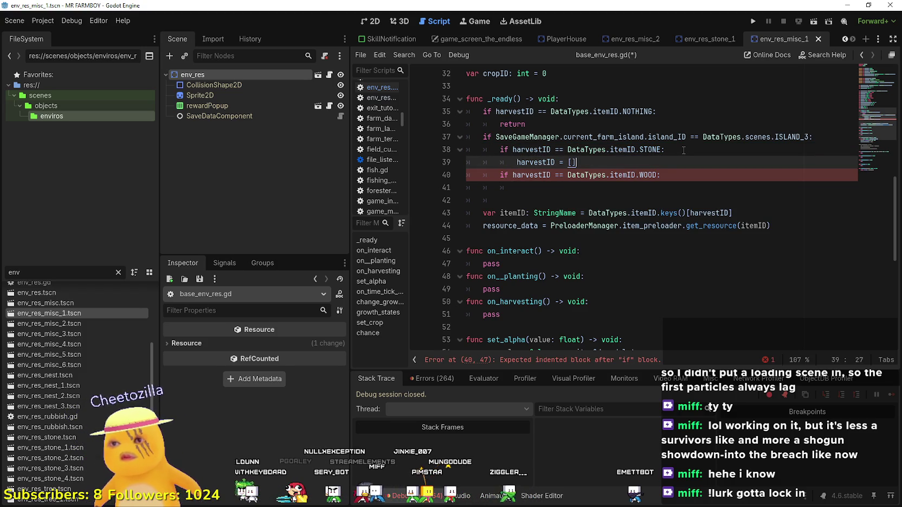
type("pick")
key("Return")
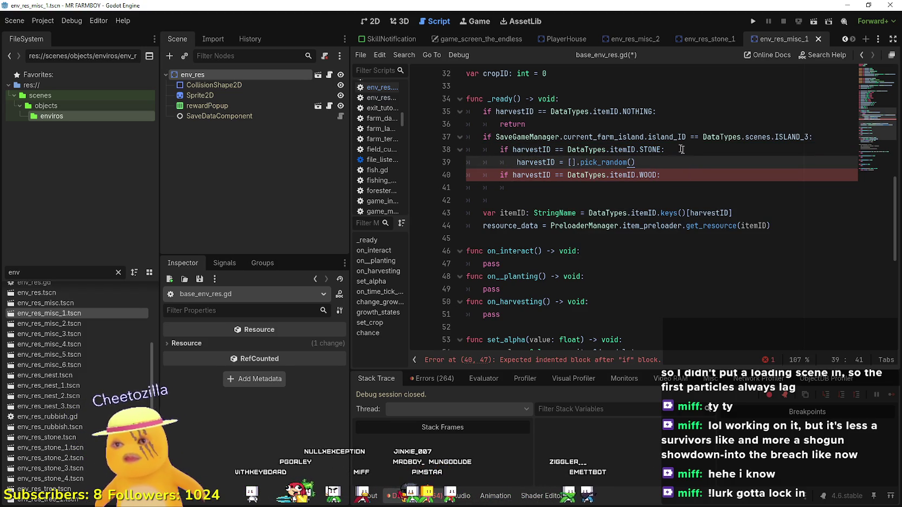
left_click(573, 162)
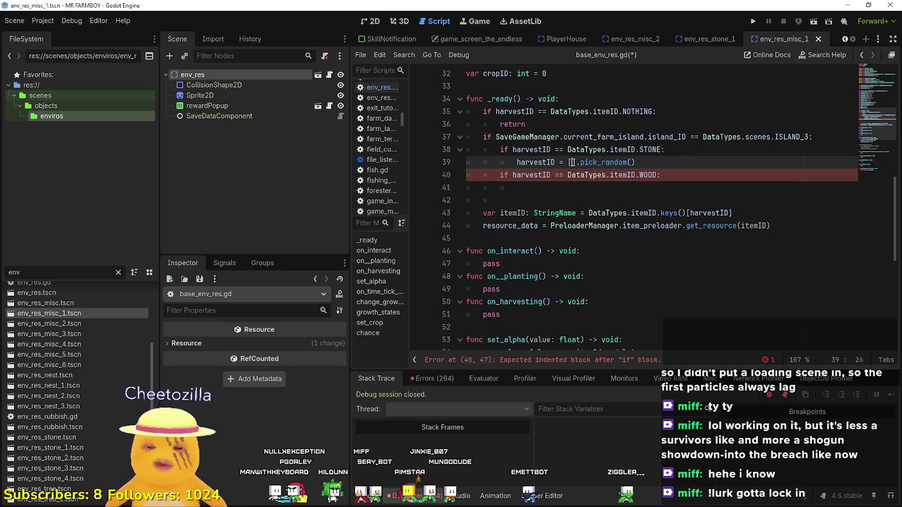
type("DataTypes.")
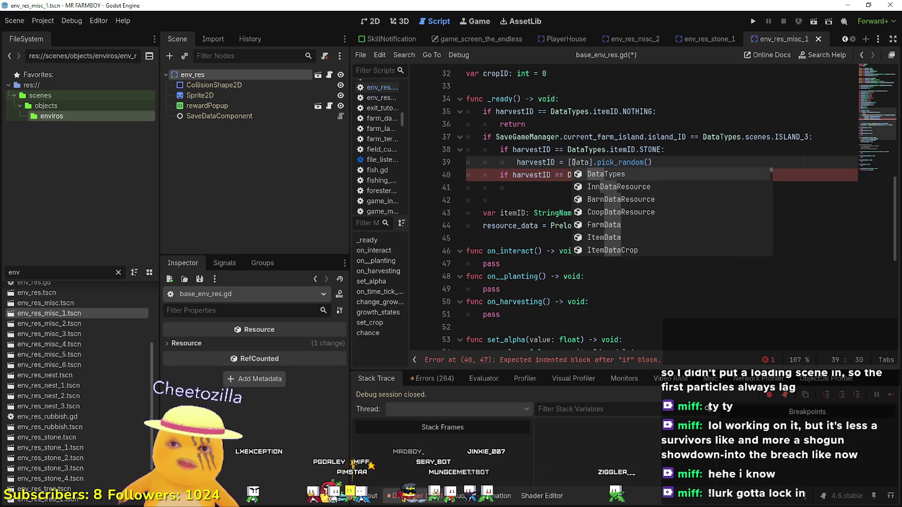
type("itemID.")
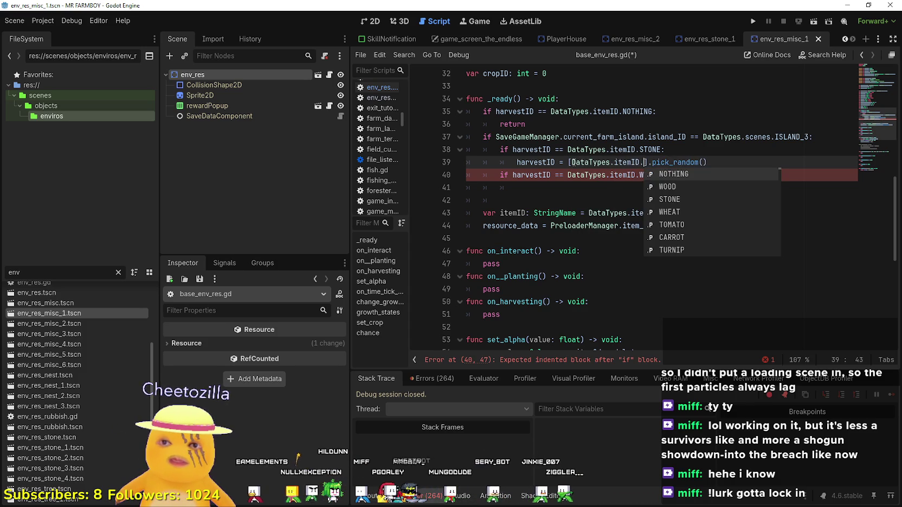
- Look through the DataTypes.itemID suggestions, then leave the list and move to line 41
key("Down")
key("Down")
key("Down")
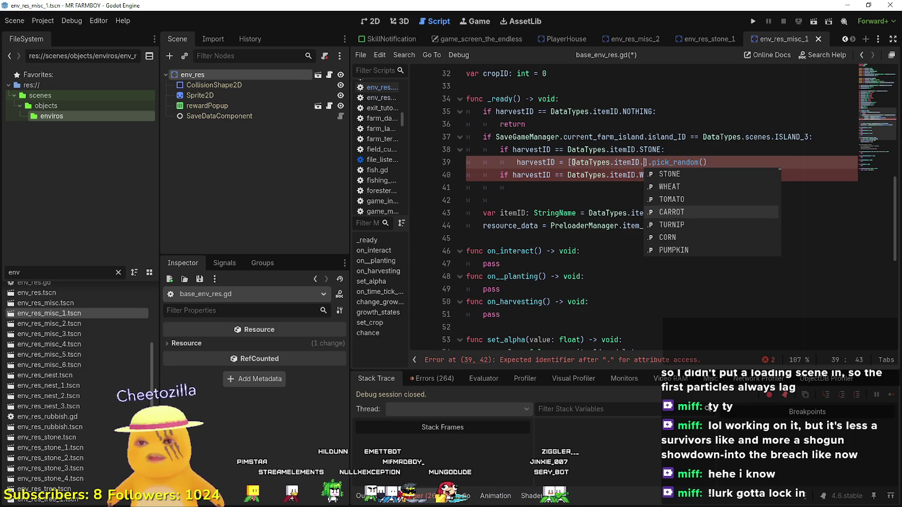
key("Down")
key("Down")
key("Down")
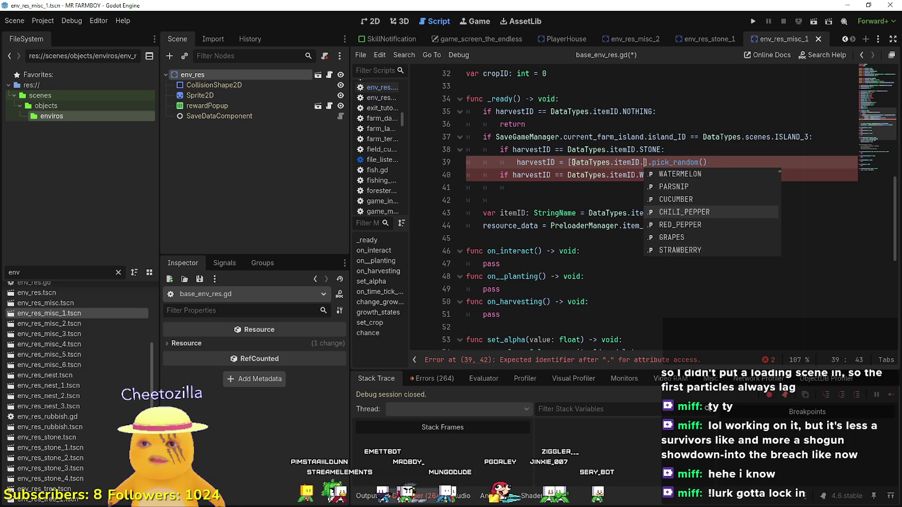
key("Down")
key("Down")
key("Down")
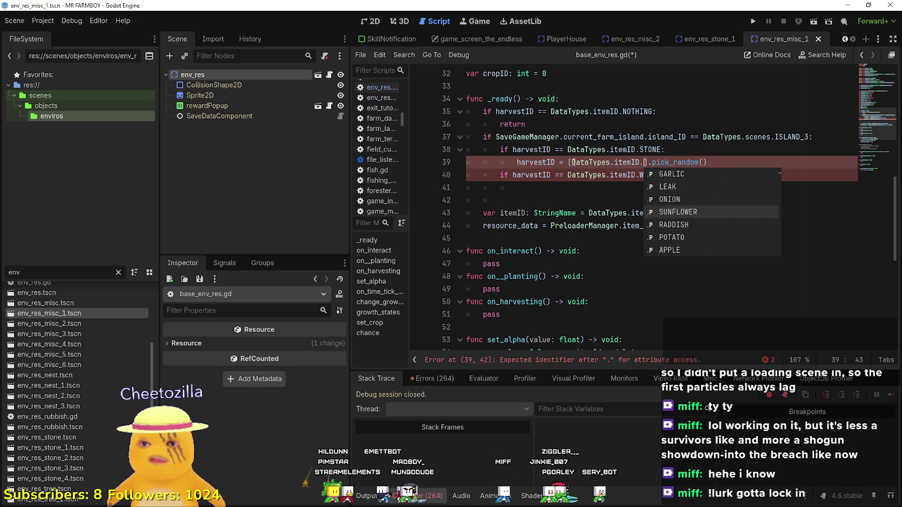
key("Down")
key("Down")
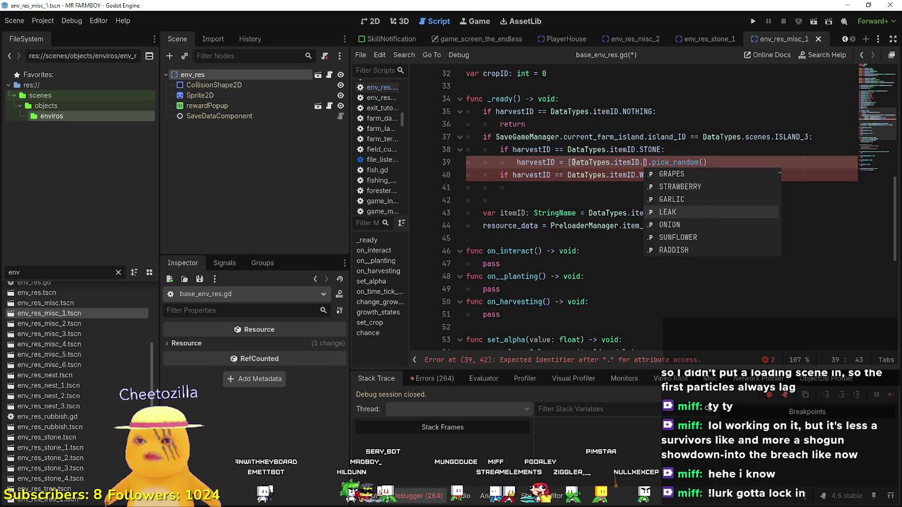
key("Up")
key("Up")
key("Up")
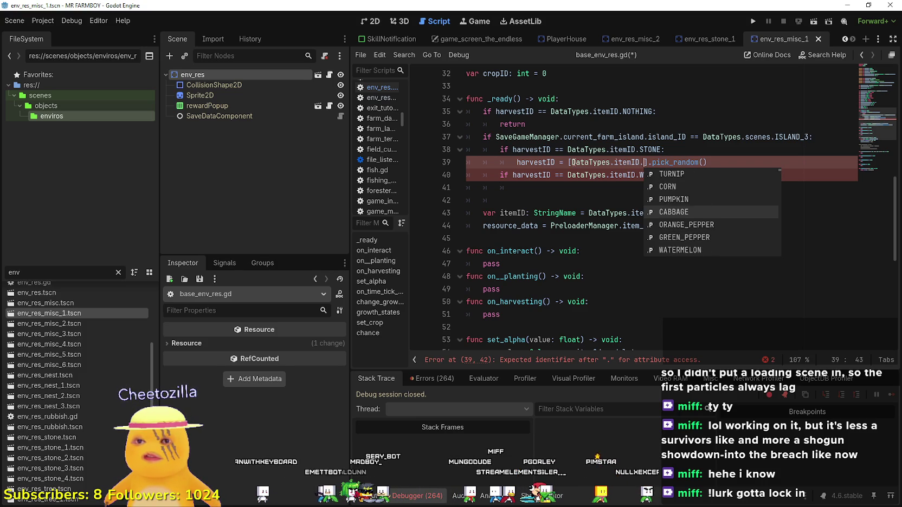
key("Down")
key("Down")
key("Down")
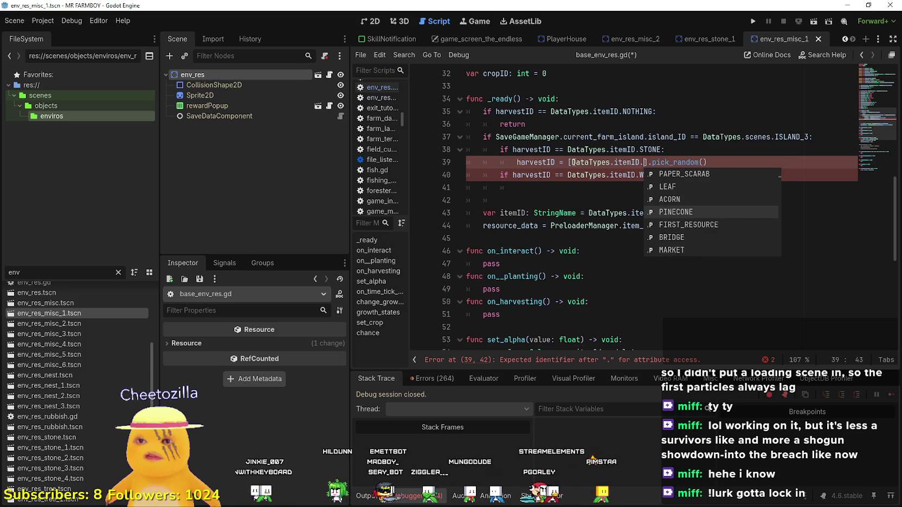
key("Down")
key("Down")
key("Down")
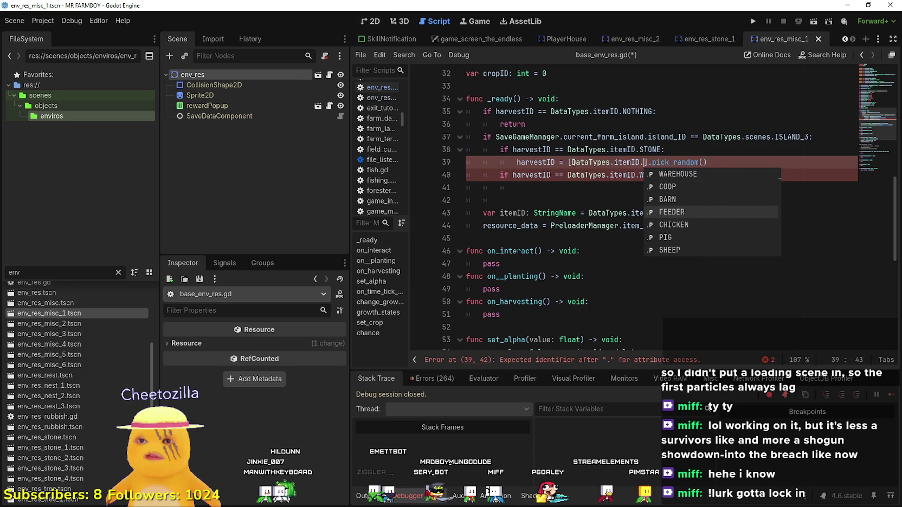
key("Down")
key("Down")
key("Down")
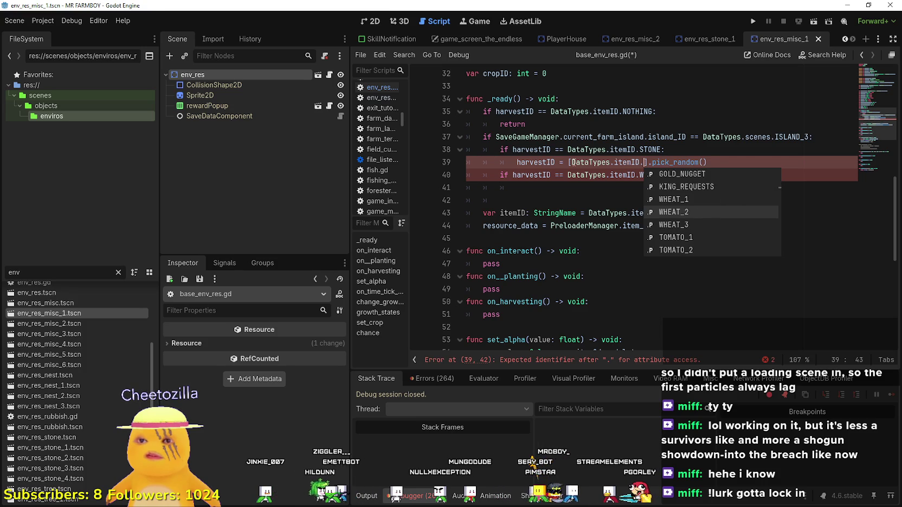
key("Down")
key("Down")
key("Down")
left_click(525, 187)
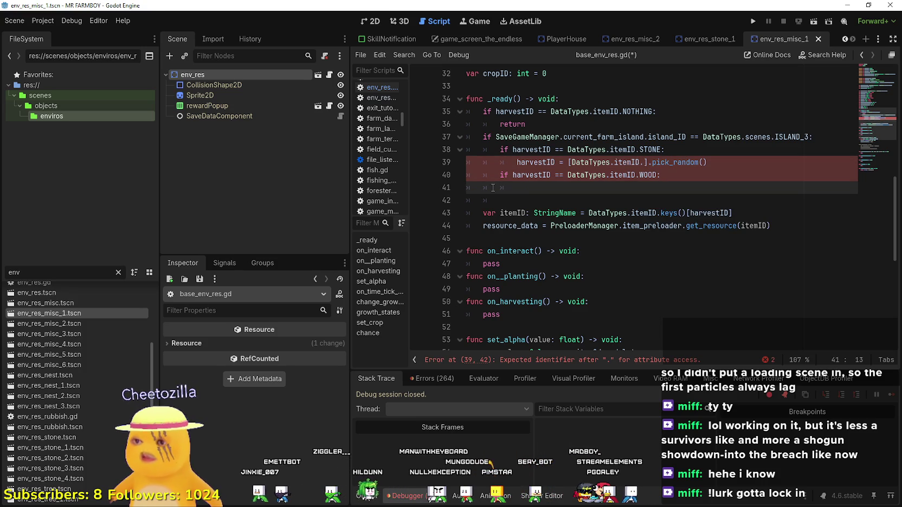
- Filter the FileSystem for 'rubb', open env_res_rubbish.gd and read through it
scroll(493, 188, "up", 2)
left_click(118, 272)
type("rubb")
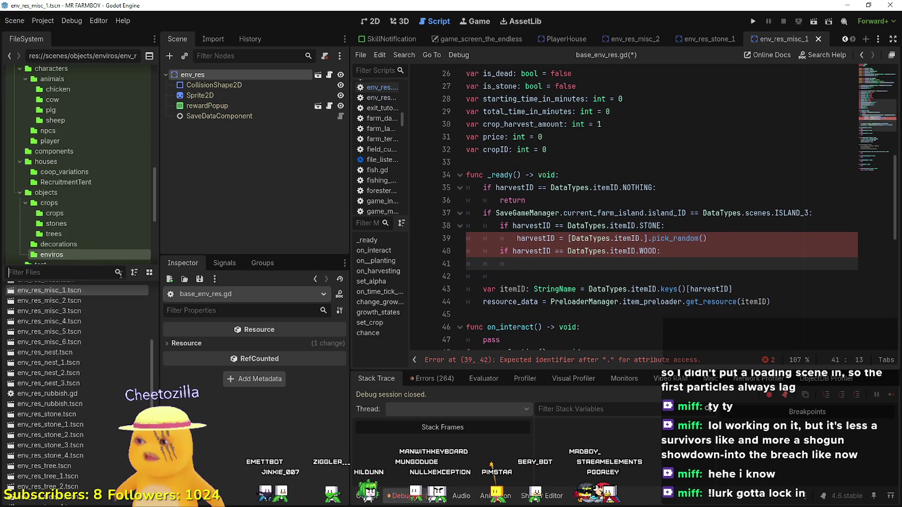
double_click(92, 288)
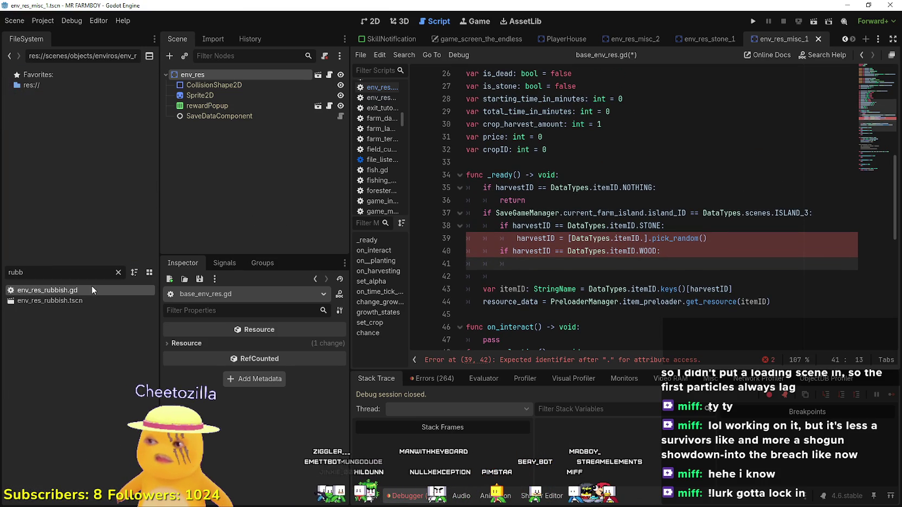
scroll(851, 252, "down", 7)
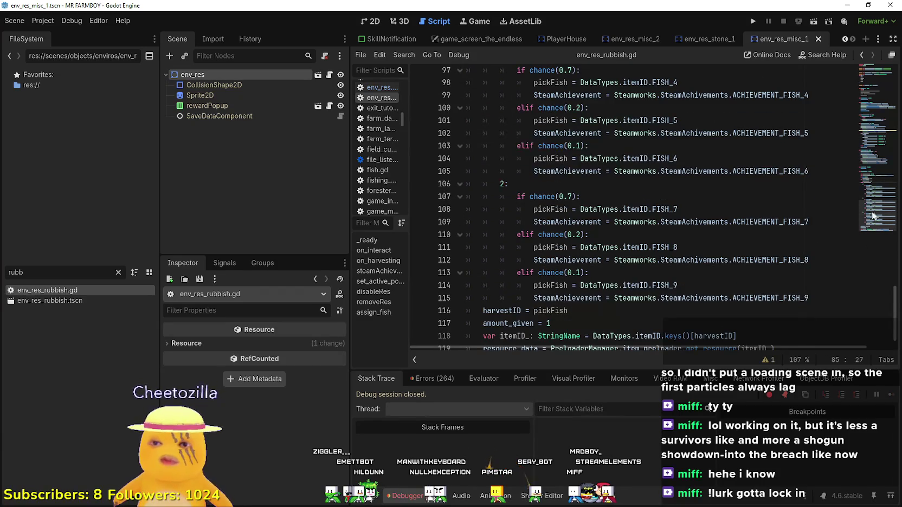
scroll(700, 284, "up", 11)
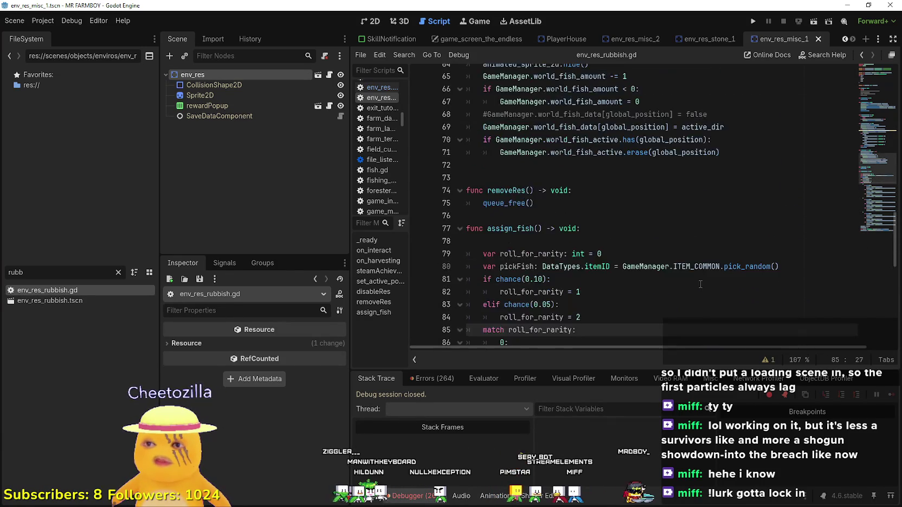
scroll(701, 284, "up", 12)
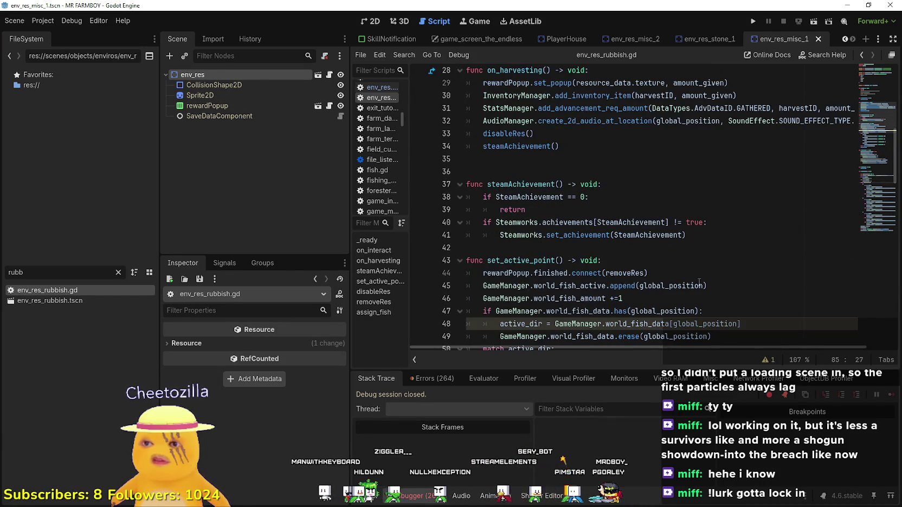
scroll(699, 283, "up", 9)
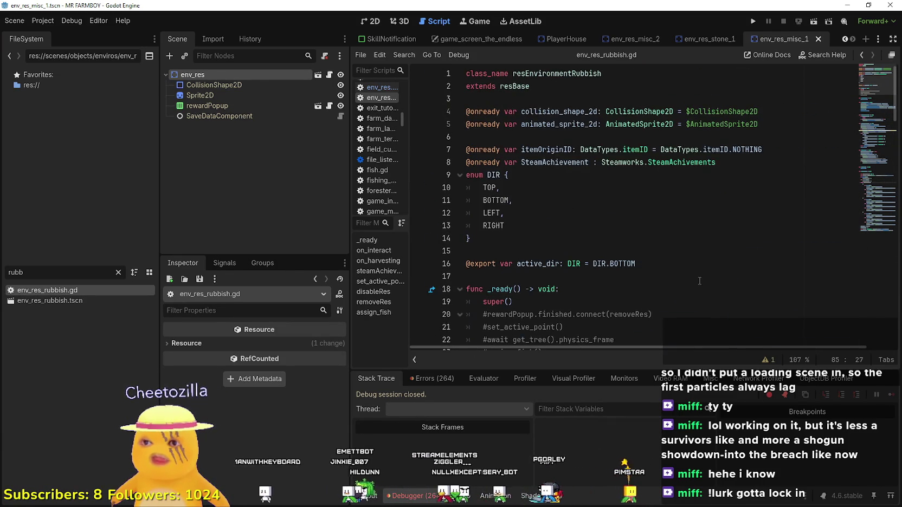
scroll(699, 281, "down", 5)
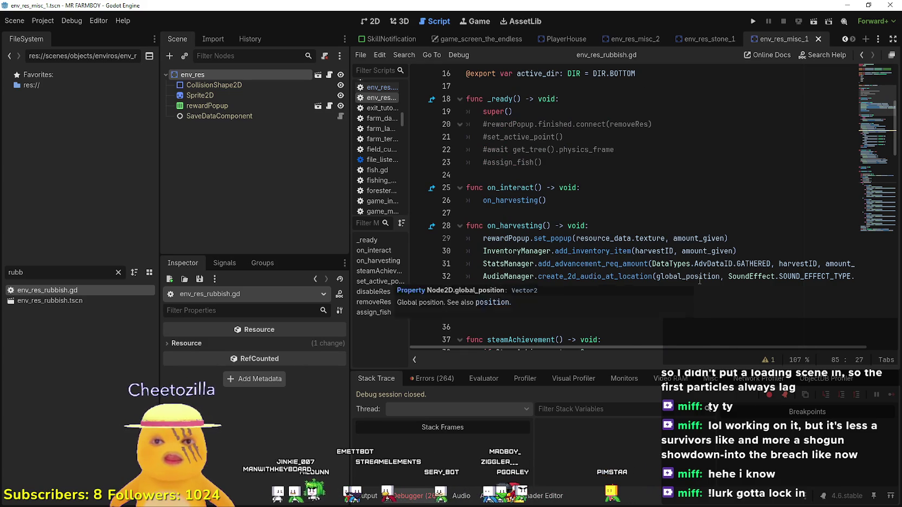
scroll(699, 282, "down", 4)
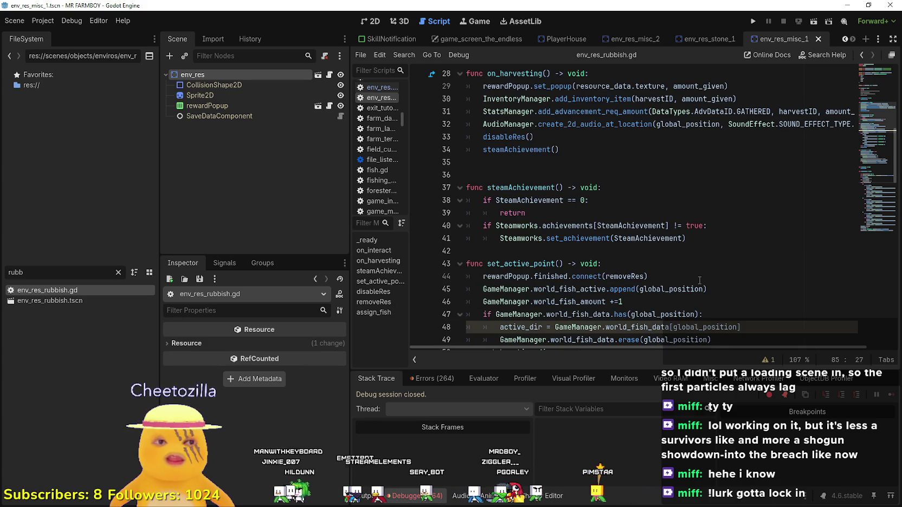
scroll(699, 238, "down", 1)
- Check lines 48–52, then look up GameManager's definition from line 48
left_click(698, 235)
scroll(698, 232, "down", 3)
left_click(696, 214)
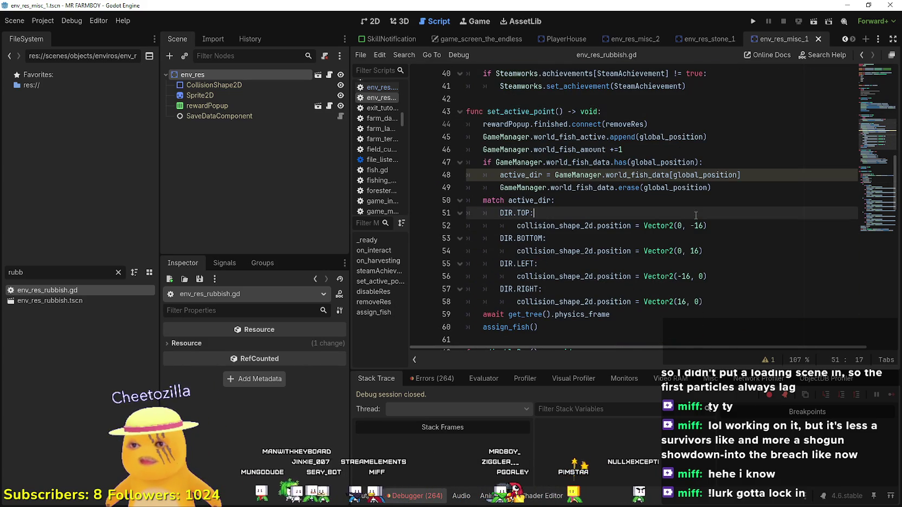
left_click(618, 188)
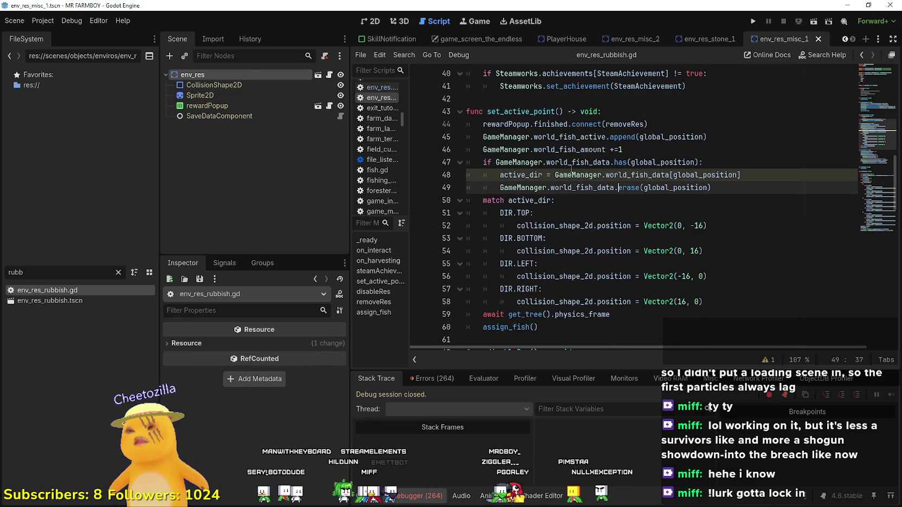
left_click(618, 226)
scroll(624, 249, "down", 3)
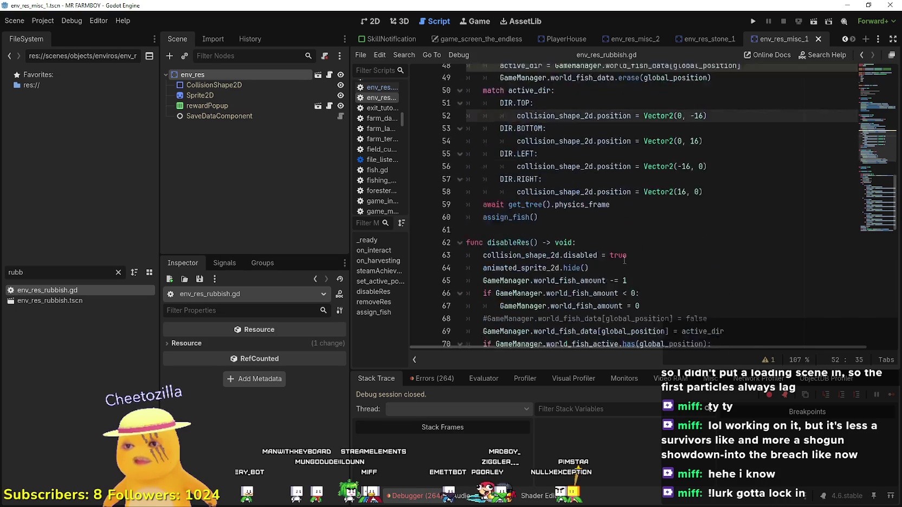
scroll(629, 228, "up", 5)
right_click(623, 251)
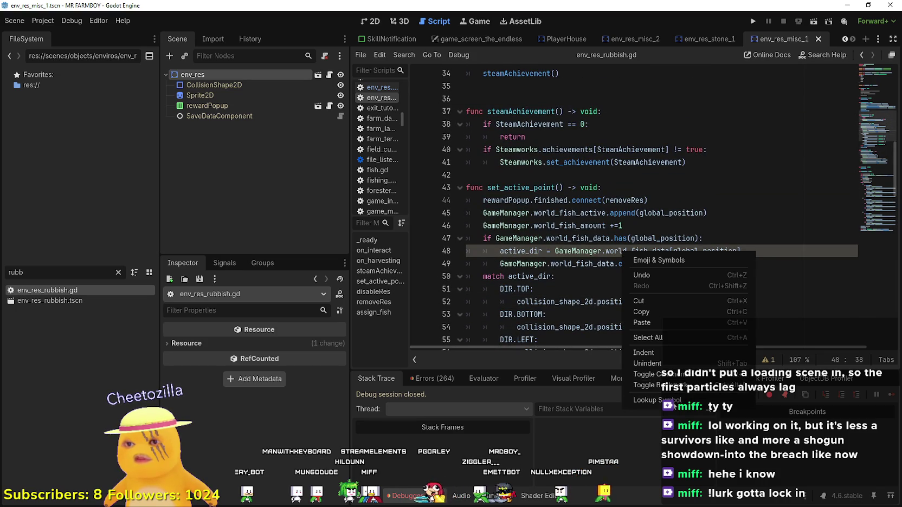
left_click(677, 407)
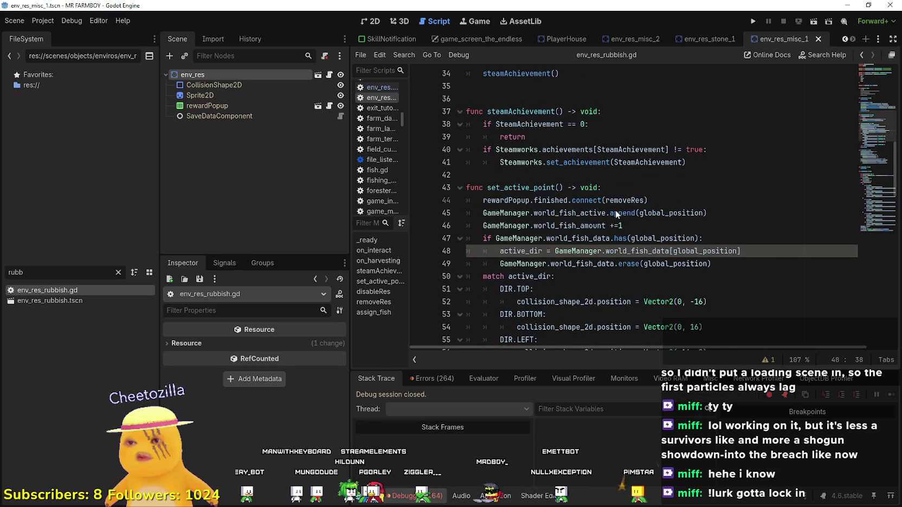
- Scroll through game_manager.gd to find the ITEM_COMMON list on line 498
scroll(727, 183, "up", 3)
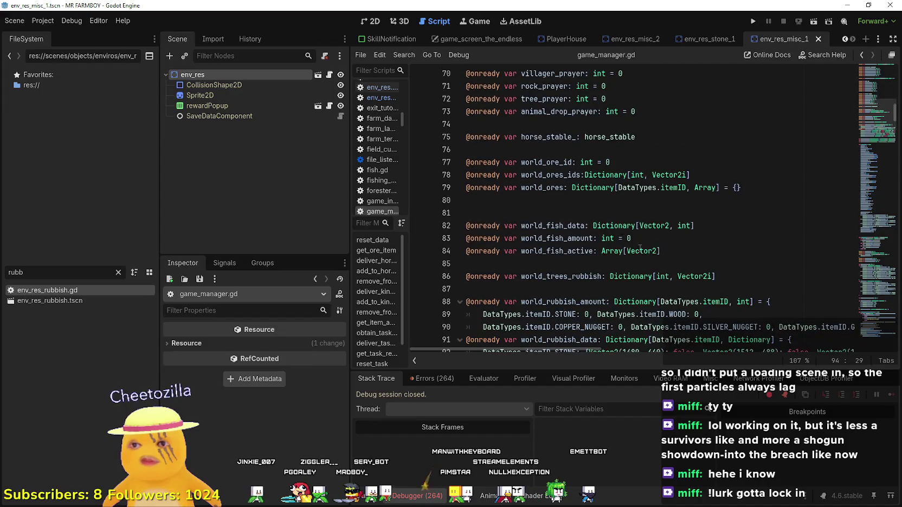
scroll(651, 187, "down", 7)
left_click(592, 176)
scroll(593, 206, "up", 4)
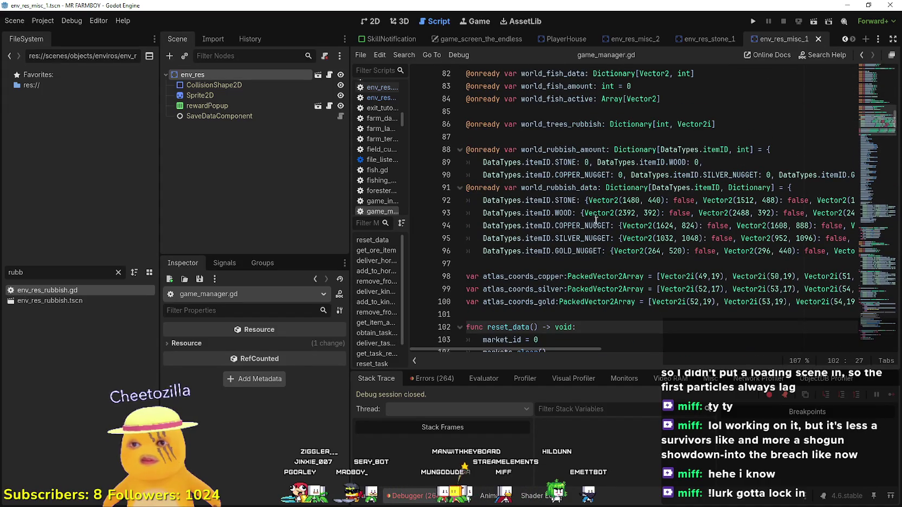
mouse_move(567, 352)
left_mouse_down()
mouse_move(727, 357)
mouse_move(547, 351)
left_mouse_up()
scroll(548, 304, "up", 4)
scroll(590, 230, "up", 1)
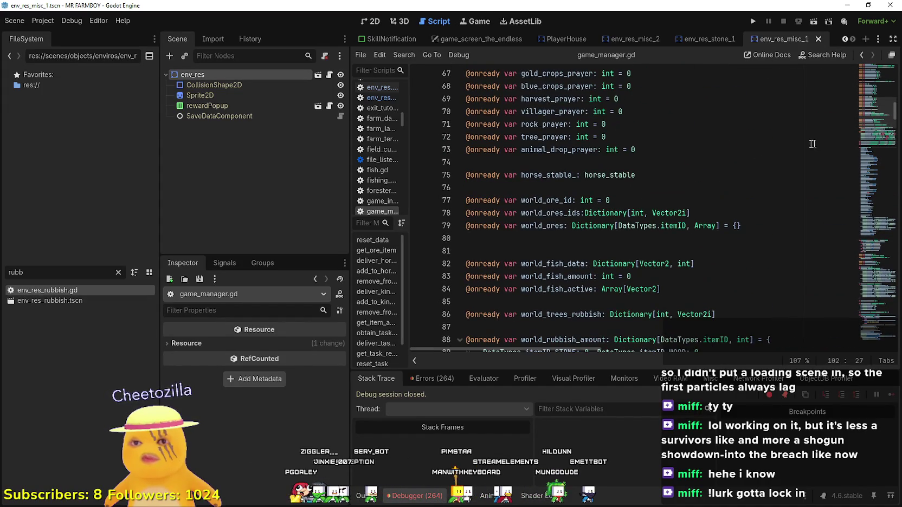
mouse_move(876, 98)
left_mouse_down()
mouse_move(874, 69)
mouse_move(869, 248)
mouse_move(854, 338)
left_mouse_up()
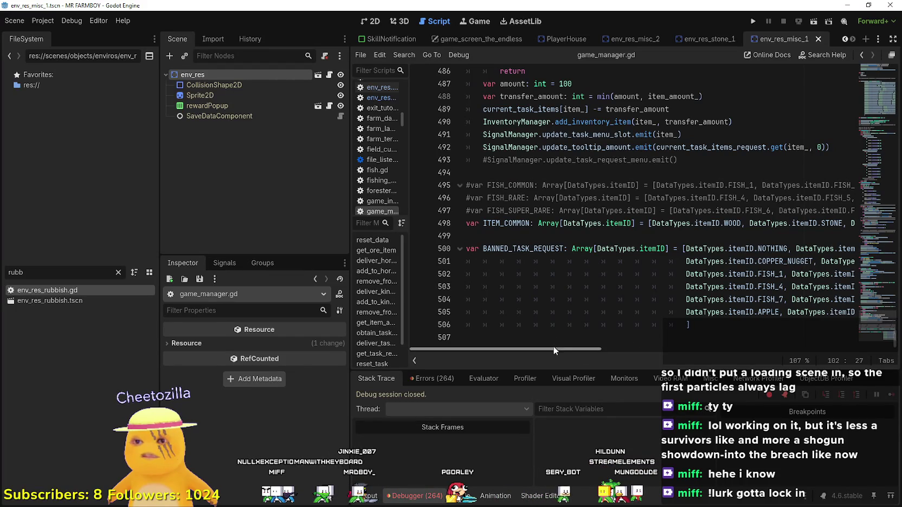
left_click_drag(553, 348, 846, 359)
- Cut WOOD and STONE from ITEM_COMMON so it starts with TWIG, removing the extra space
left_click(428, 223)
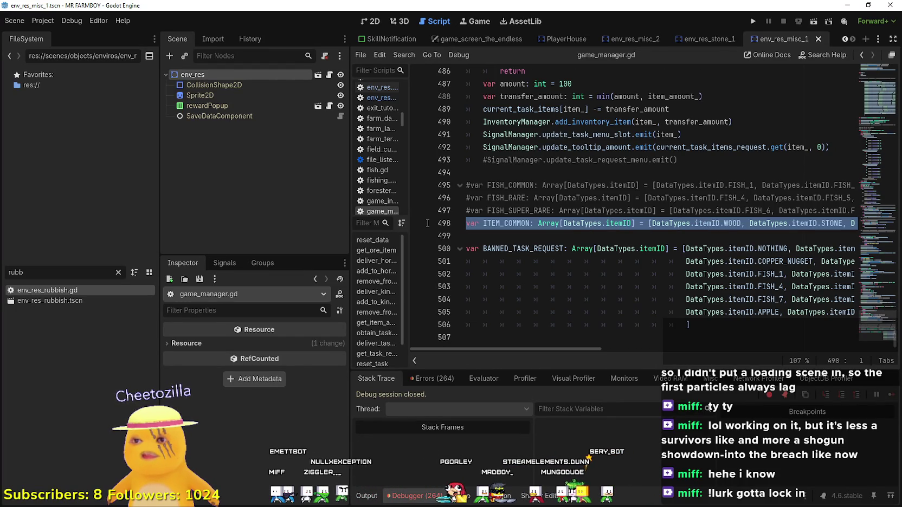
left_click(716, 211)
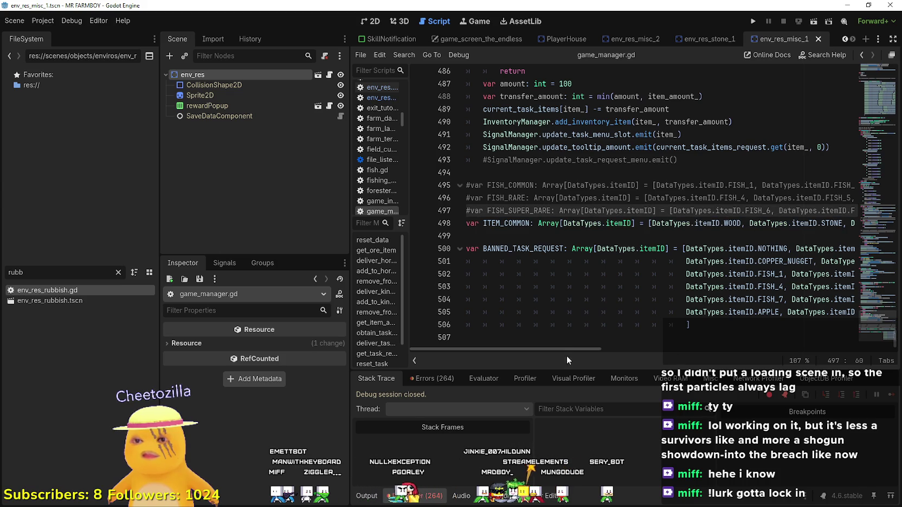
left_click_drag(573, 349, 689, 349)
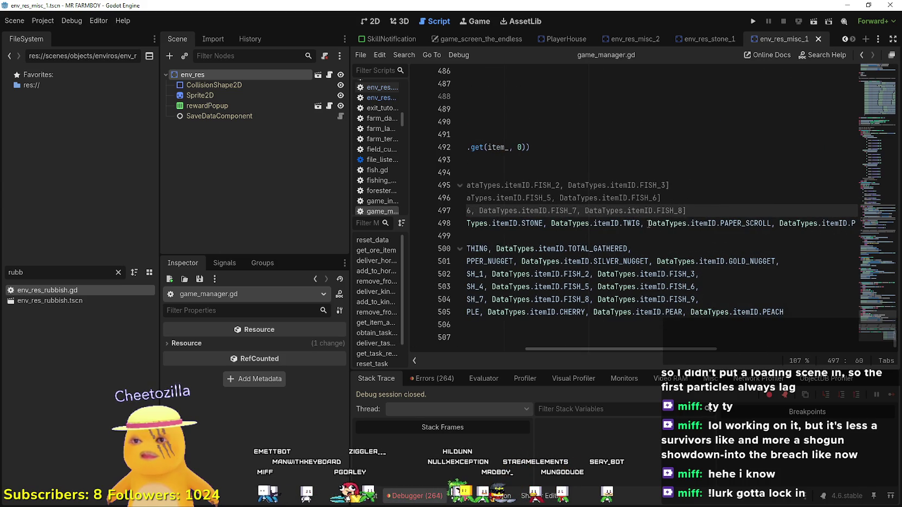
mouse_move(550, 224)
left_mouse_down()
mouse_move(464, 224)
mouse_move(649, 223)
left_mouse_up()
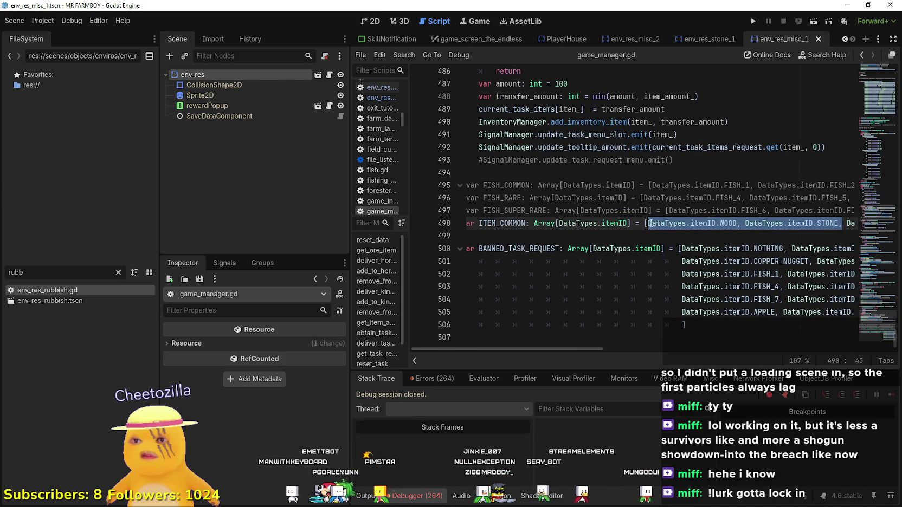
key("ctrl+x")
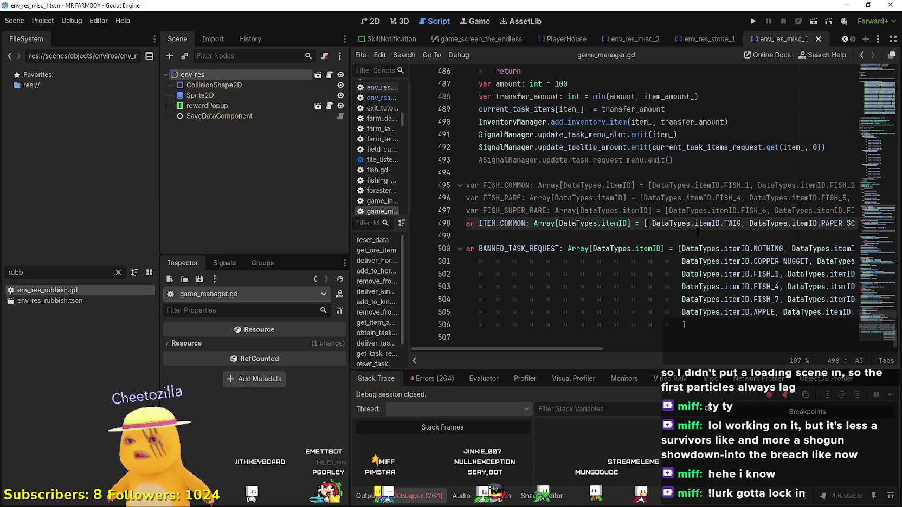
key("Delete")
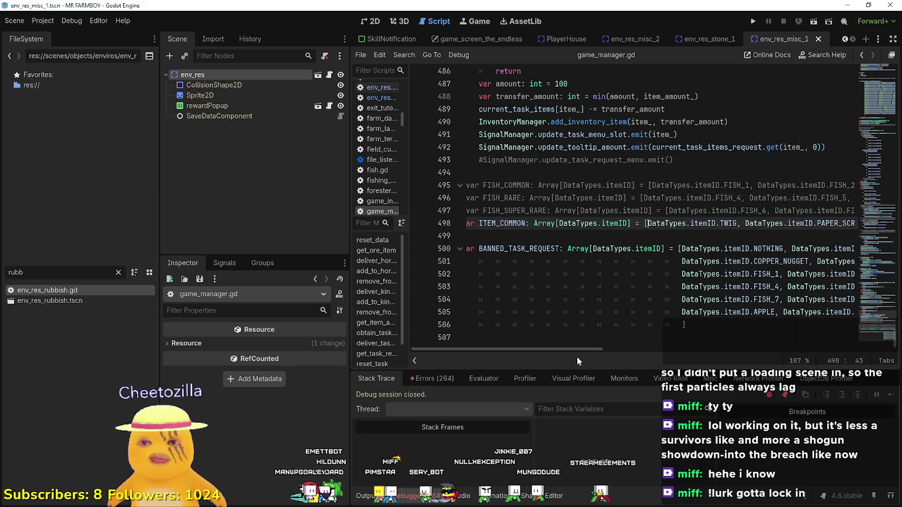
left_click(610, 352)
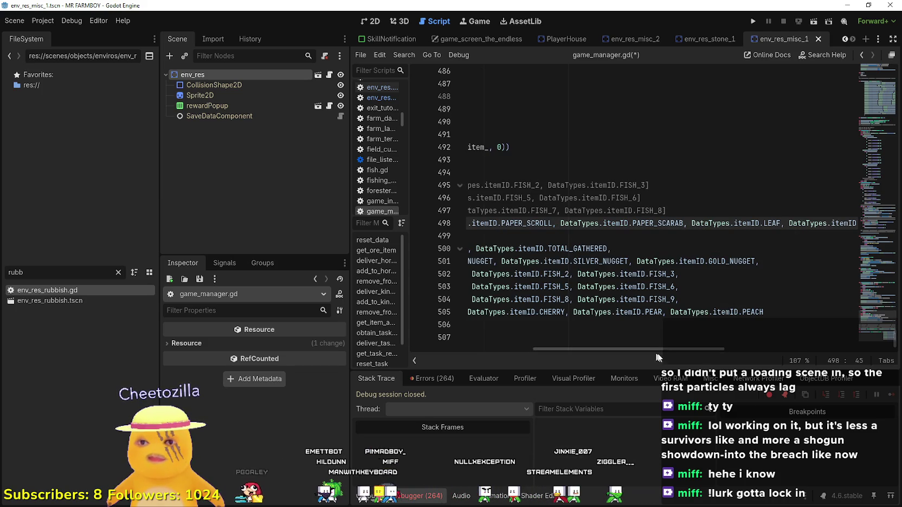
mouse_move(665, 348)
left_mouse_down()
mouse_move(765, 355)
mouse_move(569, 341)
left_mouse_up()
scroll(599, 336, "right", 5)
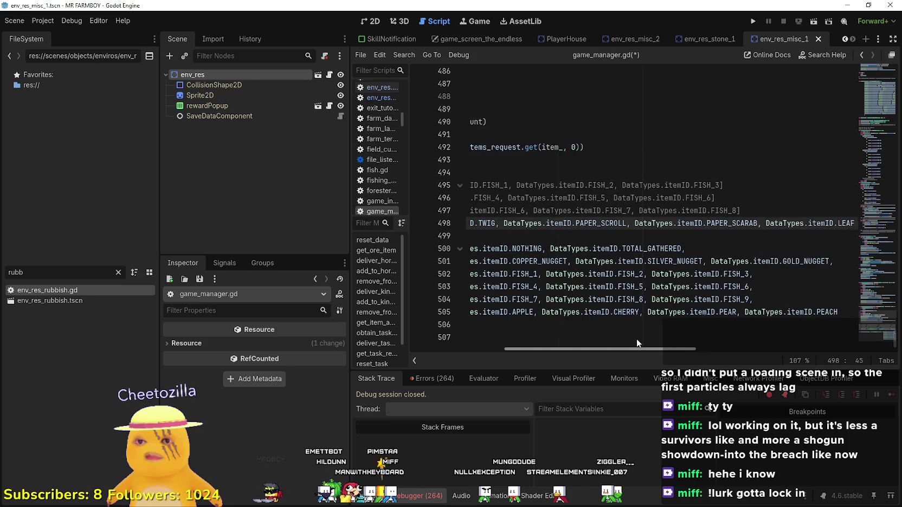
scroll(787, 341, "right", 3)
scroll(562, 337, "left", 10)
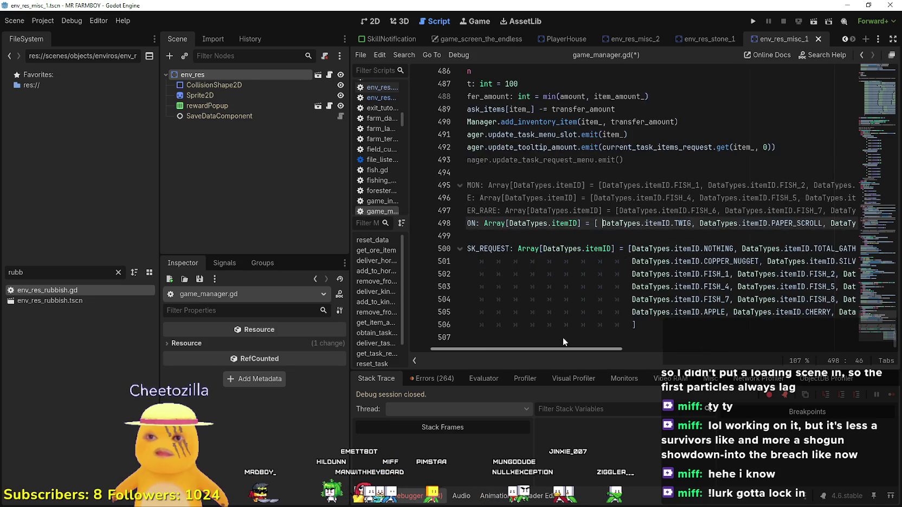
key("BackSpace")
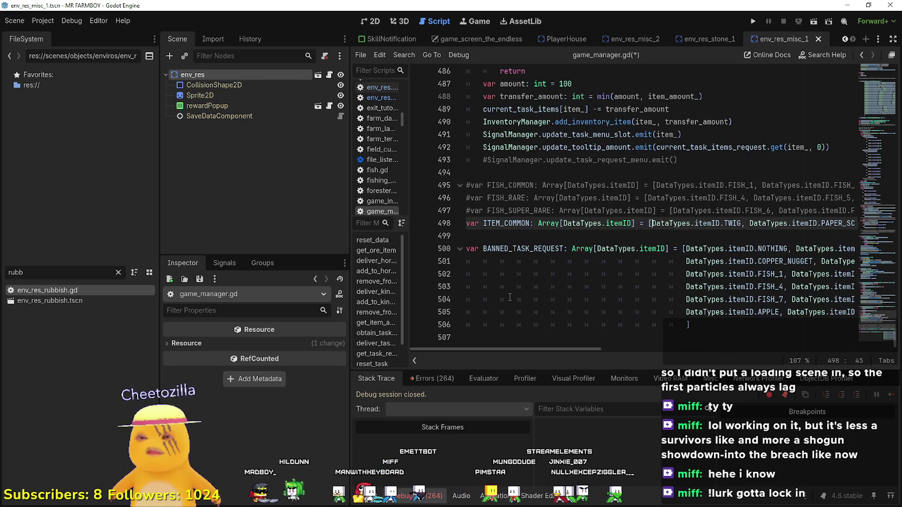
- Select the ITEM_COMMON name, then switch to the env_res.gd script
left_click_drag(552, 350, 816, 351)
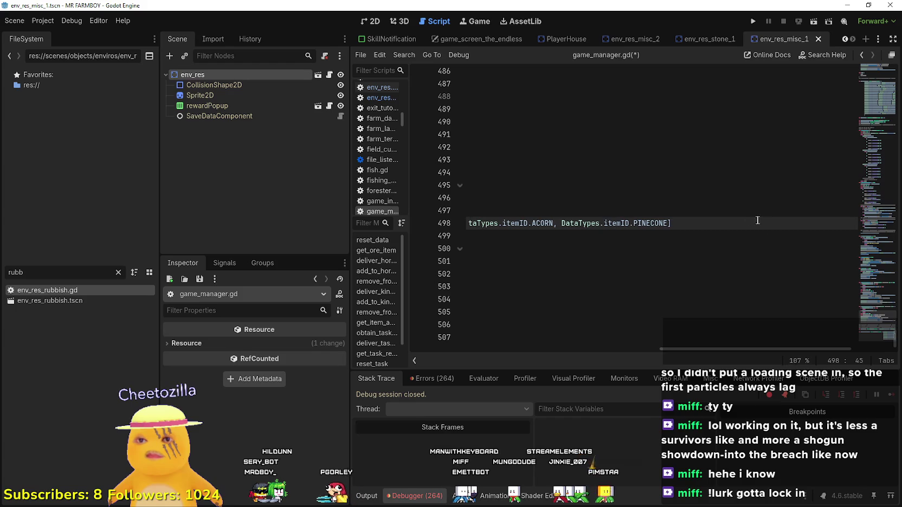
mouse_move(660, 220)
left_mouse_down()
mouse_move(468, 223)
mouse_move(650, 225)
left_mouse_up()
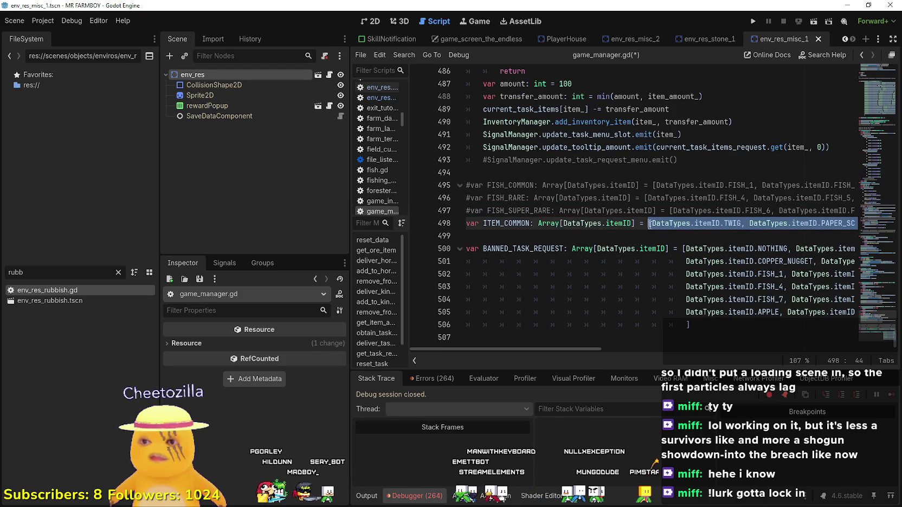
left_click(596, 235)
double_click(506, 224)
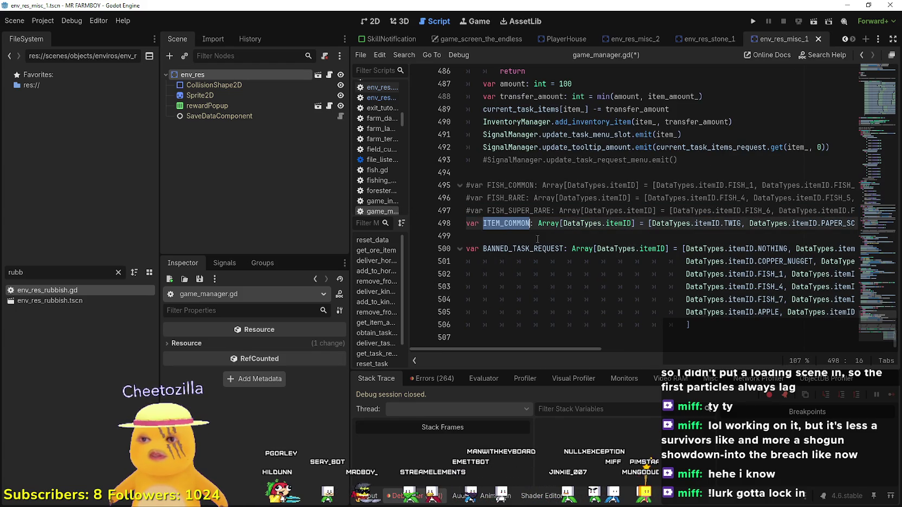
left_click(513, 233)
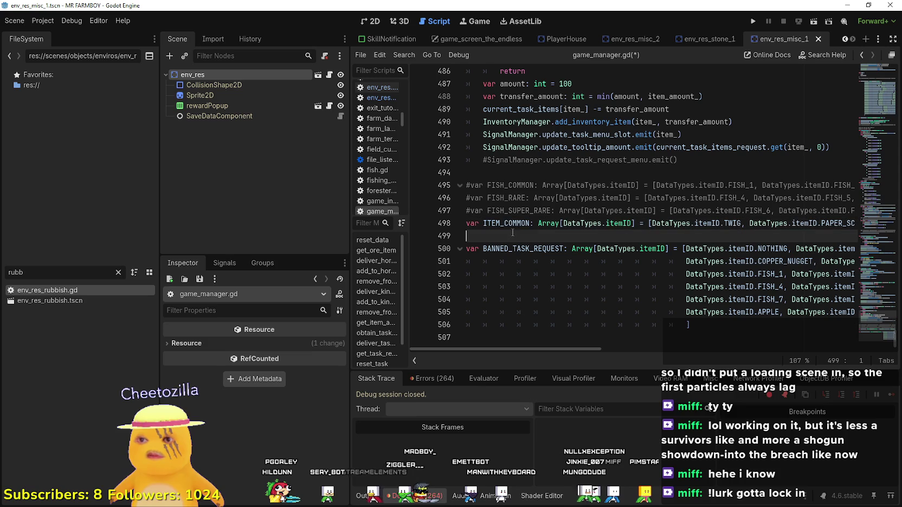
left_click(329, 75)
- Look up resBase and set line 39's harvestID to GameManager.ITEM_COMMON.pick_random()
right_click(527, 88)
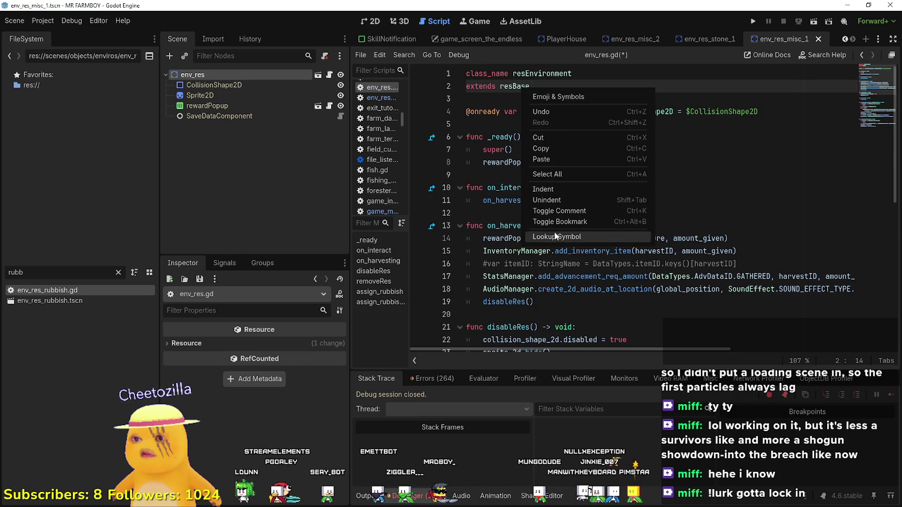
left_click(564, 236)
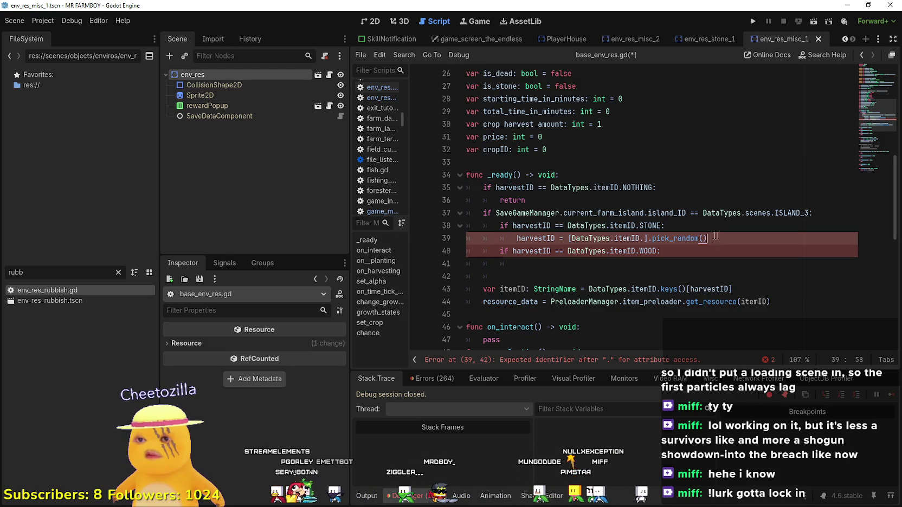
left_click(611, 239)
left_click_drag(646, 238, 568, 238)
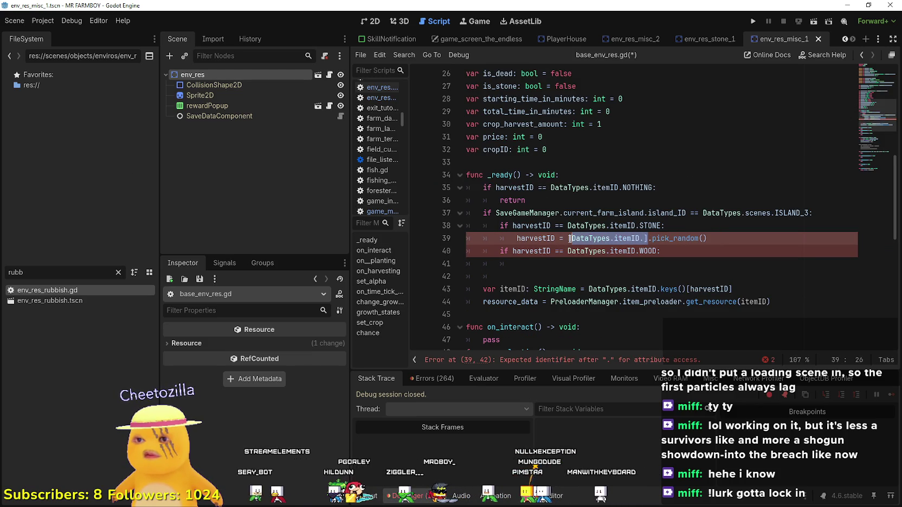
key("ctrl+v")
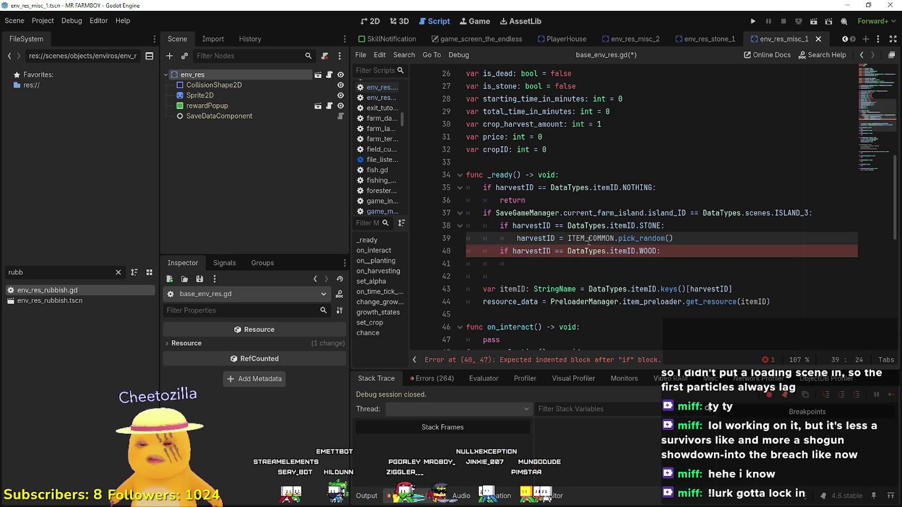
type("GameManage")
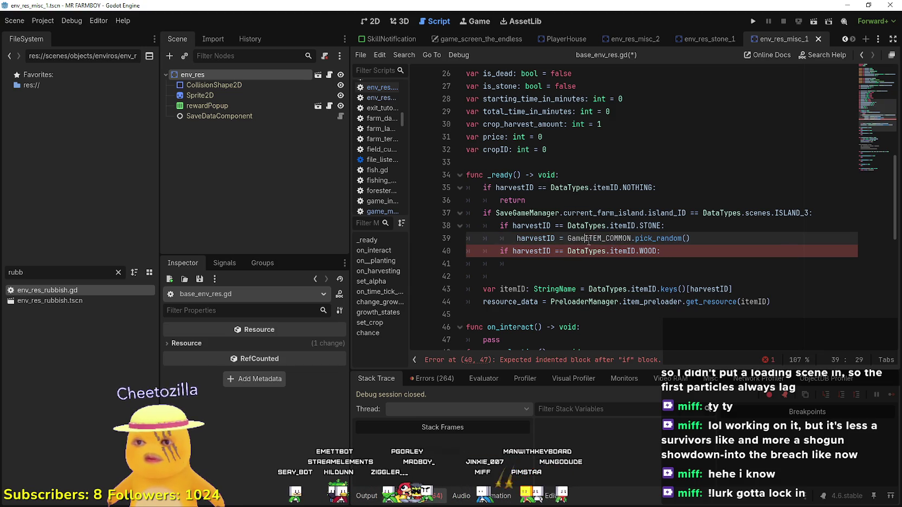
type("r.")
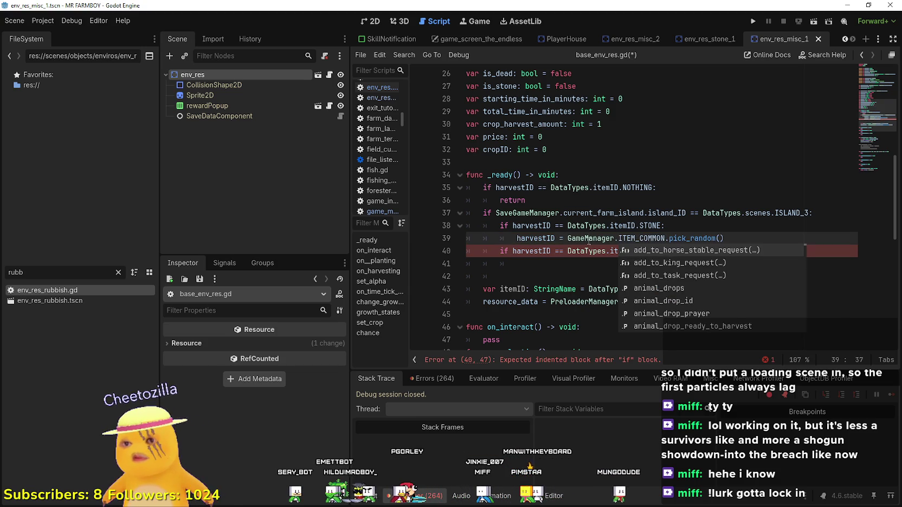
left_click(589, 239)
left_click_drag(579, 241, 745, 242)
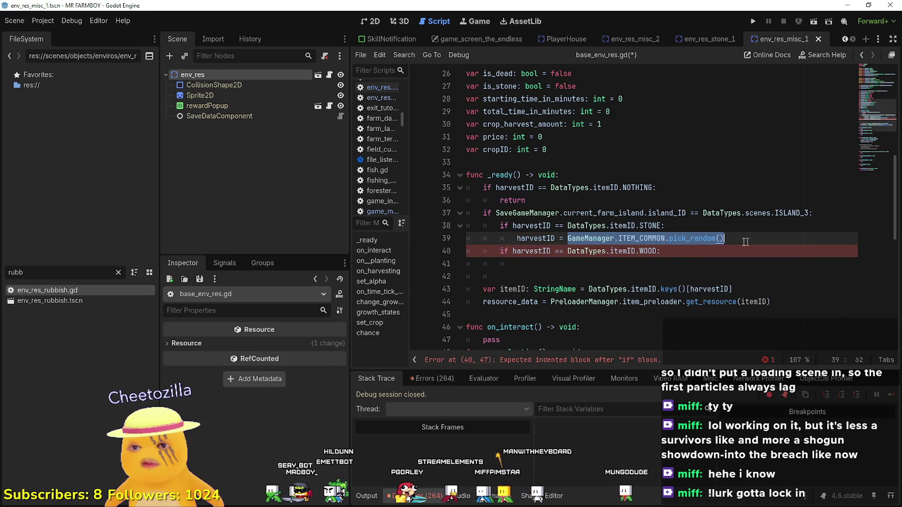
- Merge the WOOD comparison into line 38's STONE condition with 'or' and delete line 40
mouse_move(686, 254)
left_mouse_down()
mouse_move(567, 252)
mouse_move(603, 251)
left_mouse_up()
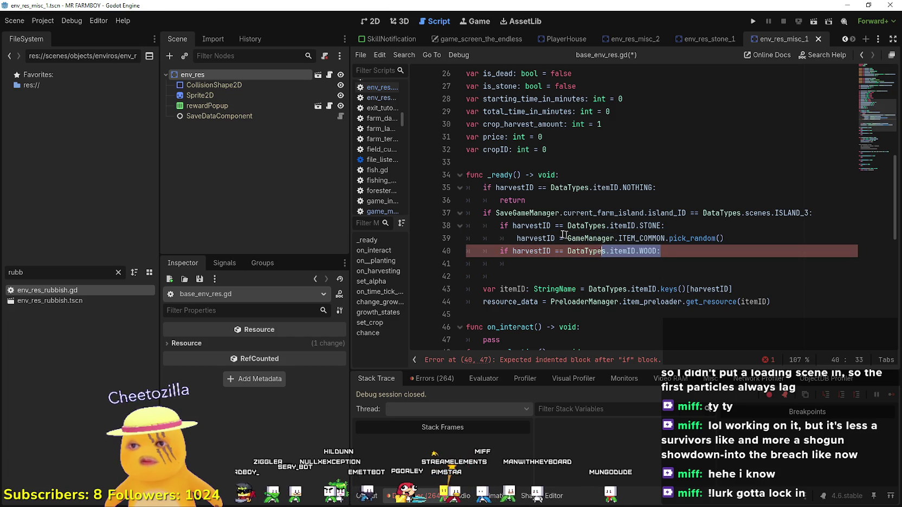
left_click(546, 238)
double_click(543, 252)
left_click_drag(544, 252, 646, 249)
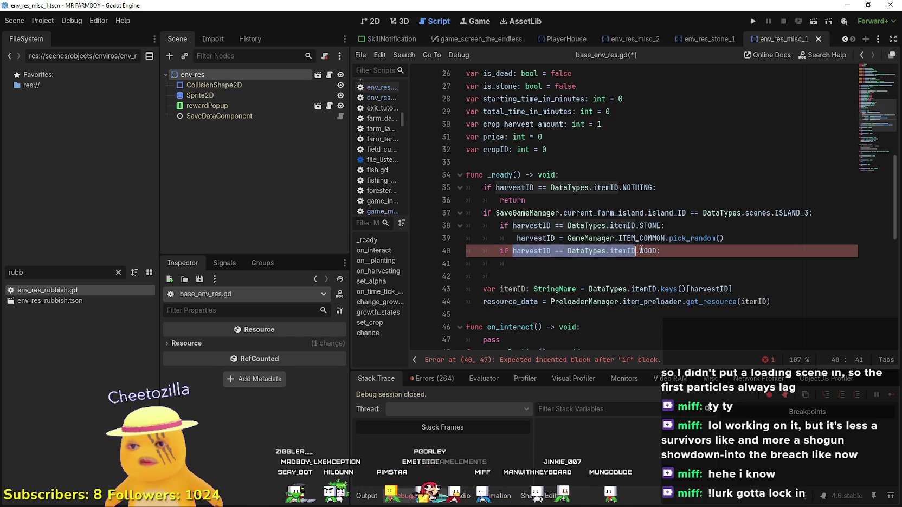
left_click(661, 226)
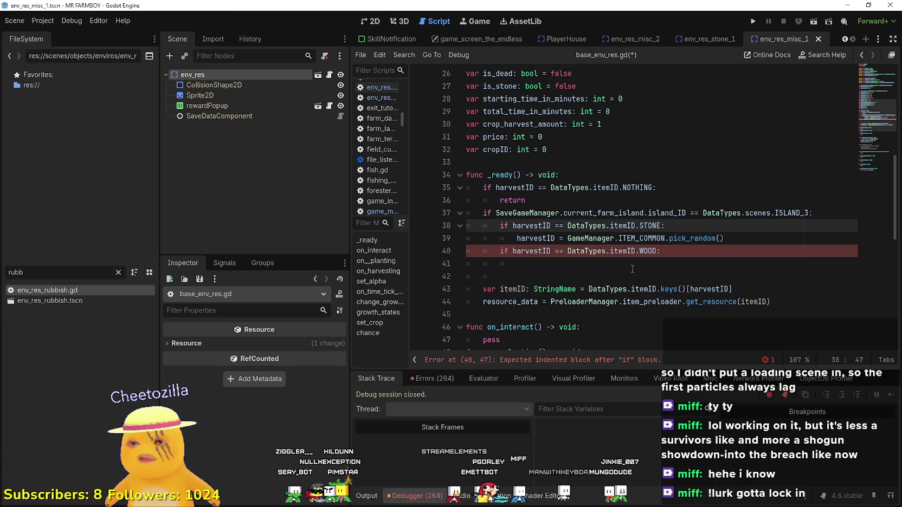
type("or")
key("ctrl+v")
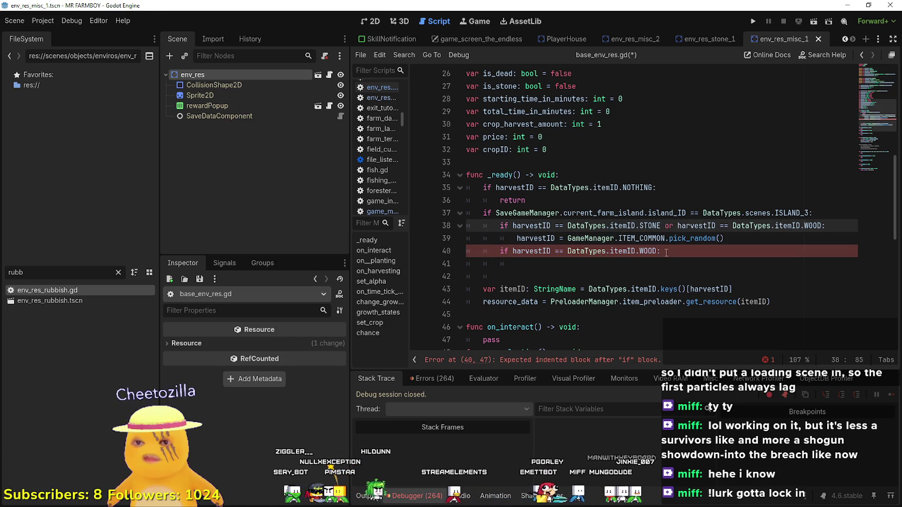
left_click_drag(666, 252, 449, 244)
key("BackSpace")
key("BackSpace")
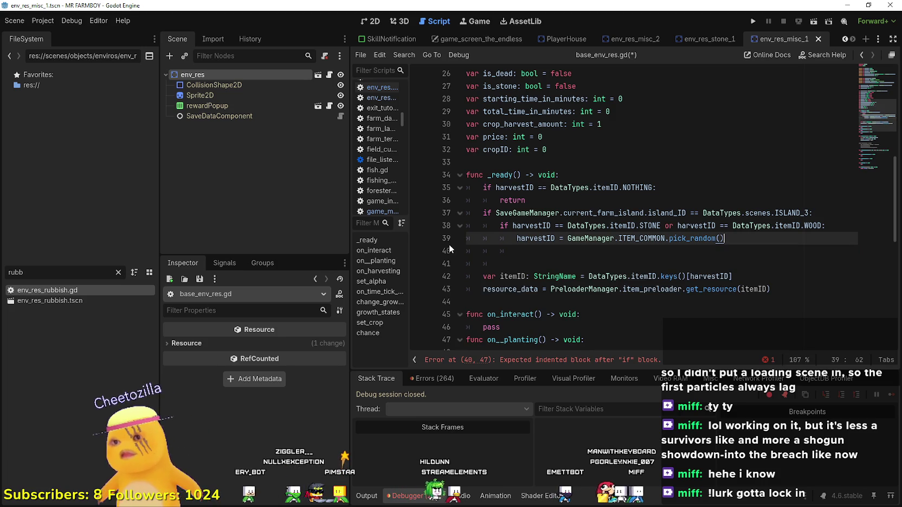
key("Down")
key("Delete")
- Tidy the leftover empty line and save base_env_res.gd
key("shift+Home")
key("BackSpace")
key("ctrl+s")
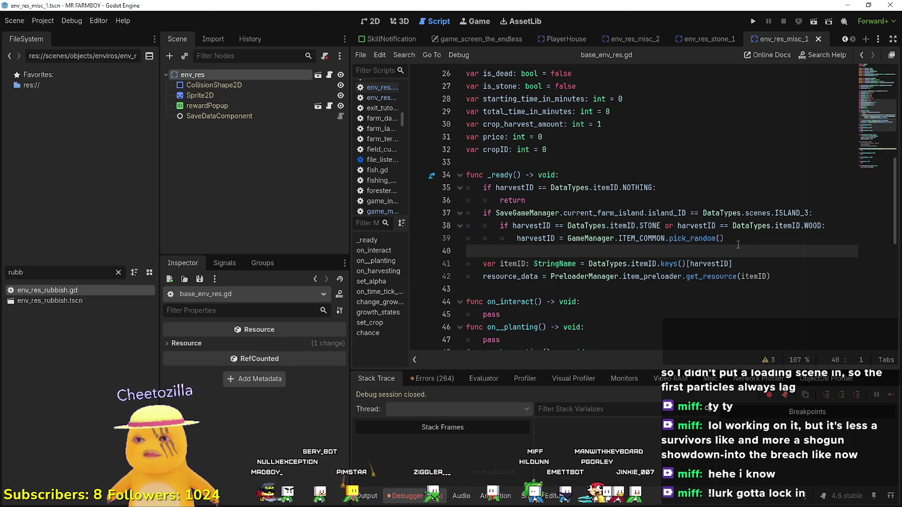
scroll(759, 255, "up", 2)
scroll(812, 279, "down", 2)
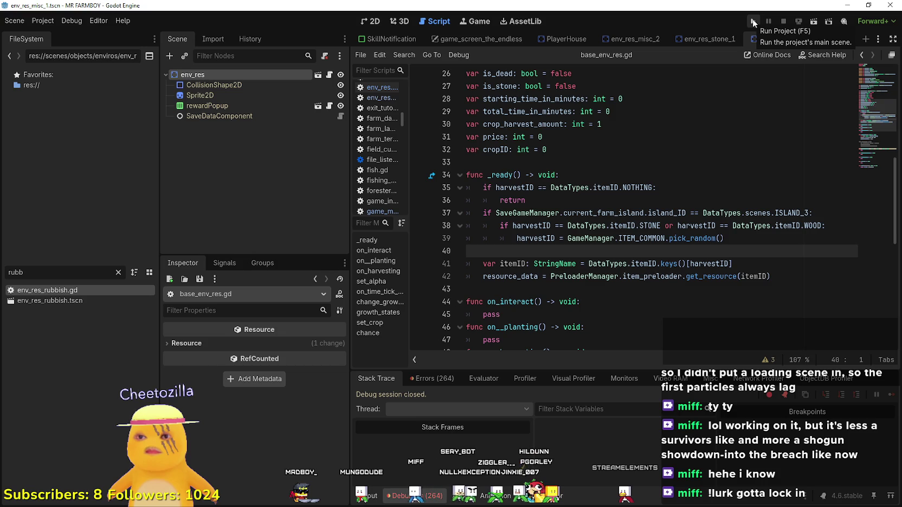
- Launch the game and delete the existing save in slot 6
left_click(753, 23)
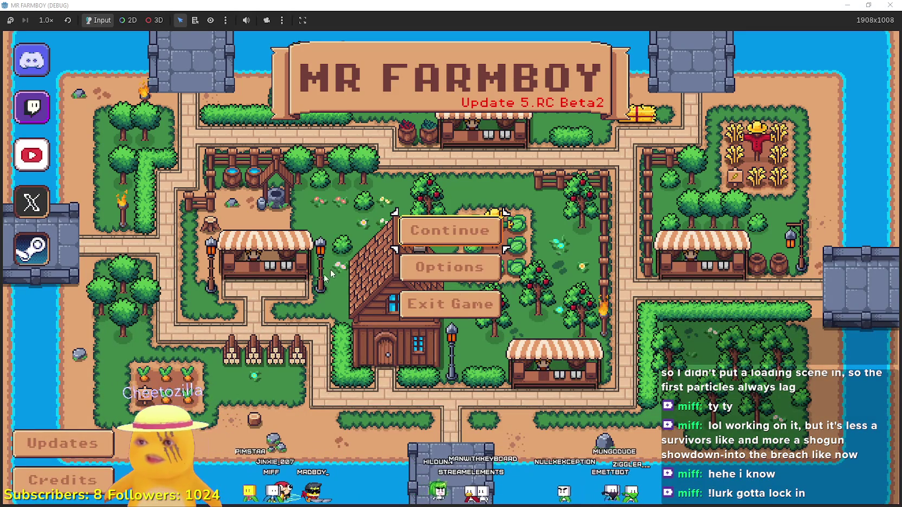
left_click(438, 230)
scroll(531, 273, "down", 2)
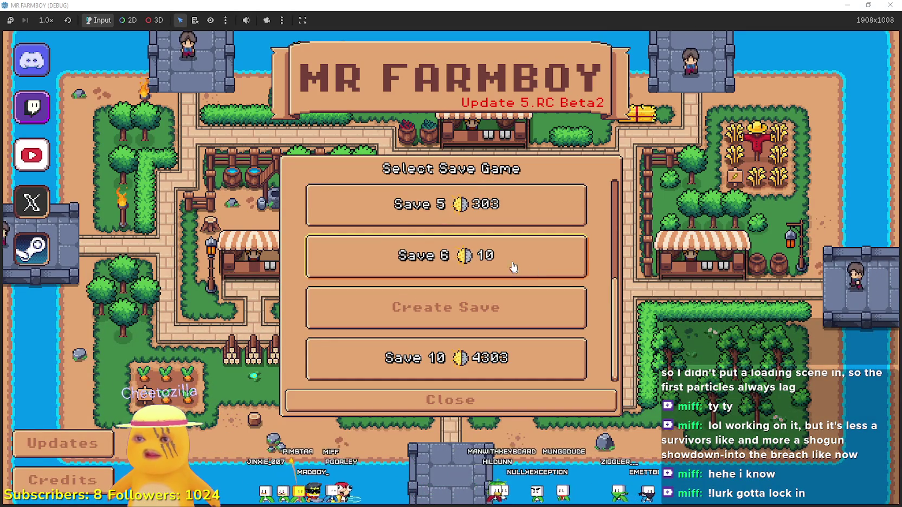
left_click(514, 268)
left_click(491, 264)
left_click(396, 300)
- Create a new slot 6 save on The Endless island and dismiss the king's letter
left_click(443, 257)
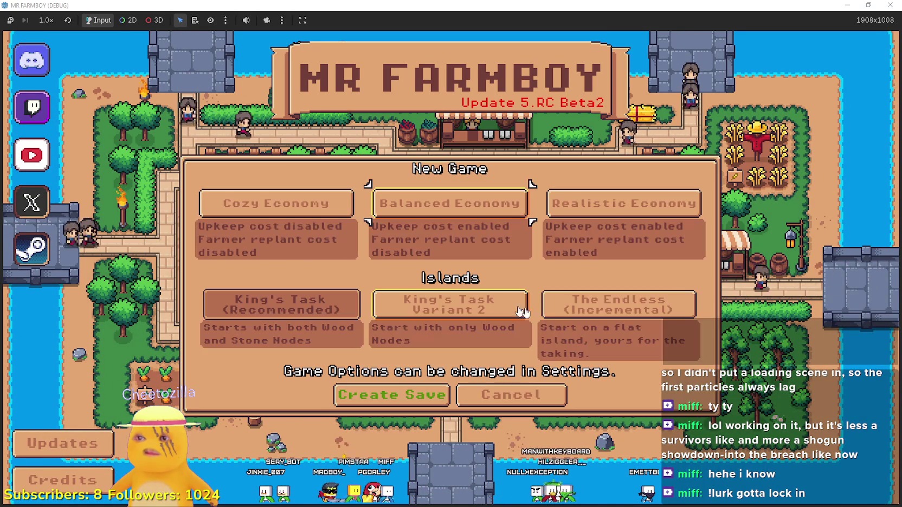
left_click(618, 307)
left_click(415, 392)
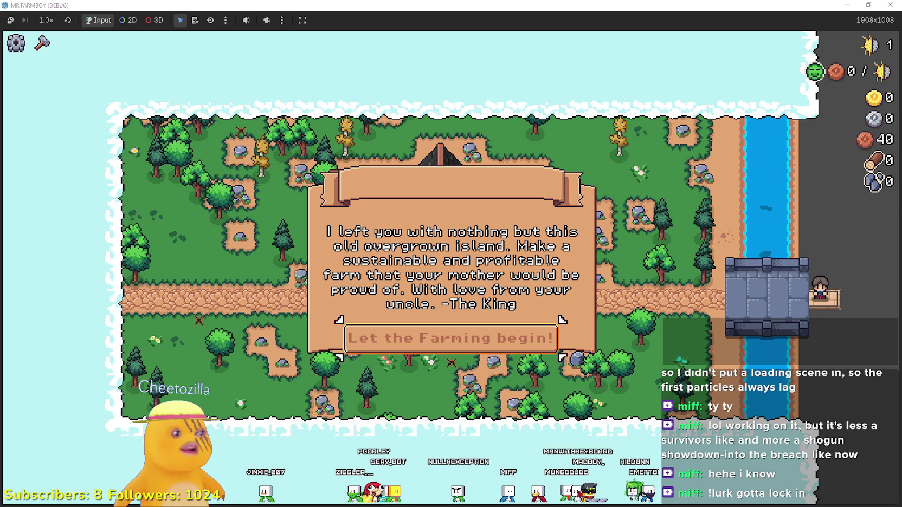
left_click(461, 332)
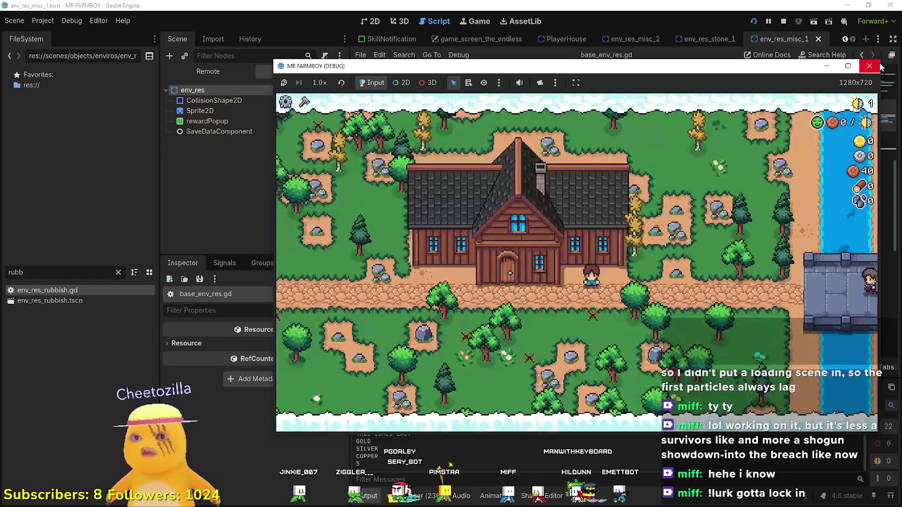
- Walk the farmer around, chopping trees for wood and sticks and mining rocks for stone
key("s")
key("a")
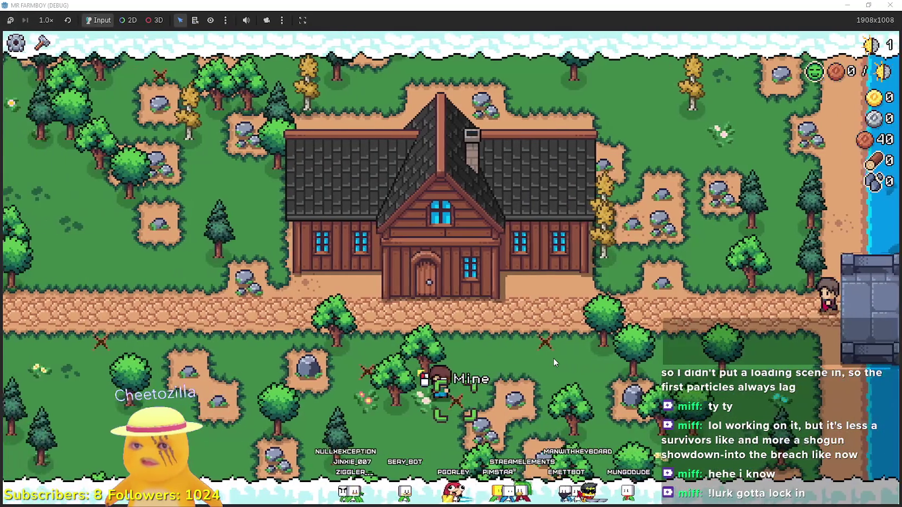
key("a")
key("w")
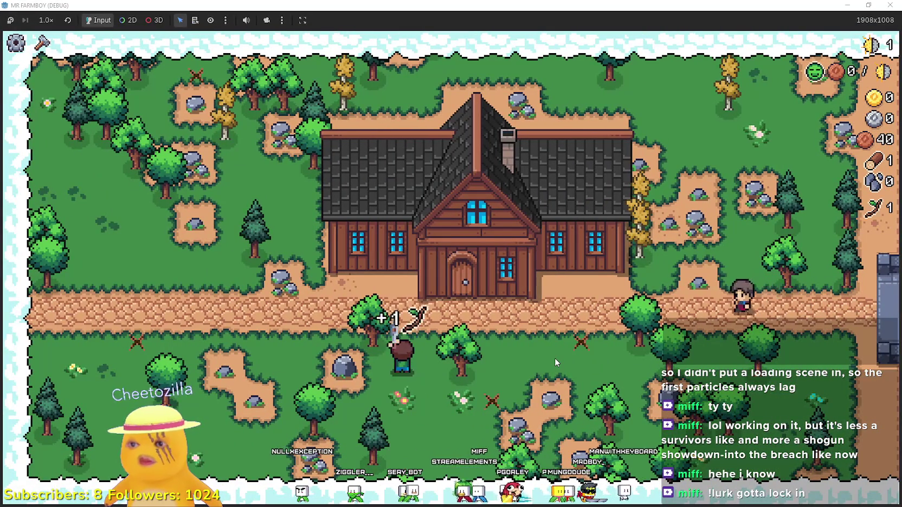
key("d")
key("a")
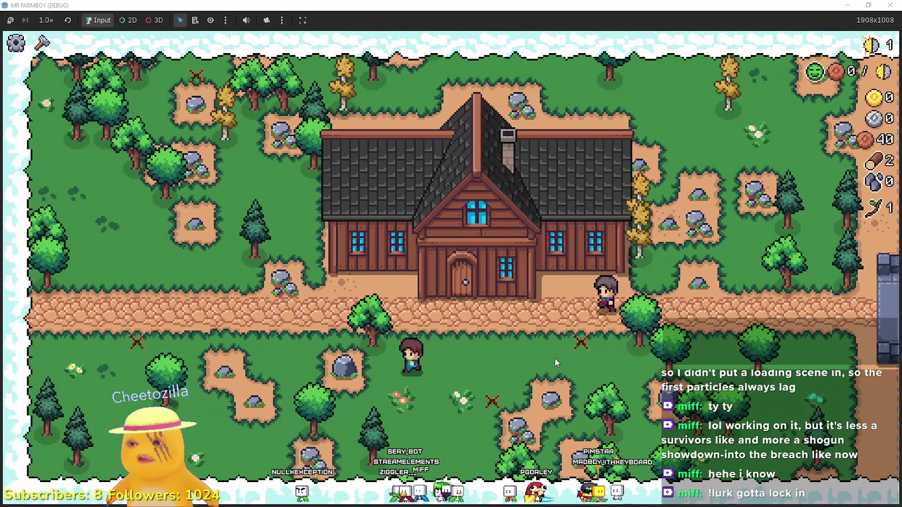
key("s")
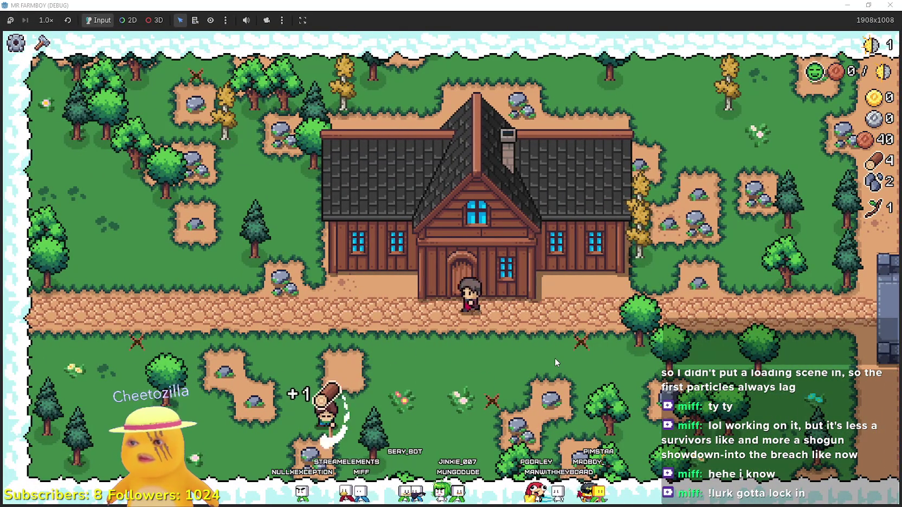
key("a")
key("d")
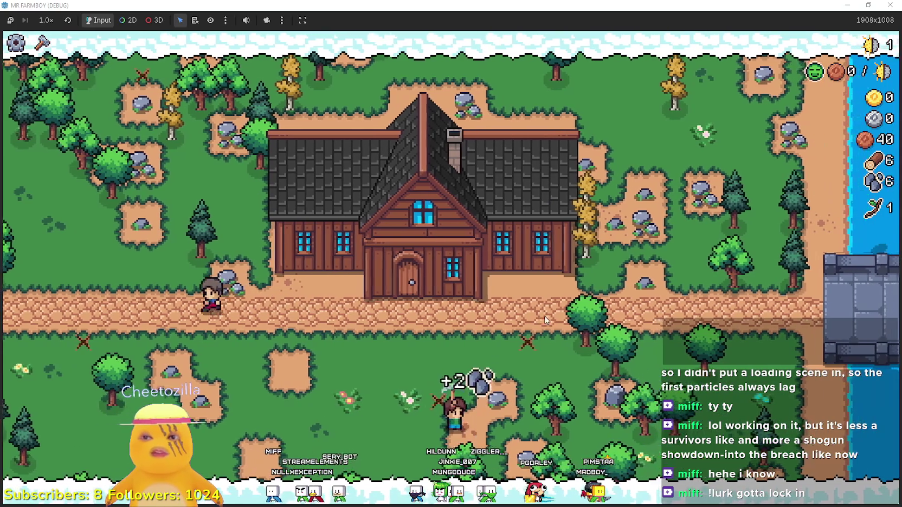
key("w")
key("d")
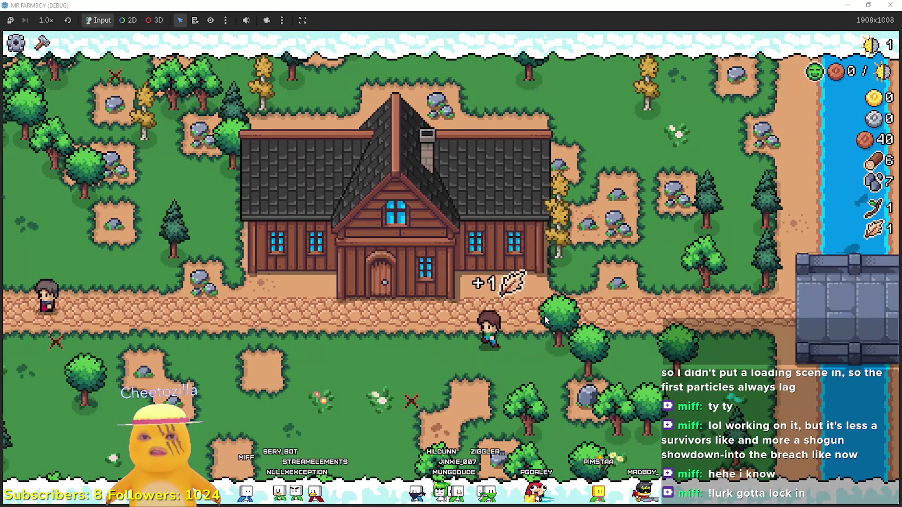
- Walk the farmer left and down, restore the game window, and stop the game
key("a")
key("s")
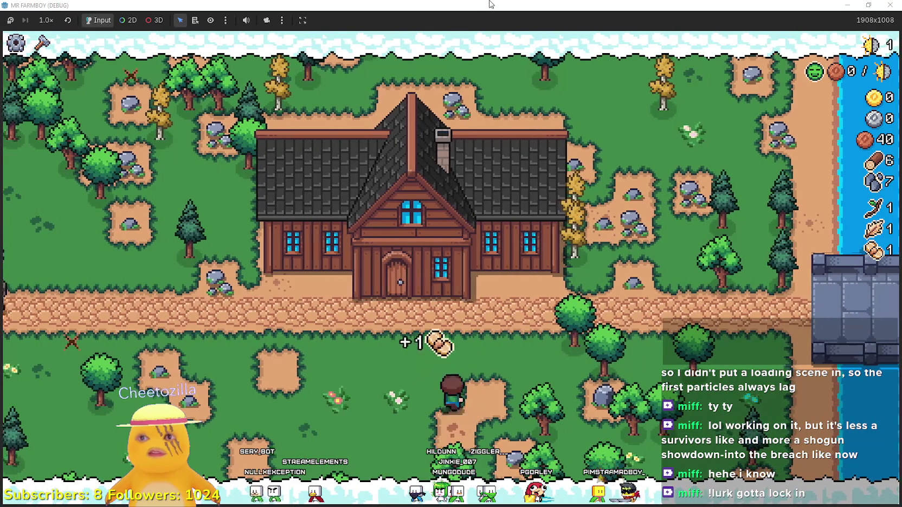
left_click(868, 5)
left_click(783, 21)
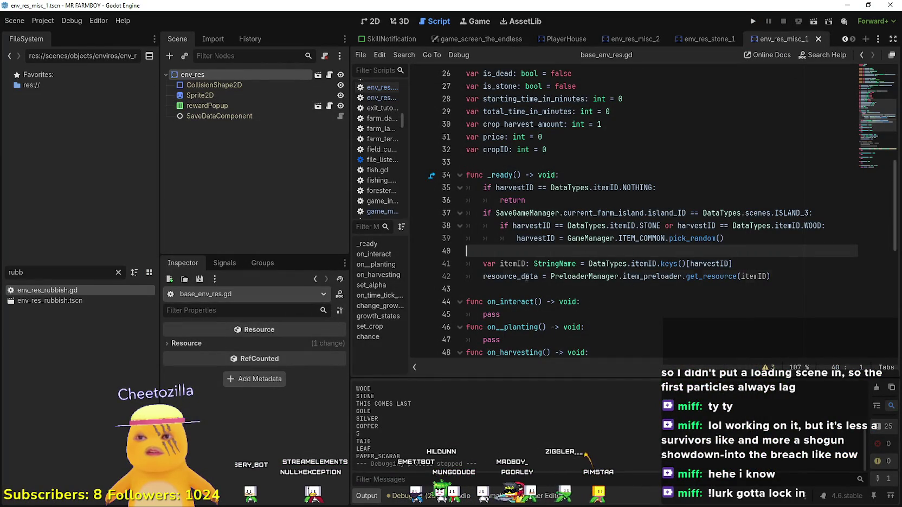
- Review the harvestID lines 35–42 in base_env_res.gd and save the script
double_click(527, 278)
left_click_drag(774, 277, 463, 263)
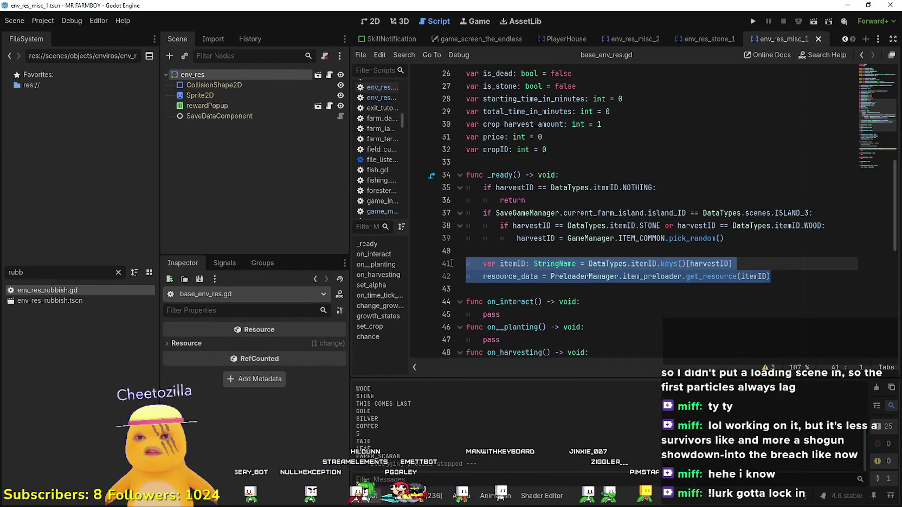
left_click(682, 254)
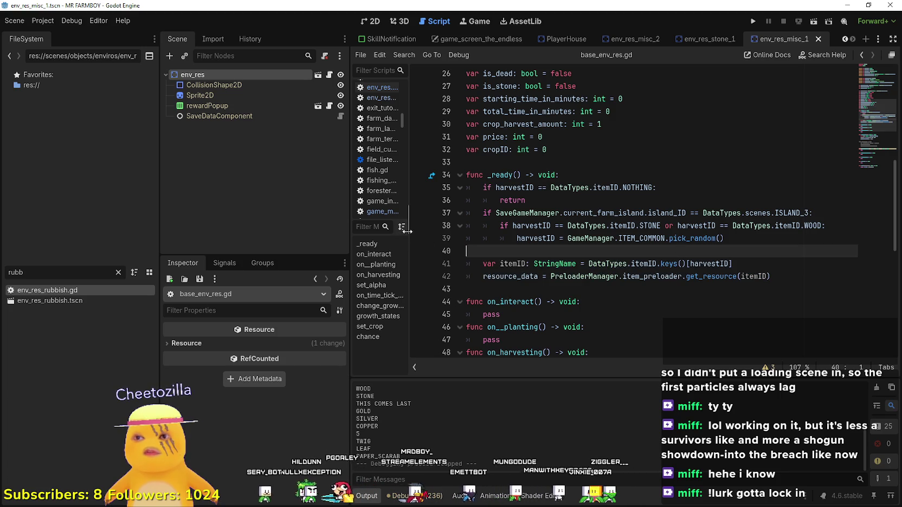
left_click(548, 240)
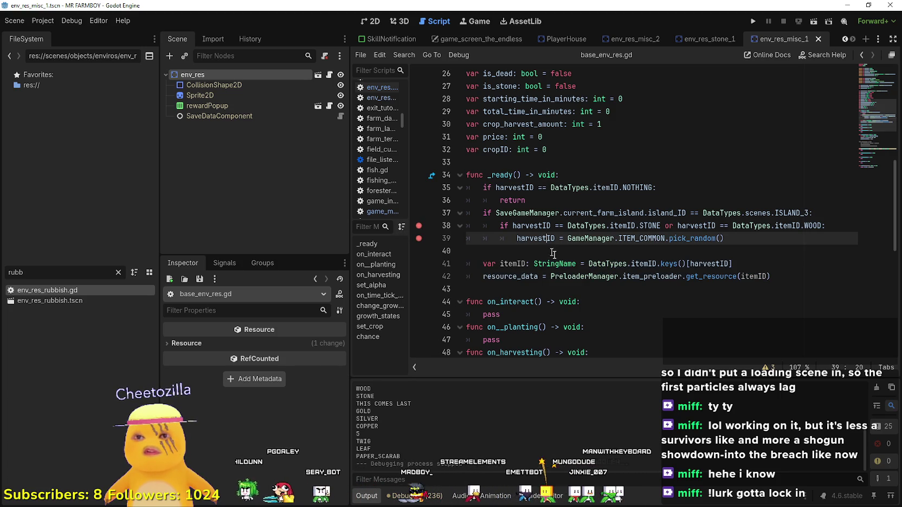
double_click(531, 226)
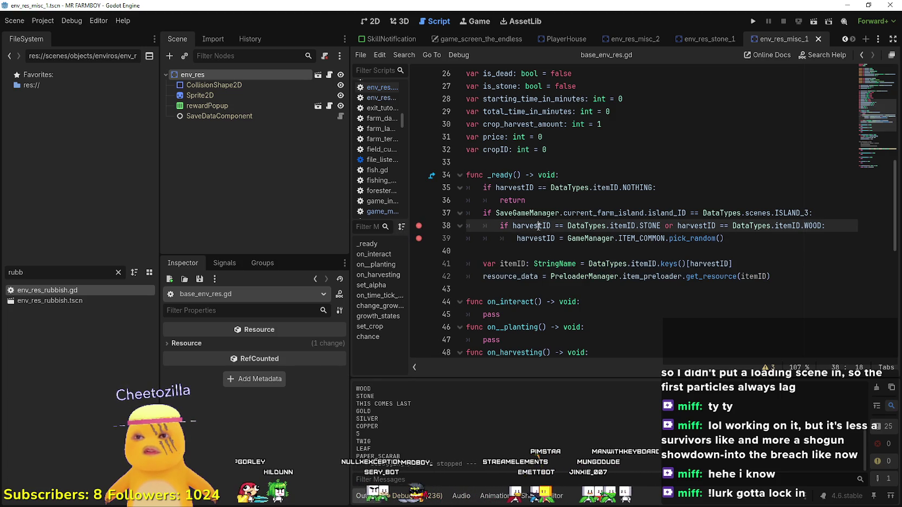
double_click(516, 188)
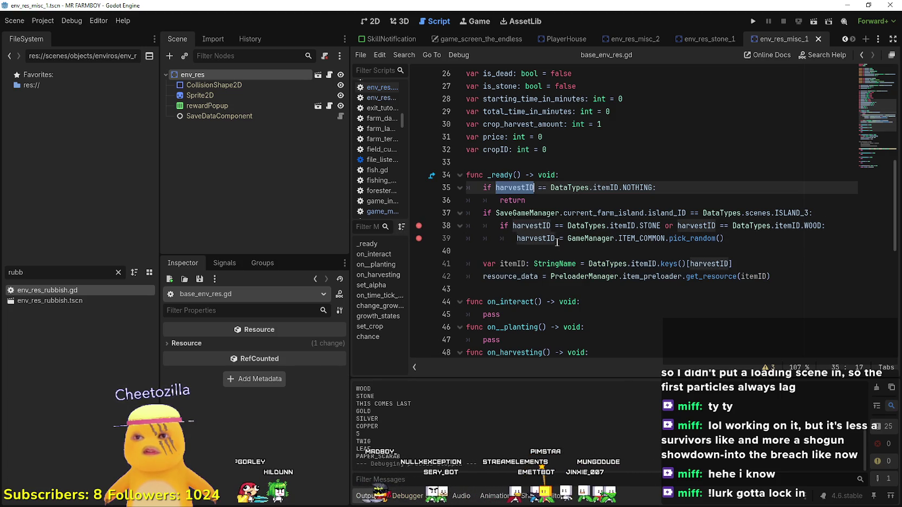
key("ctrl+s")
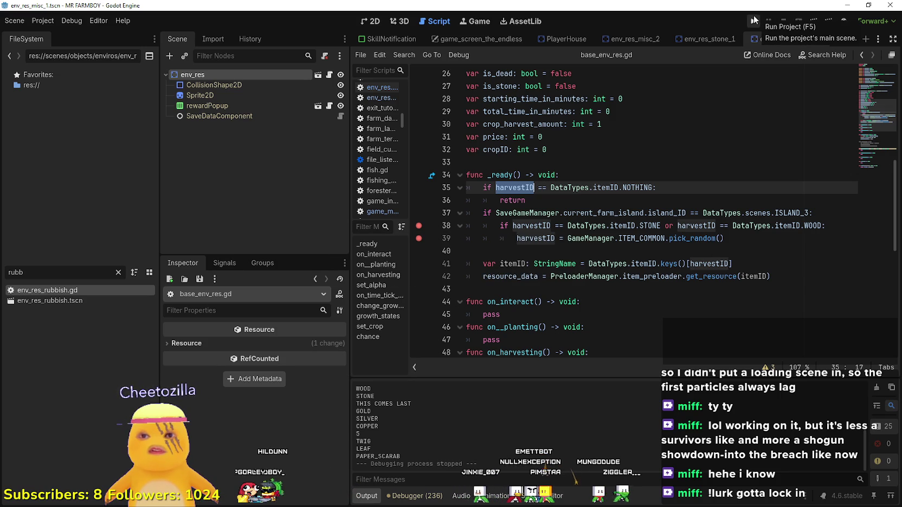
- Toggle a breakpoint on line 37 on and off, then run the project again
left_click(419, 213)
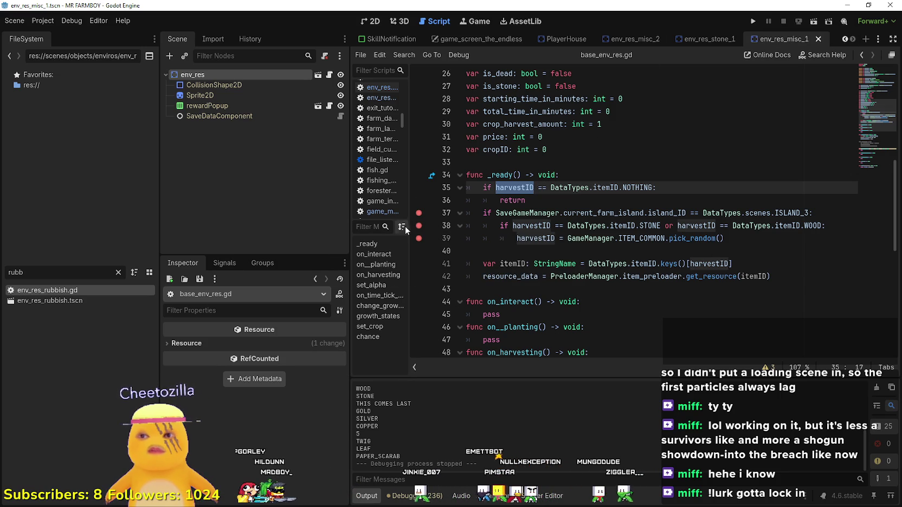
left_click(418, 213)
left_click(568, 238)
left_click(751, 25)
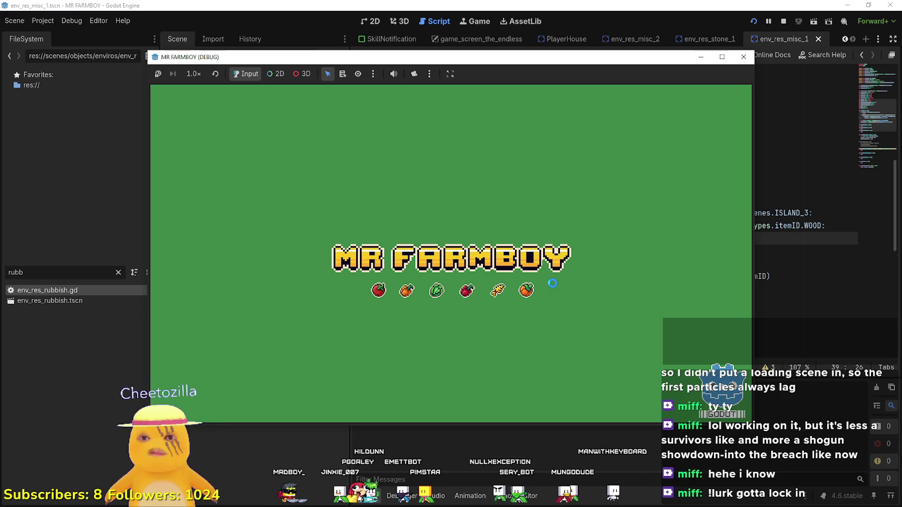
- Skip the splash, create a new The Endless save, and return to base_env_res.gd
left_click(744, 56)
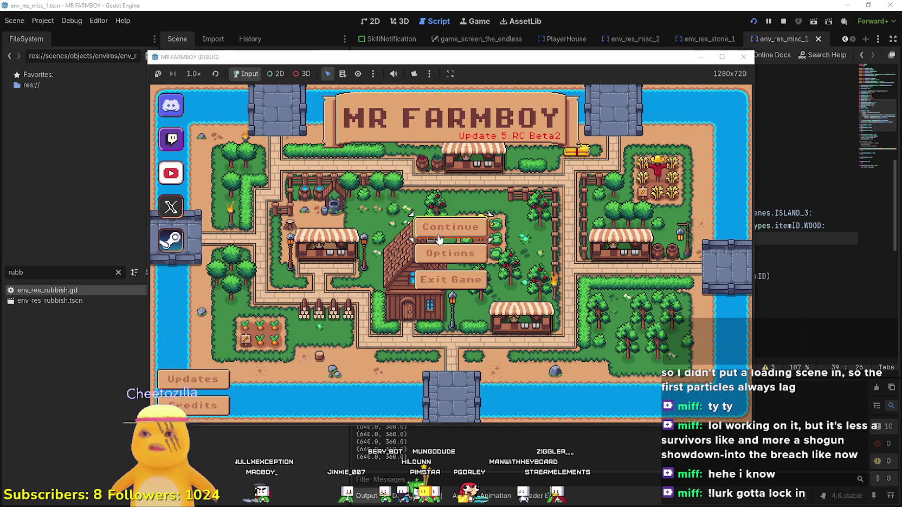
left_click(434, 220)
left_click(413, 280)
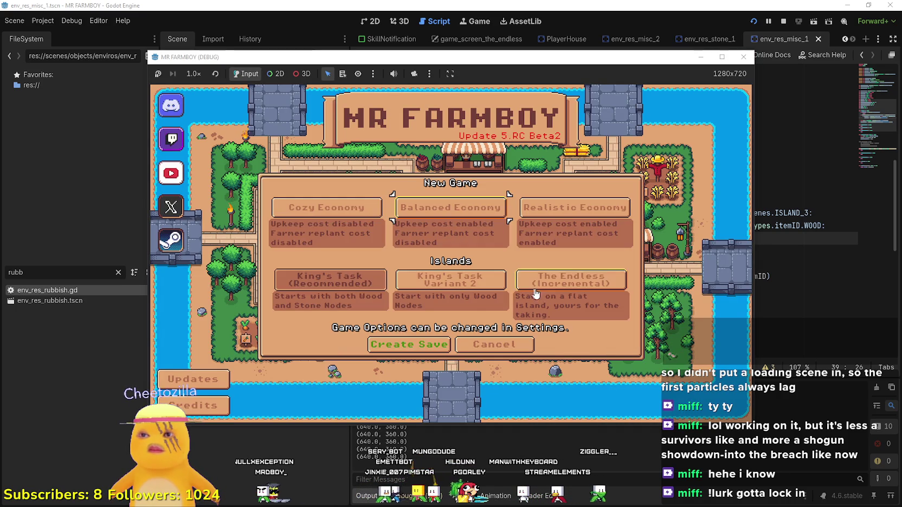
left_click(536, 294)
left_click(410, 345)
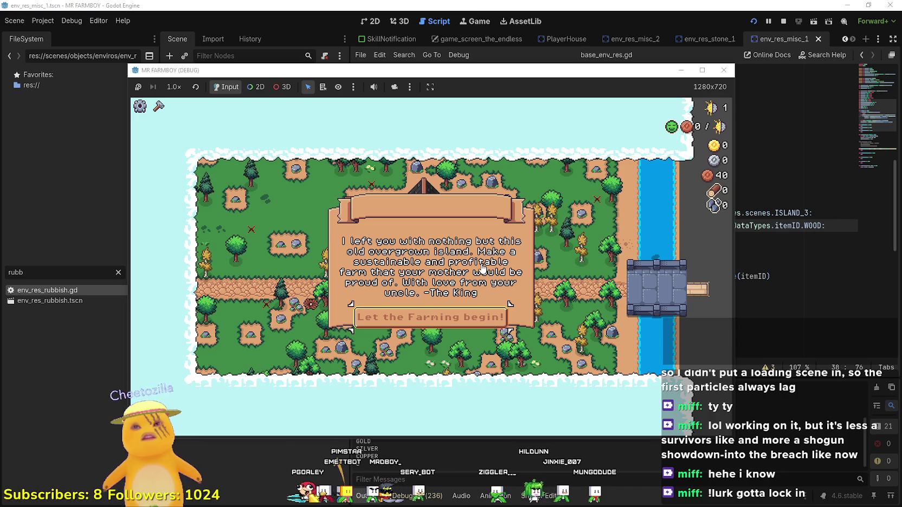
left_click(772, 213)
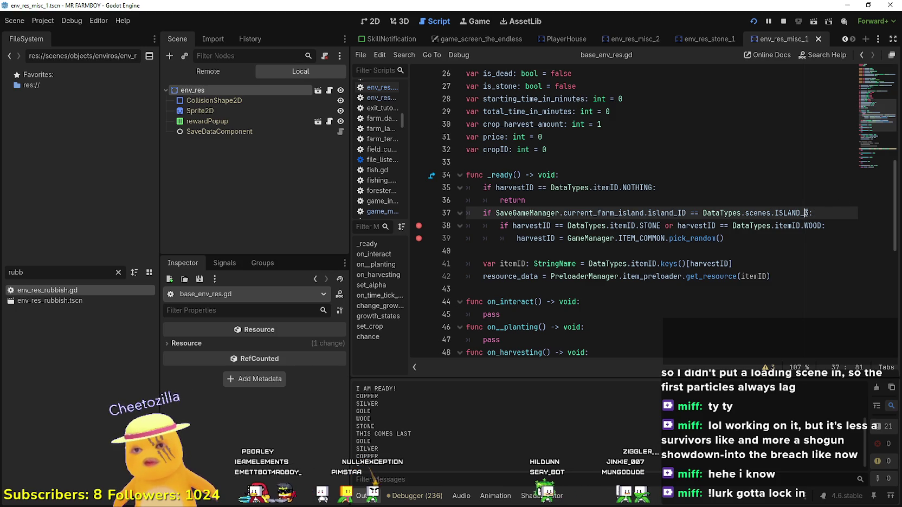
type("2")
- Restart the game, create a new The Endless save, and continue past the line-38 breakpoint
left_click(783, 21)
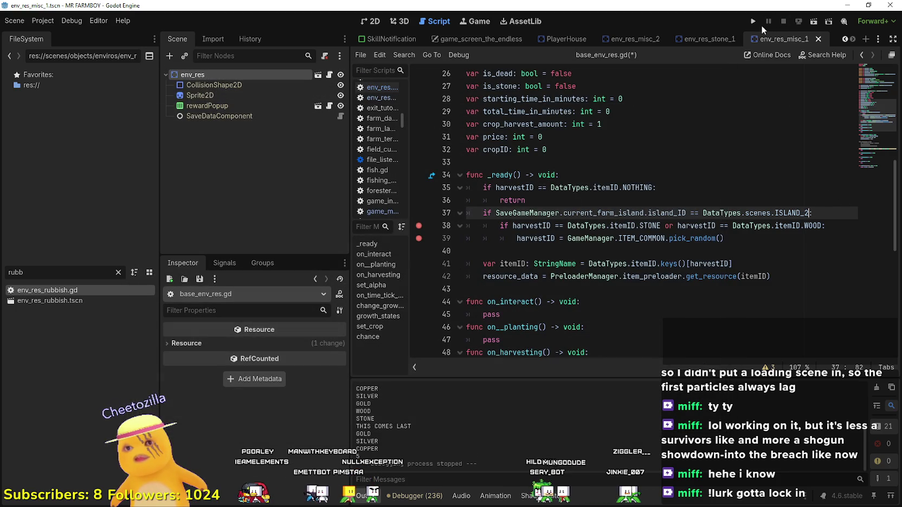
left_click(753, 22)
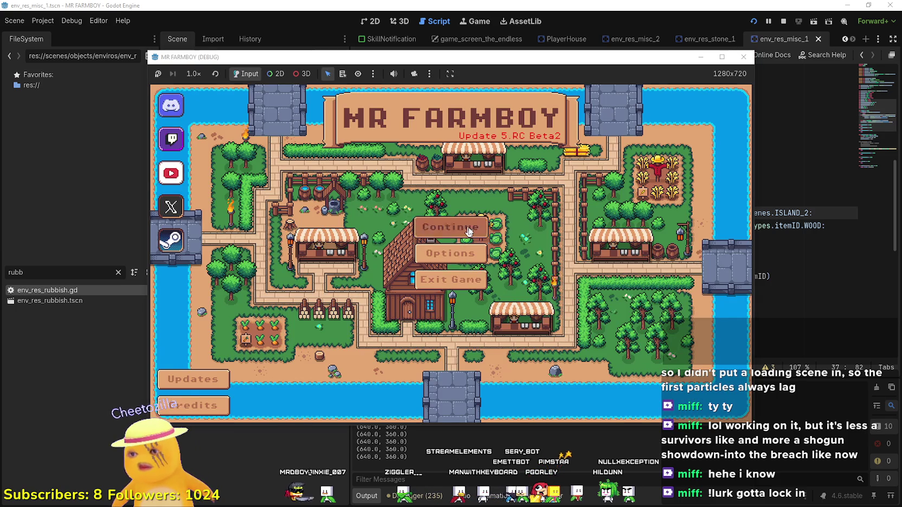
left_click(450, 226)
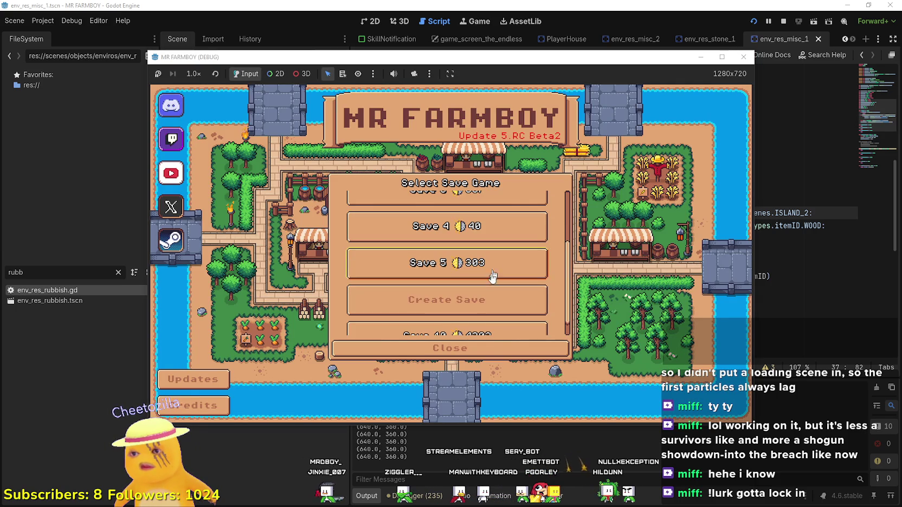
left_click(515, 314)
left_click(557, 297)
left_click(414, 347)
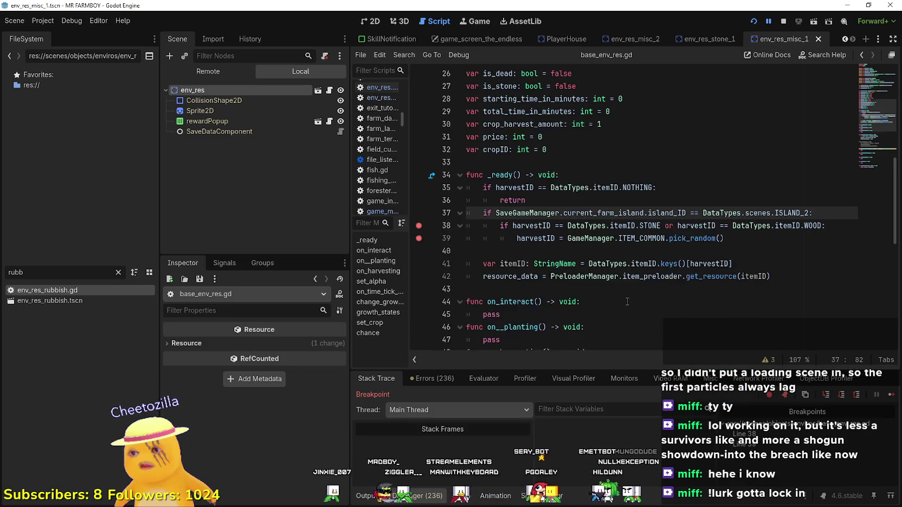
left_click(890, 395)
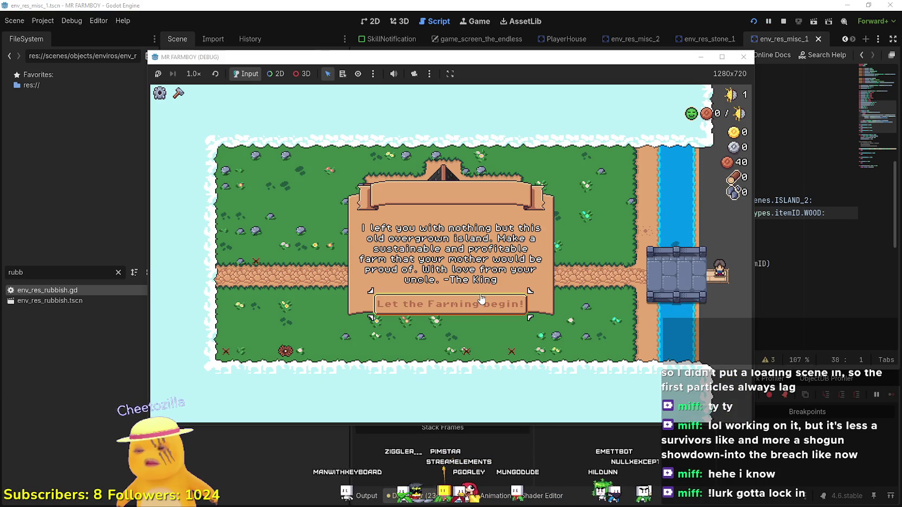
- Maximize the game, dismiss the king's letter, and walk right along the path collecting items
left_click(722, 57)
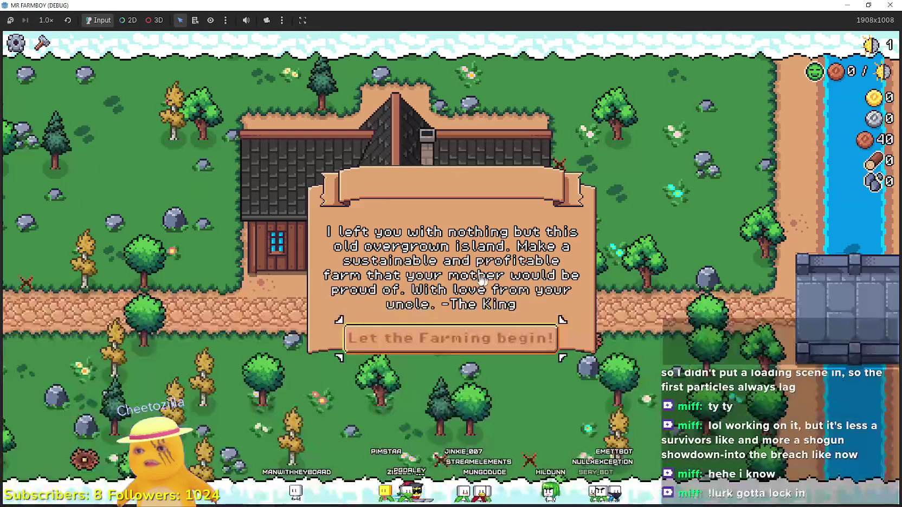
left_click(473, 345)
key("a")
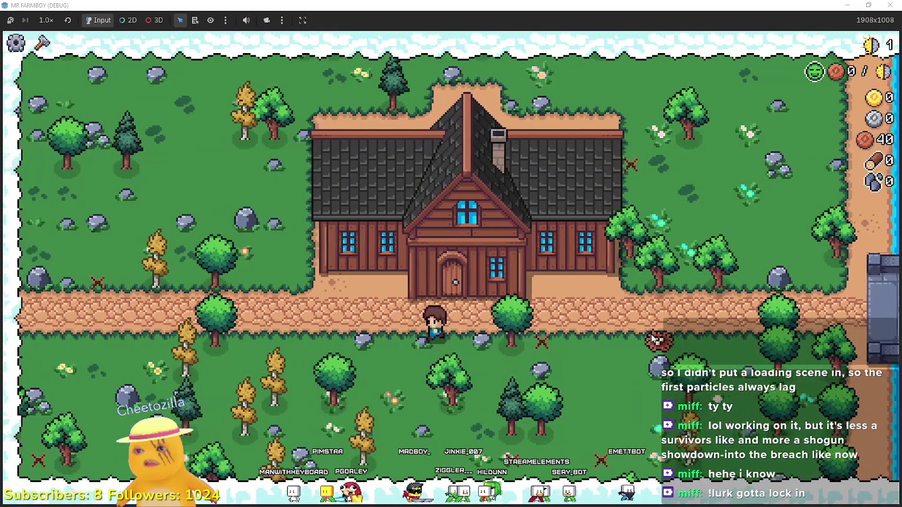
key("a")
key("d")
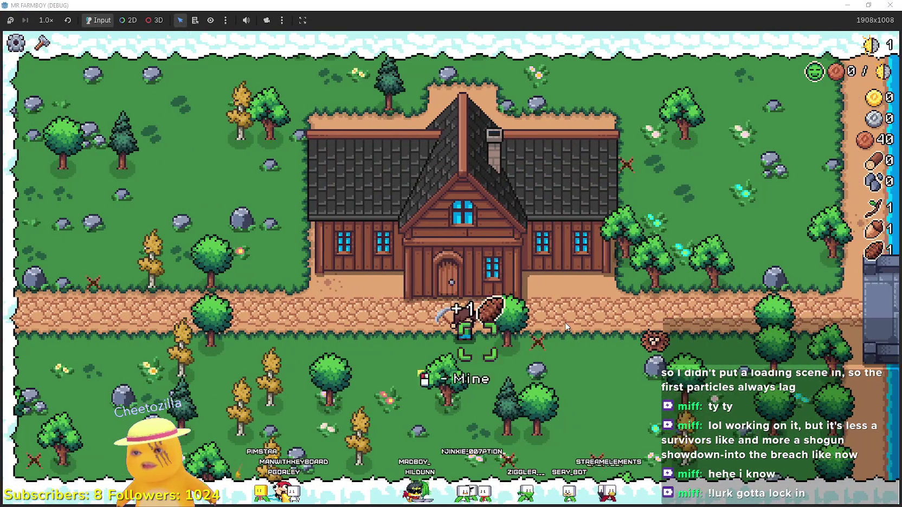
key("d")
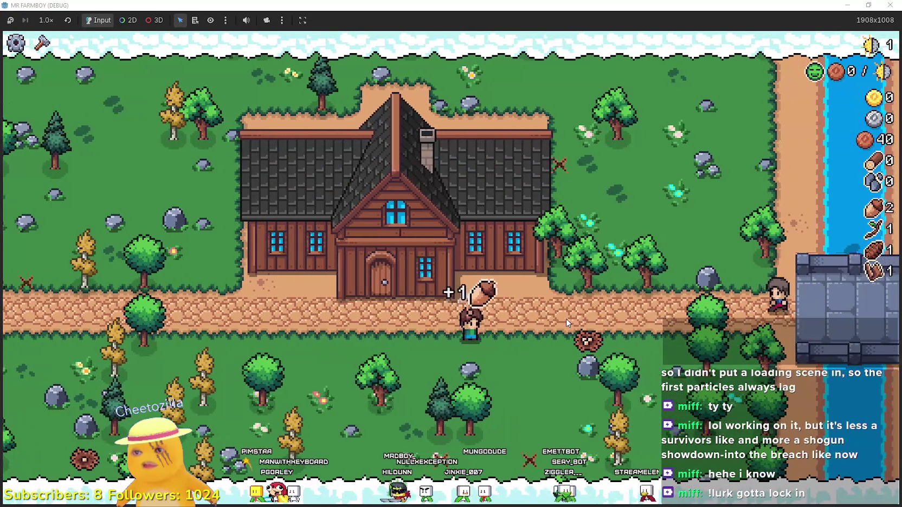
key("s")
- Walk the farmer down and left through the field to gather acorns, then restore the window
key("s")
key("a")
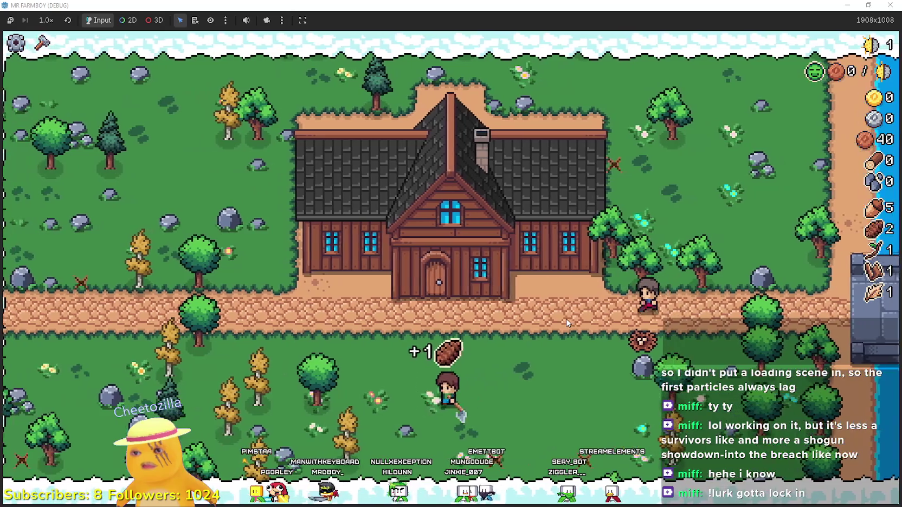
key("a")
key("s")
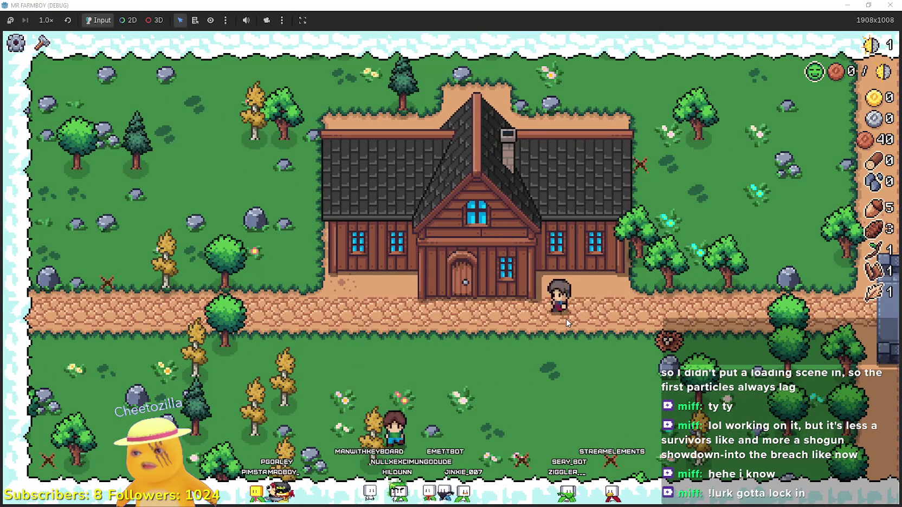
key("a")
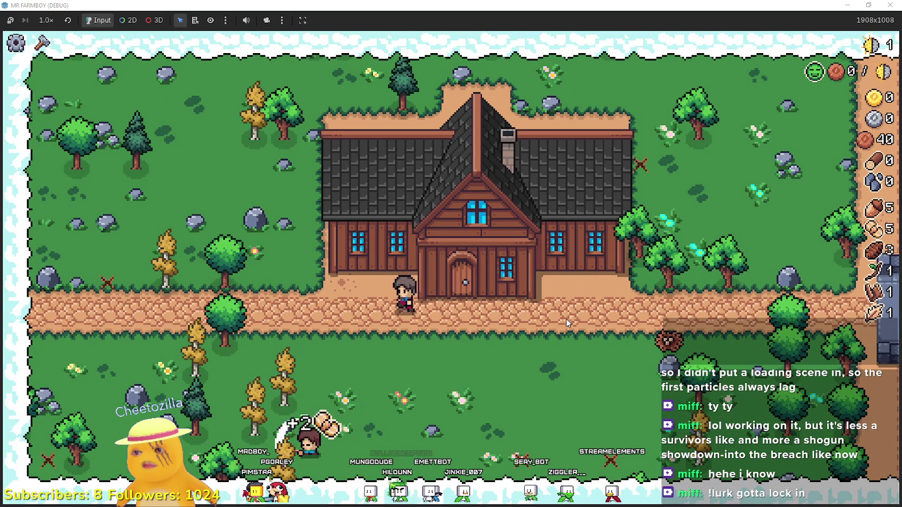
key("a")
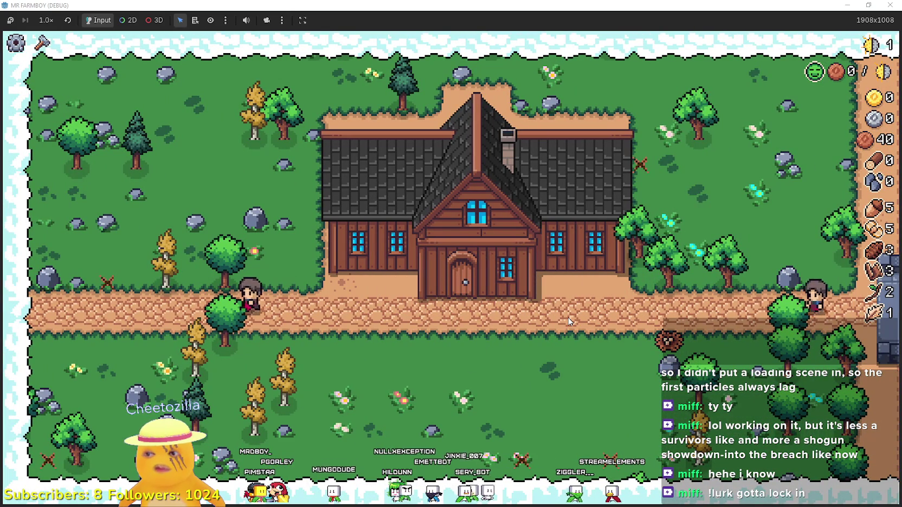
key("a")
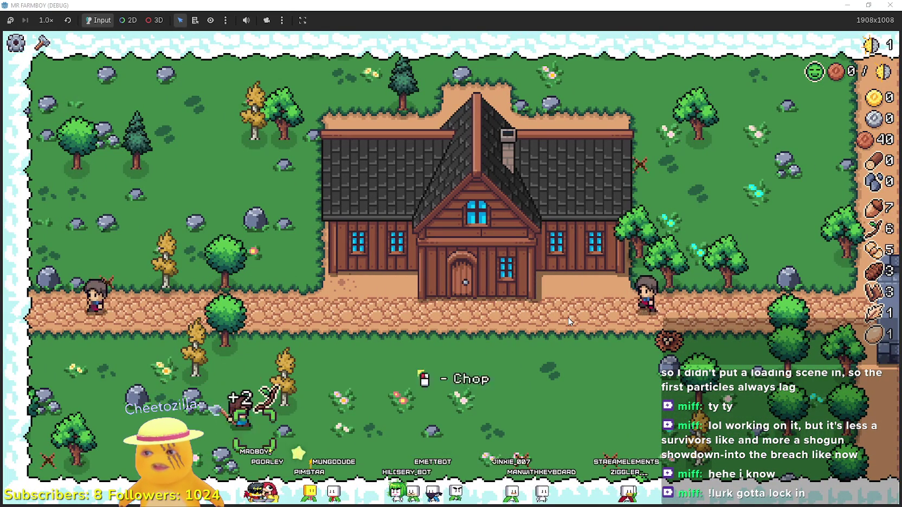
key("a")
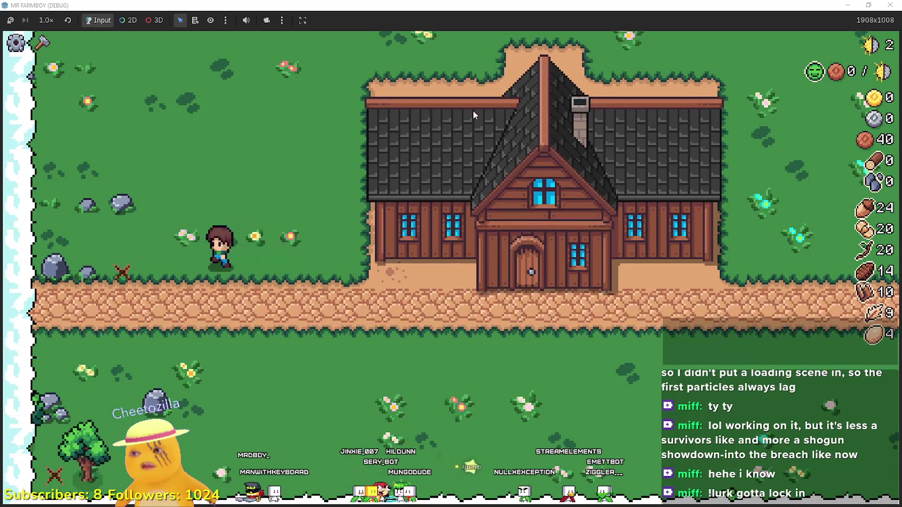
mouse_move(421, 4)
left_mouse_down()
mouse_move(379, 112)
mouse_move(499, 124)
left_mouse_up()
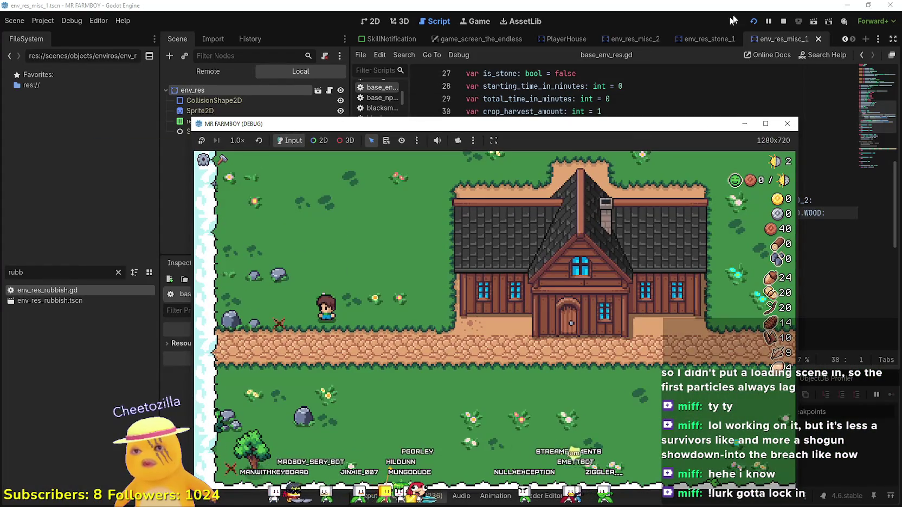
- Switch to the game_screen_the_endless scene and open the CurrencyPanel node's currency_panel.gd script
left_click(705, 5)
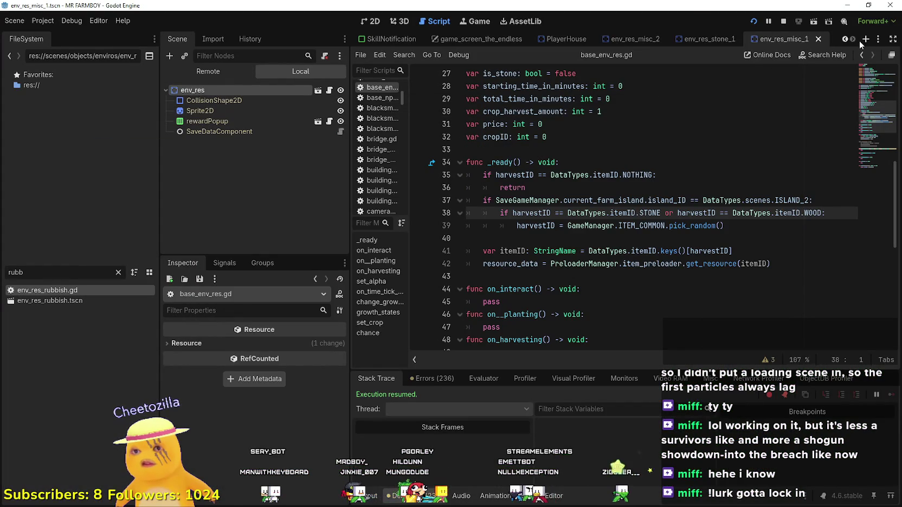
left_click(843, 40)
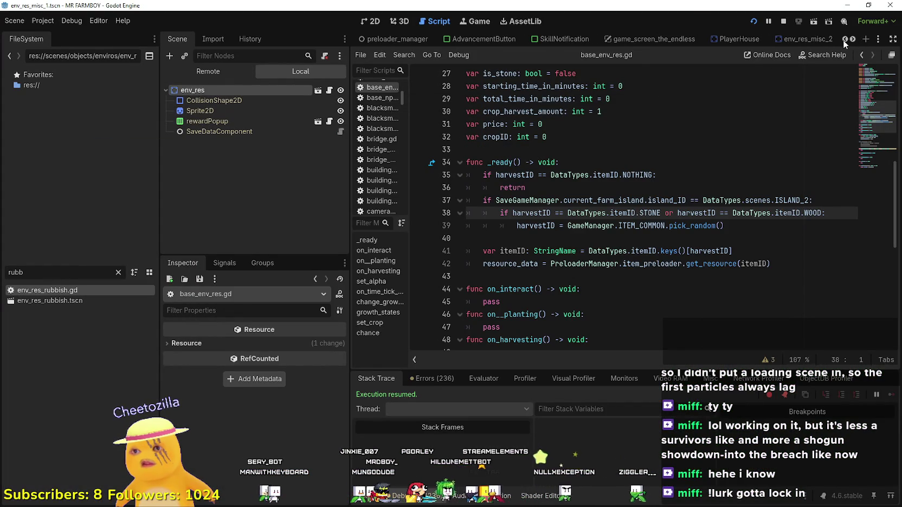
left_click(646, 41)
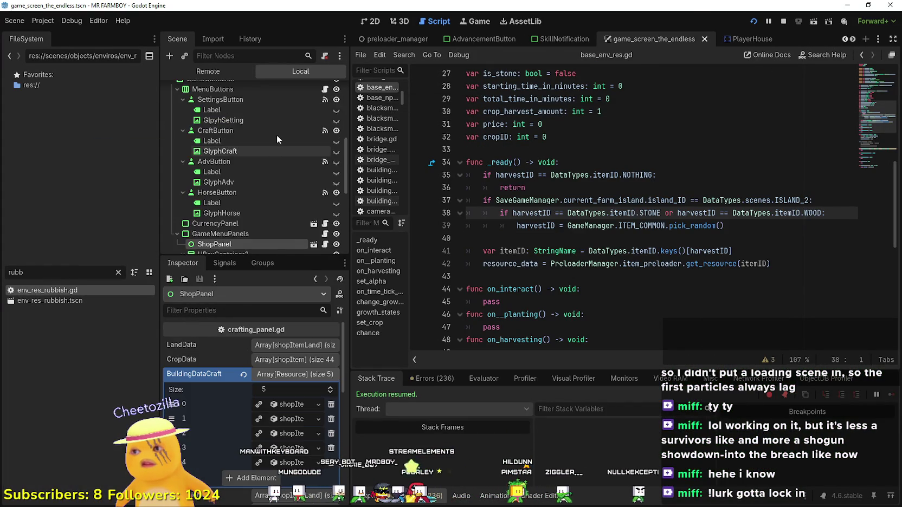
scroll(282, 151, "down", 3)
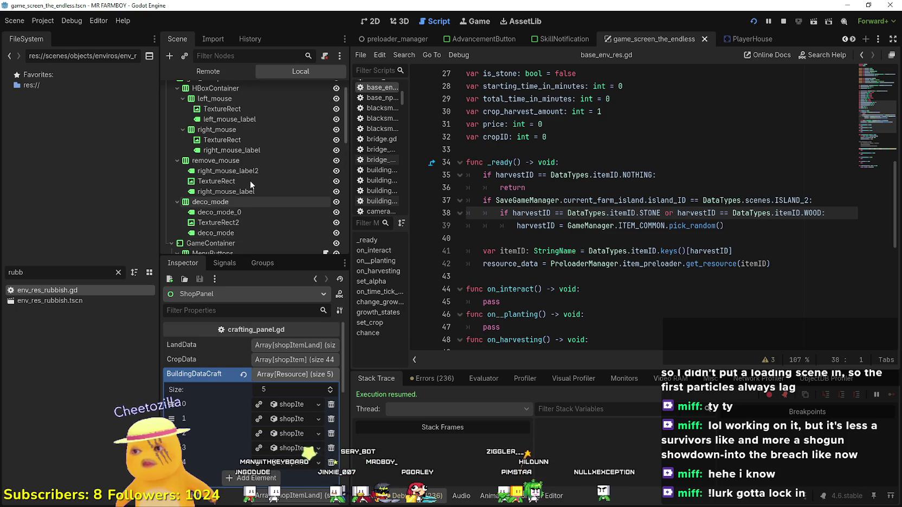
scroll(250, 181, "up", 1)
scroll(271, 203, "down", 5)
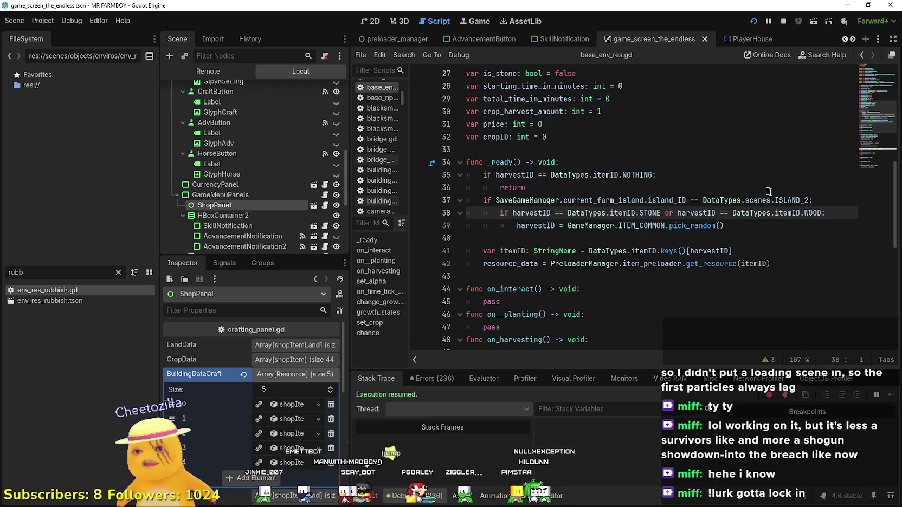
left_click_drag(813, 200, 449, 197)
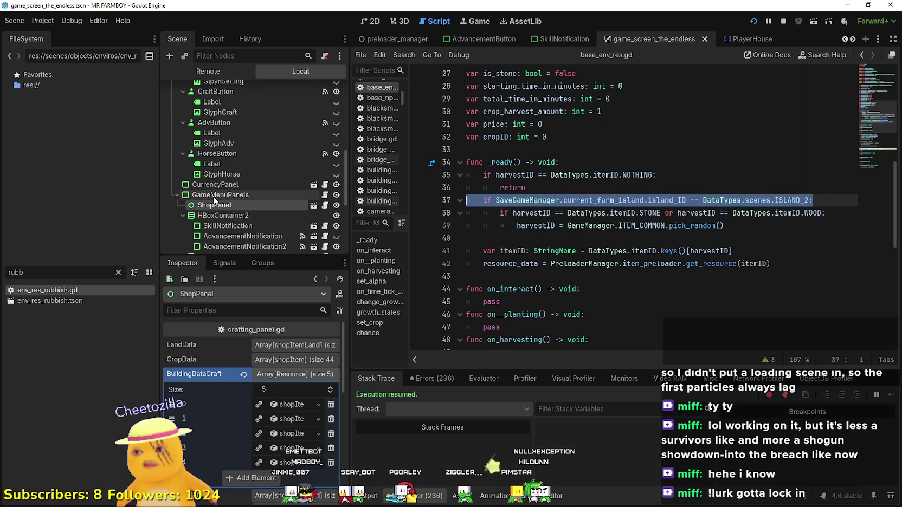
scroll(261, 192, "down", 2)
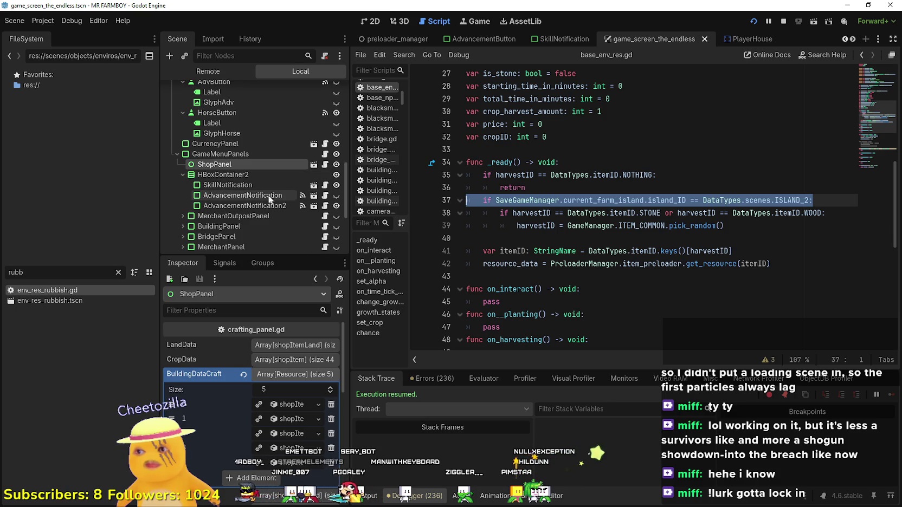
left_click(215, 144)
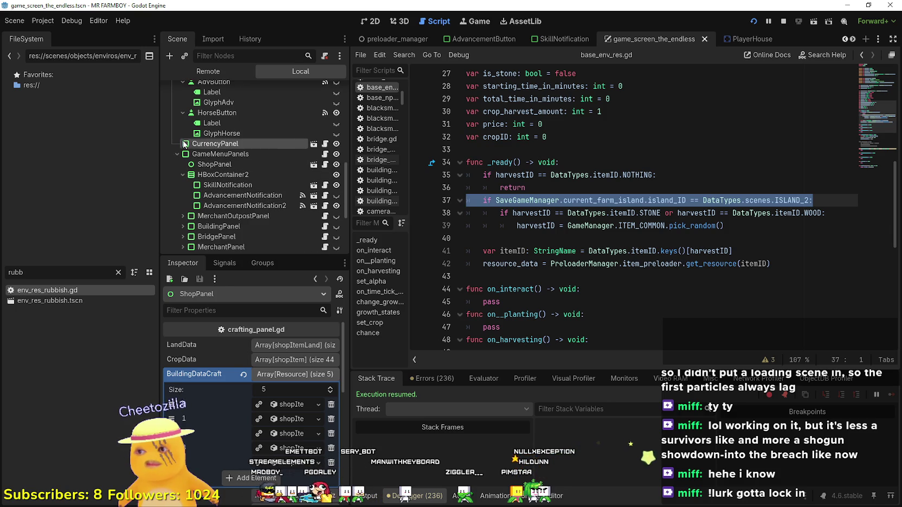
left_click(325, 144)
- Scroll to _ready() in currency_panel.gd and undo an unwanted line after update_items()
scroll(646, 285, "down", 3)
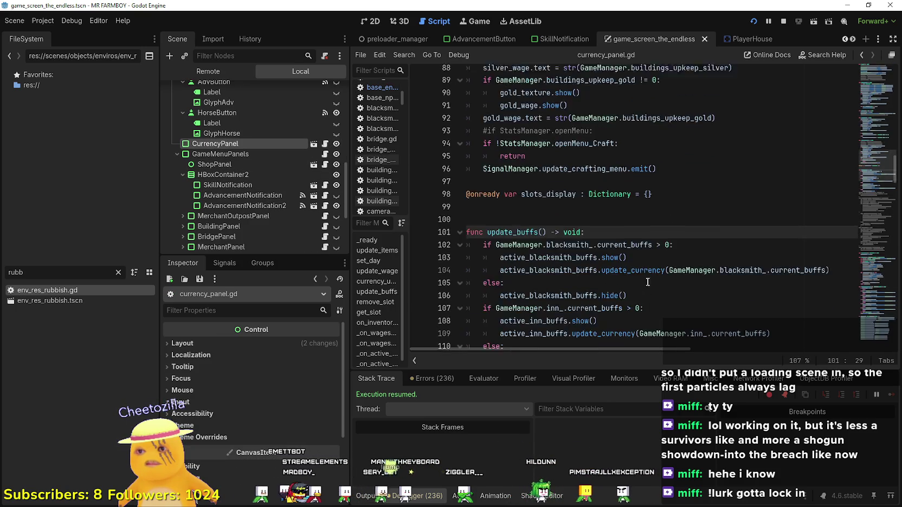
scroll(874, 134, "up", 10)
left_click_drag(873, 134, 869, 102)
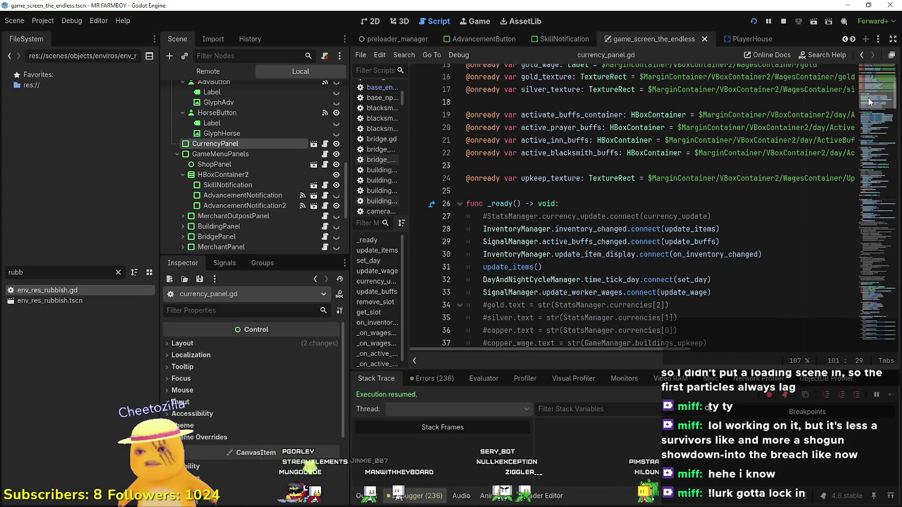
left_click(567, 269)
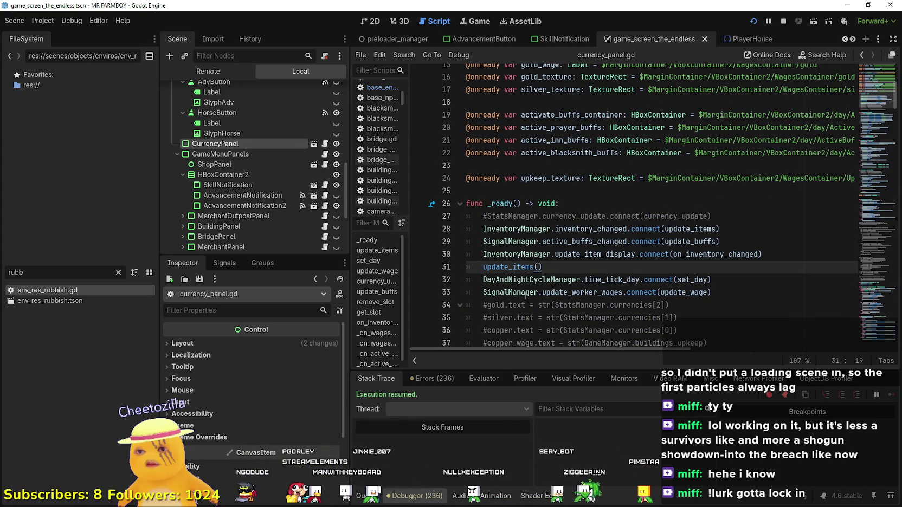
key("Return")
key("BackSpace")
- Add an ISLAND_2 check with an empty indented body after the update_wage connection, then open currency_panel.tscn
scroll(698, 218, "down", 3)
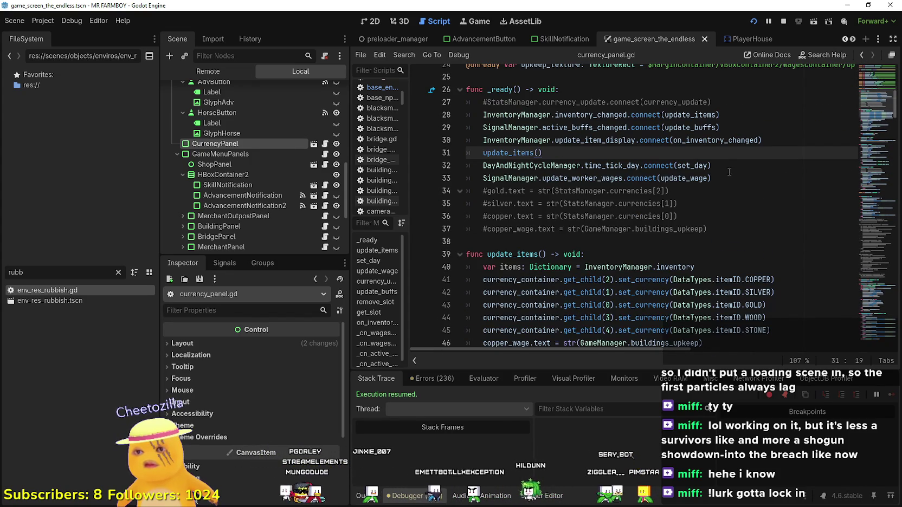
left_click(734, 179)
key("Return")
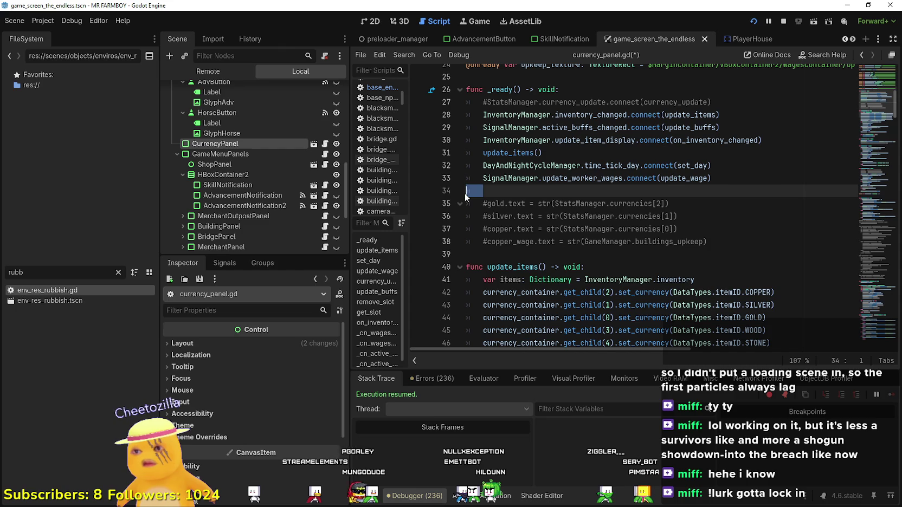
key("Return")
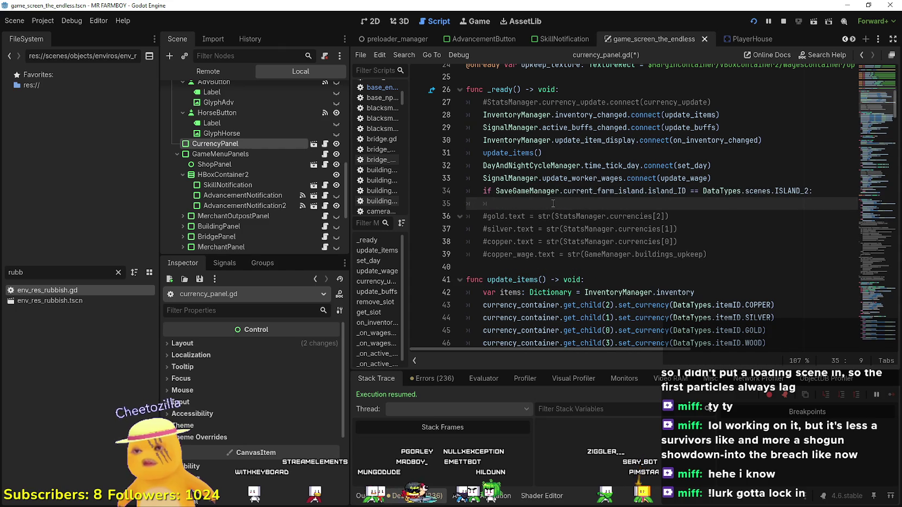
scroll(610, 244, "up", 5)
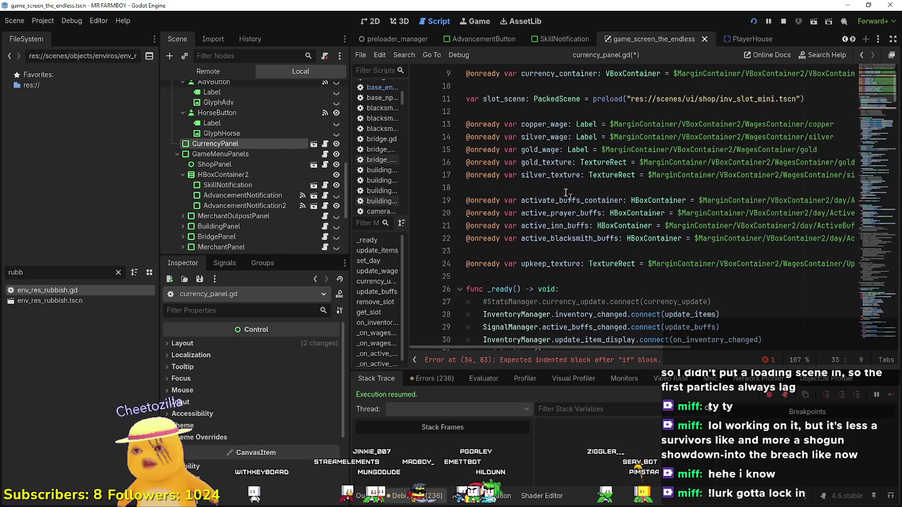
scroll(534, 179, "down", 4)
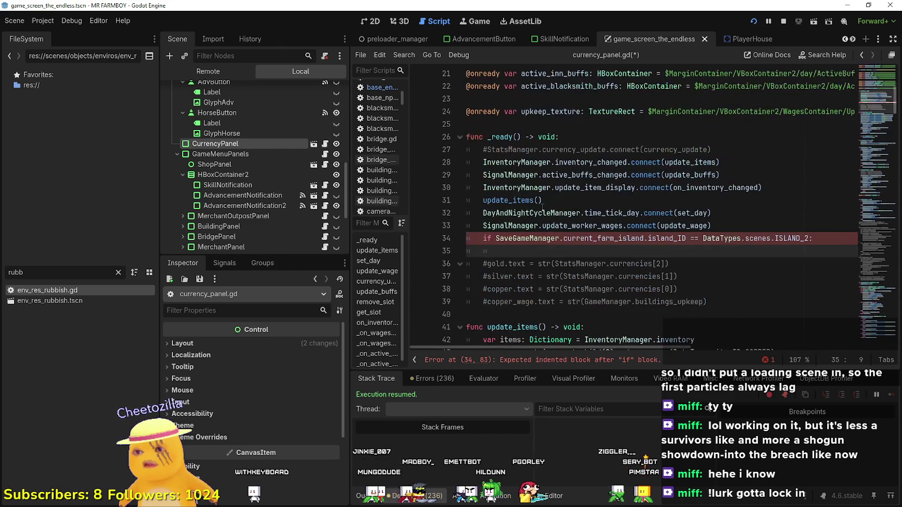
type("sto")
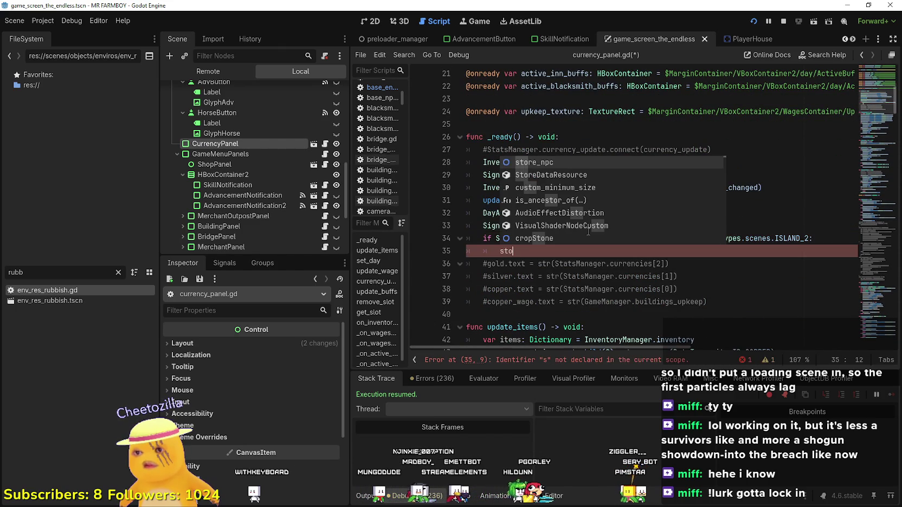
key("BackSpace")
key("BackSpace")
key("BackSpace")
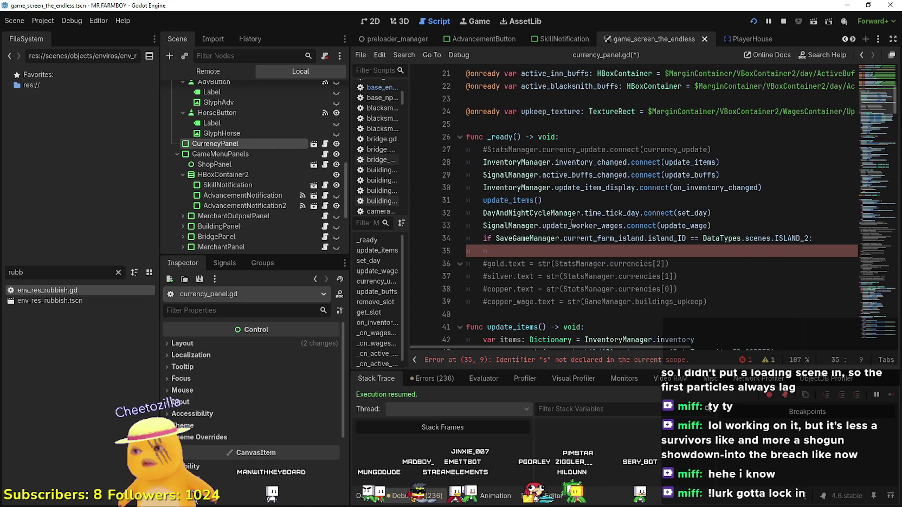
left_click(314, 147)
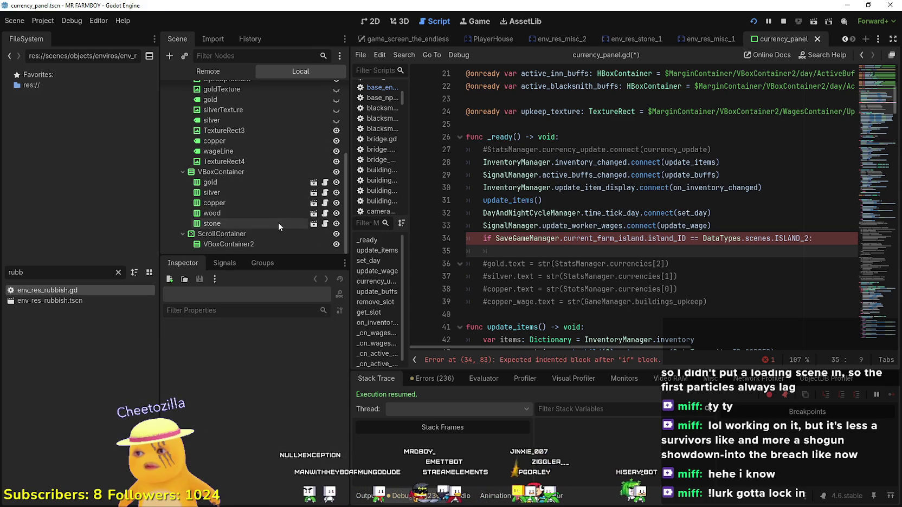
- Add onready references to the wood and stone counter nodes in currency_panel.gd
left_click(228, 213)
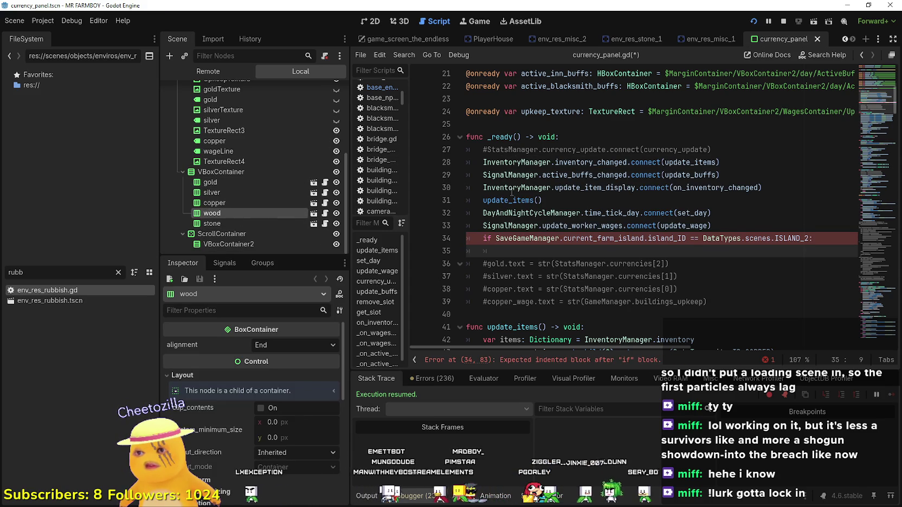
scroll(512, 191, "up", 1)
mouse_move(219, 211)
left_mouse_down()
mouse_move(488, 201)
mouse_move(497, 171)
left_mouse_up()
mouse_move(251, 225)
left_mouse_down()
mouse_move(488, 201)
mouse_move(510, 175)
mouse_move(526, 173)
left_mouse_up()
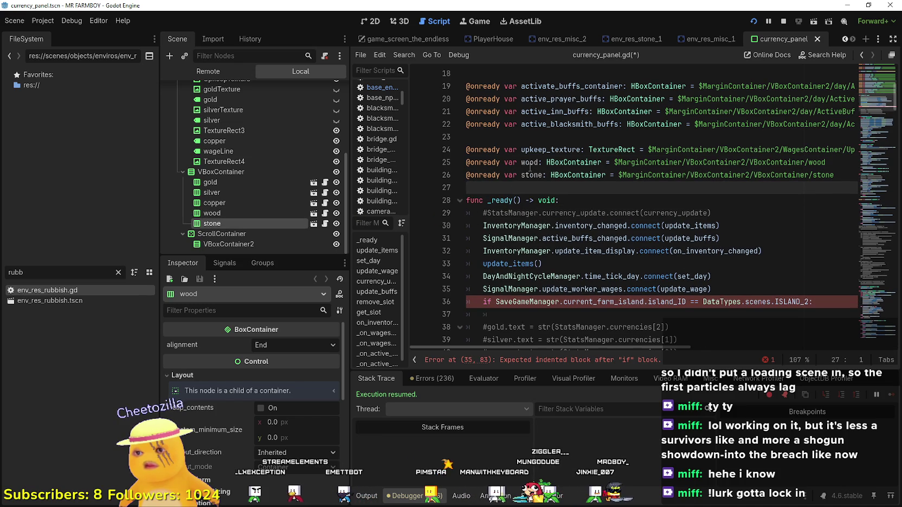
- Call hide() on wood and stone inside the ISLAND_2 check and save the script
left_click(506, 314)
type(".hide(")
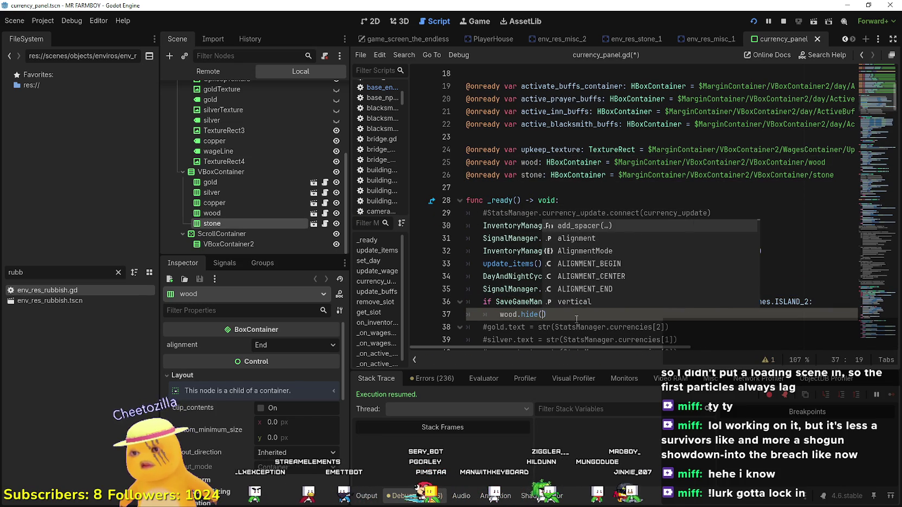
key("Return")
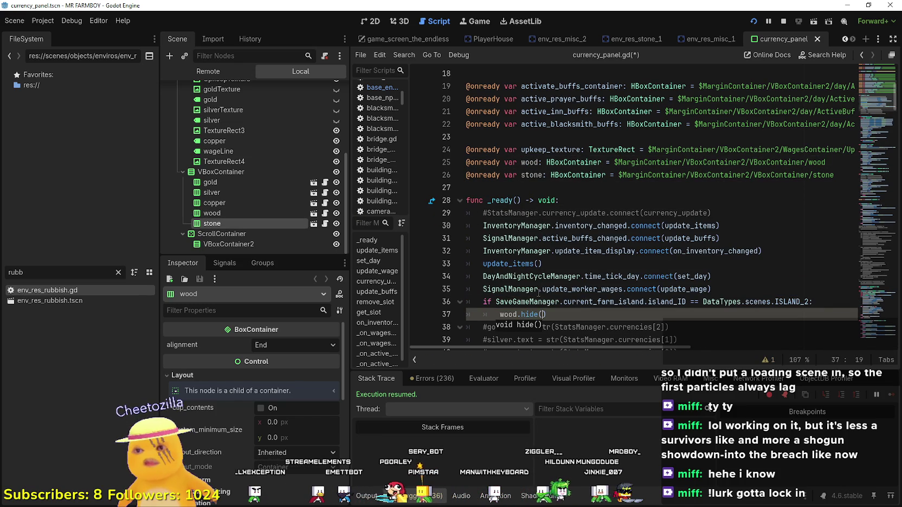
double_click(537, 174)
key("ctrl+c")
left_click(555, 316)
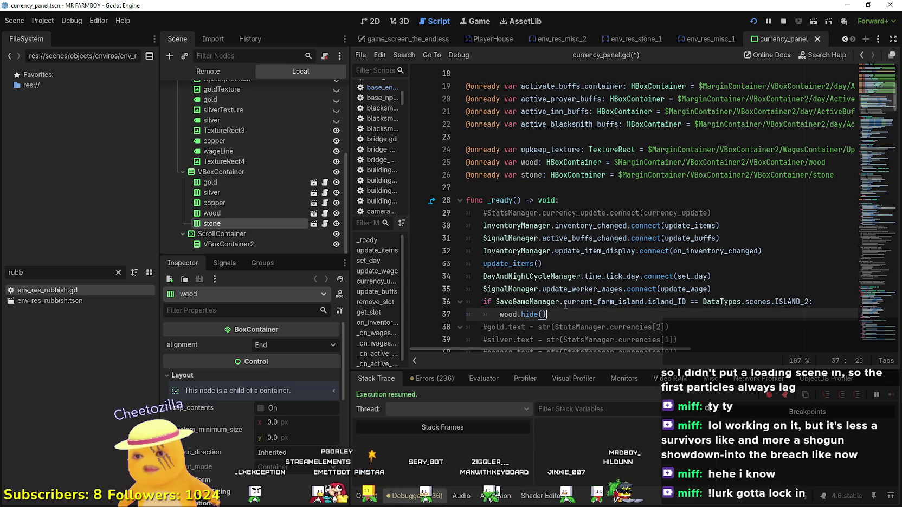
key("Return")
key("ctrl+v")
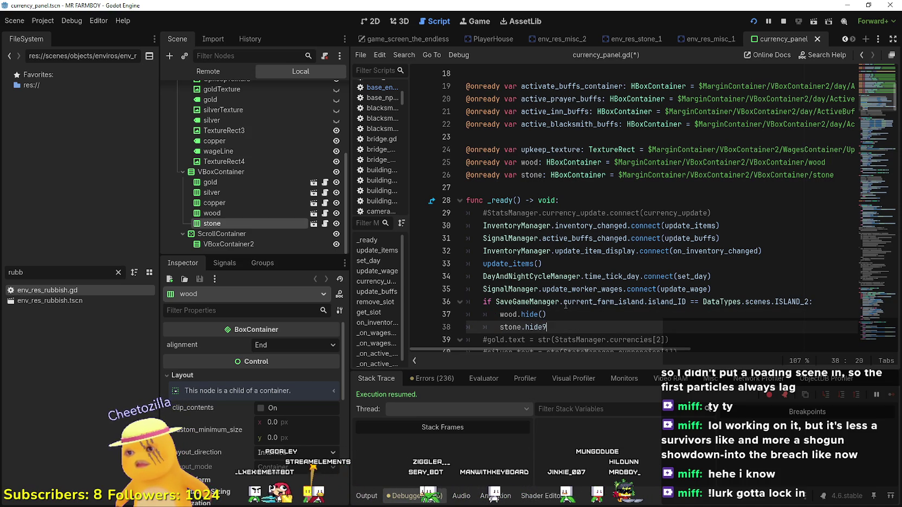
key("ctrl+s")
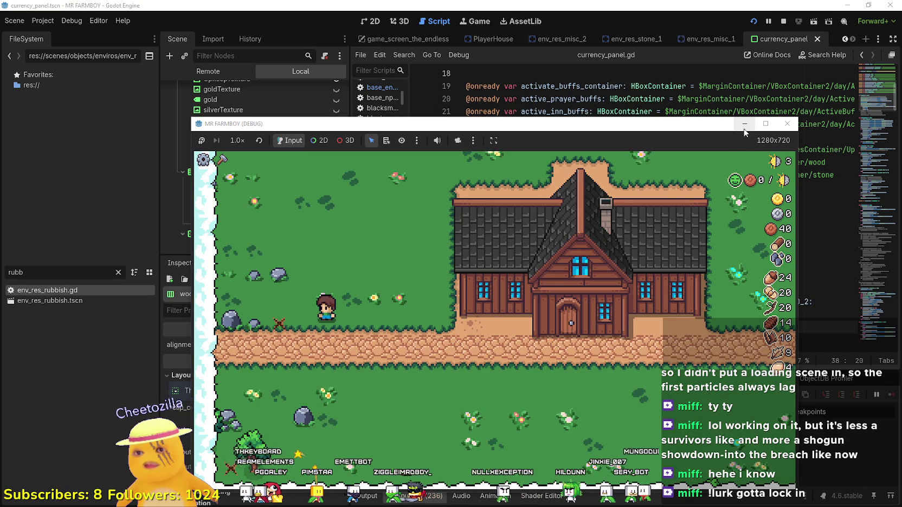
- With the game full screen, open the Player House skill tree and try unlocking Farm Tile
left_click(765, 125)
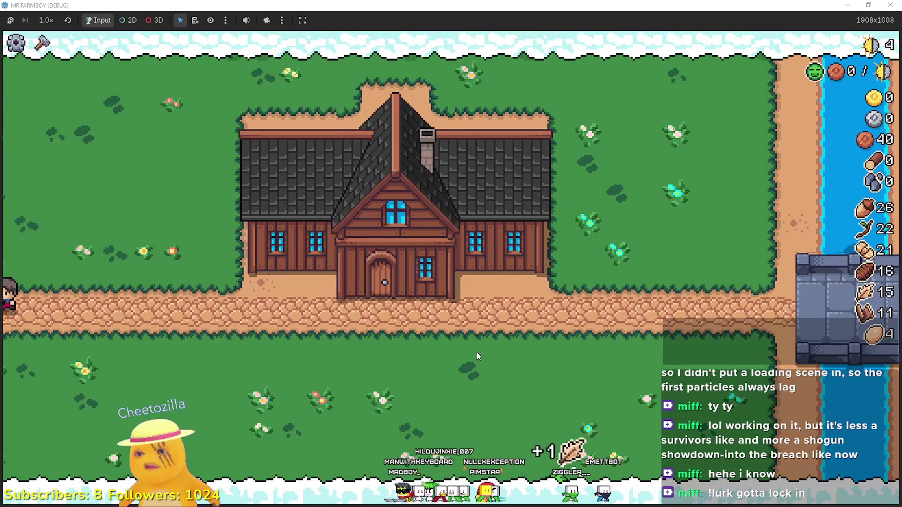
key("c")
scroll(109, 304, "down", 5)
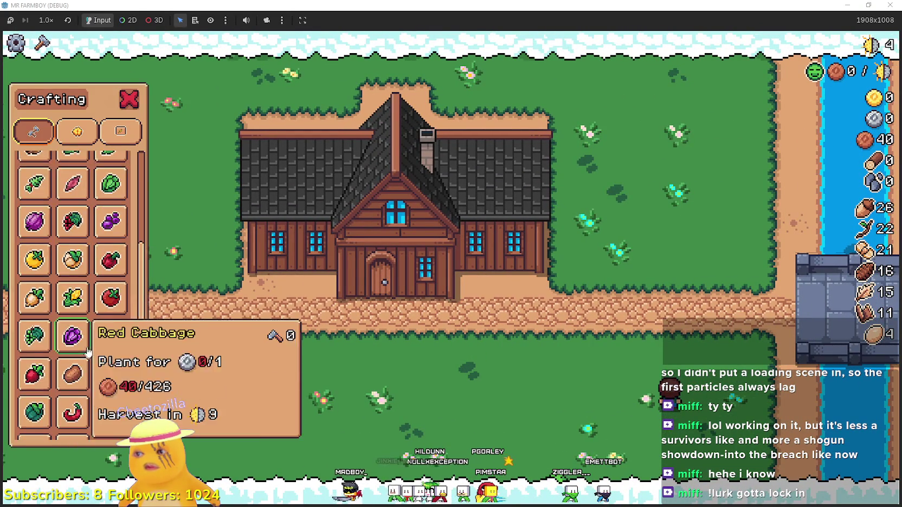
key("c")
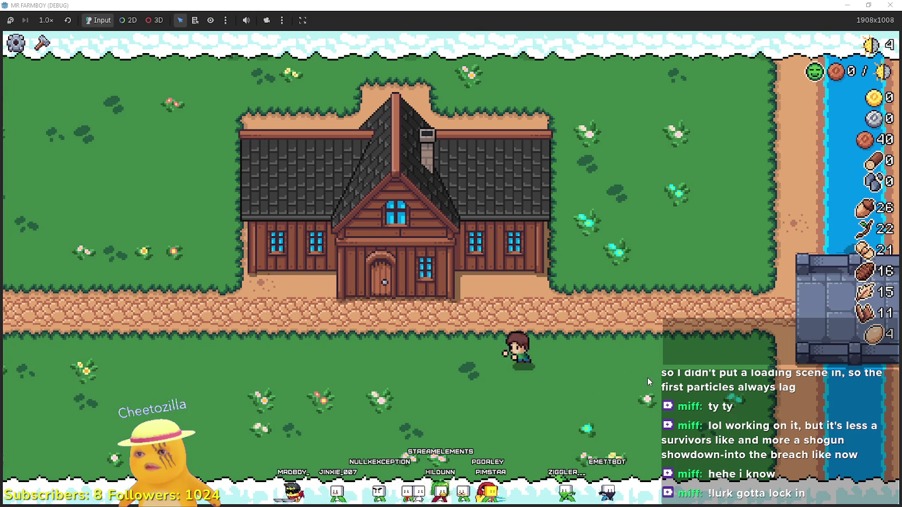
right_click(647, 377)
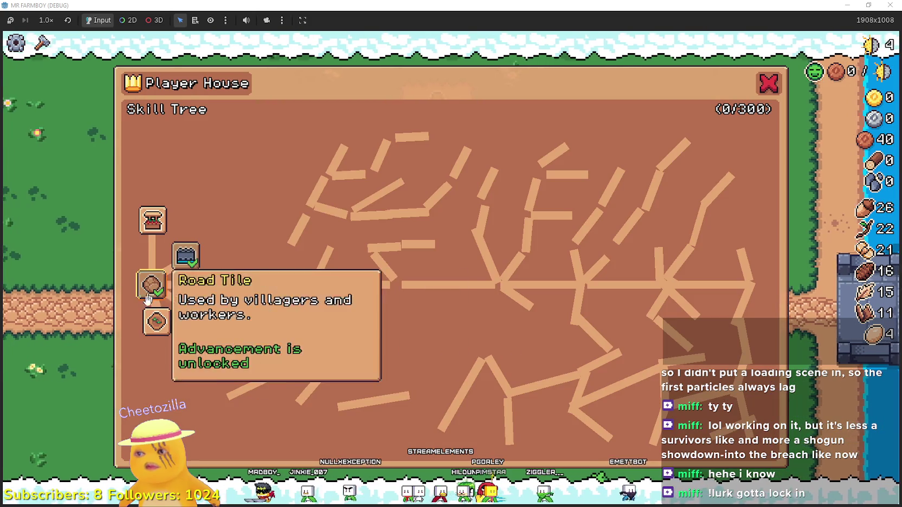
left_click(161, 326)
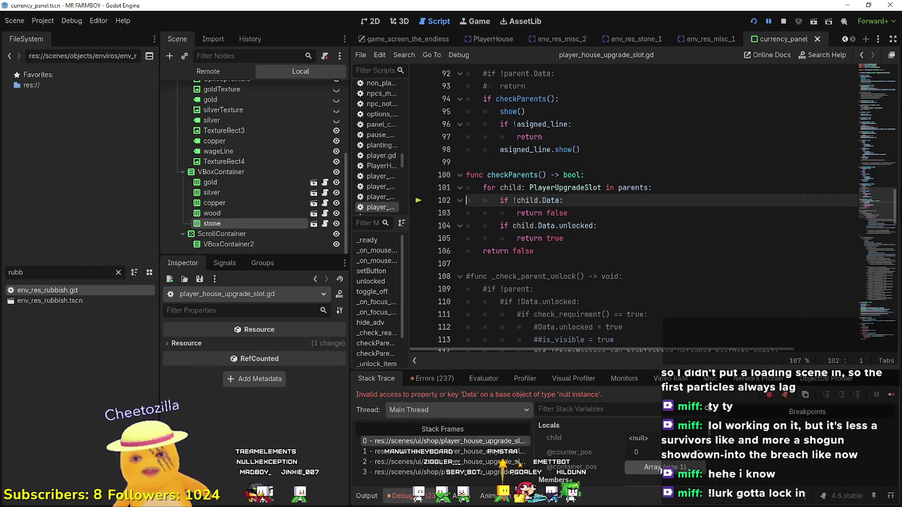
- Load the failing slot's properties in the Inspector and examine the child.Data check on lines 101–102
scroll(633, 461, "down", 2)
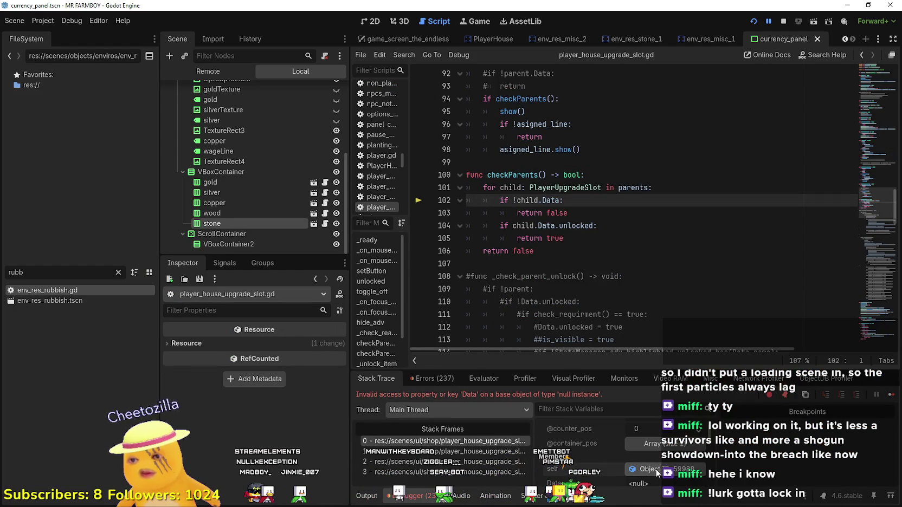
left_click(648, 469)
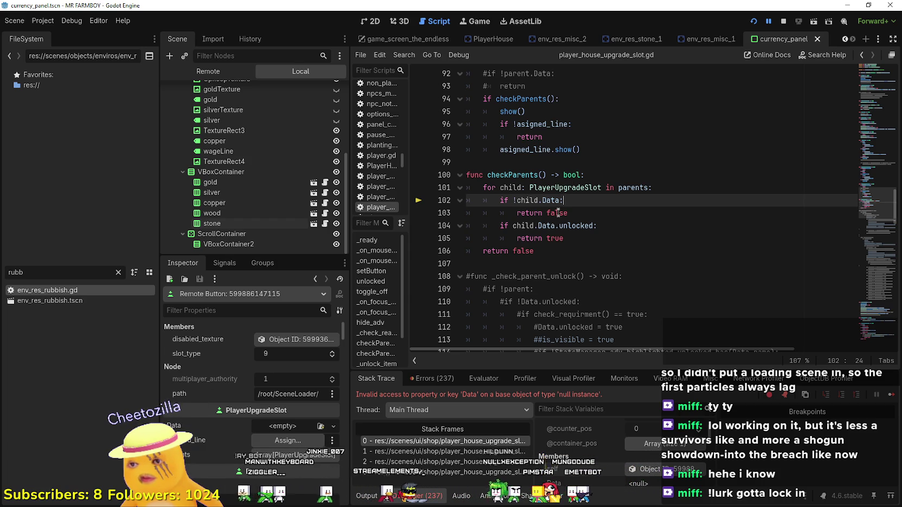
type(".")
key("Left")
type(".")
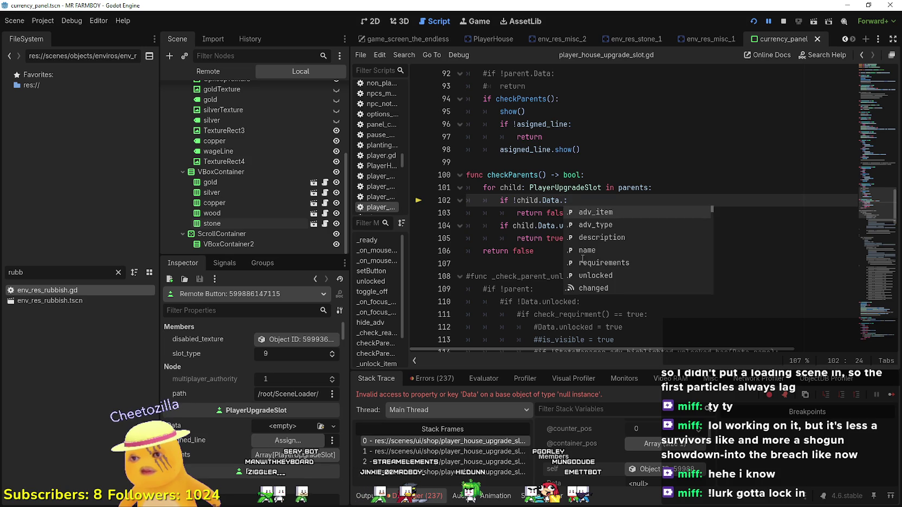
type("is")
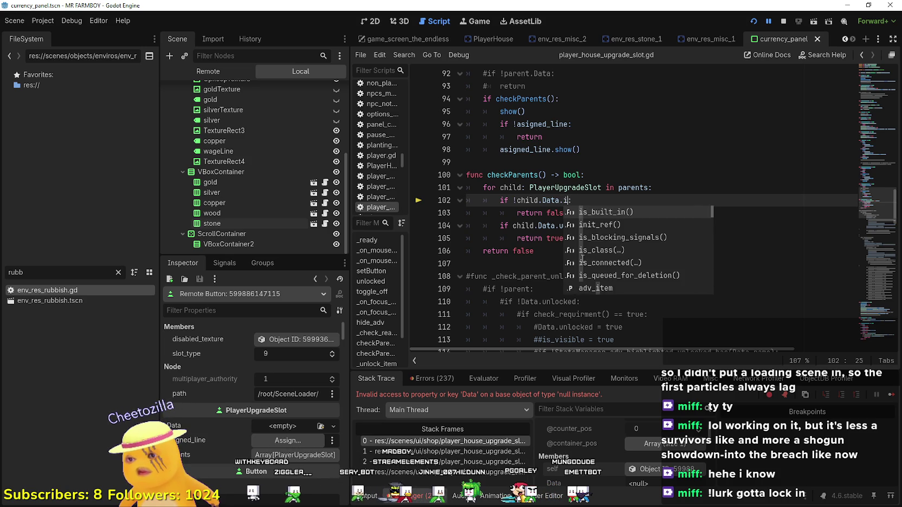
type("_e")
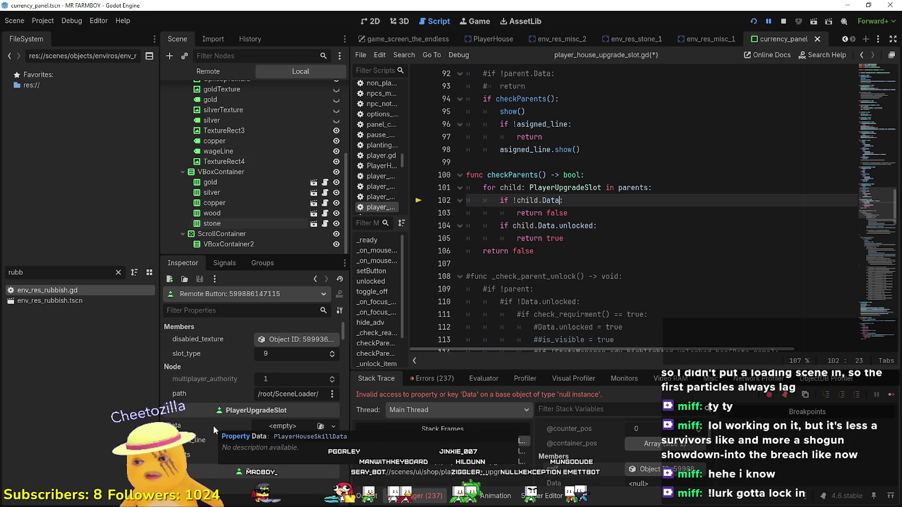
double_click(563, 188)
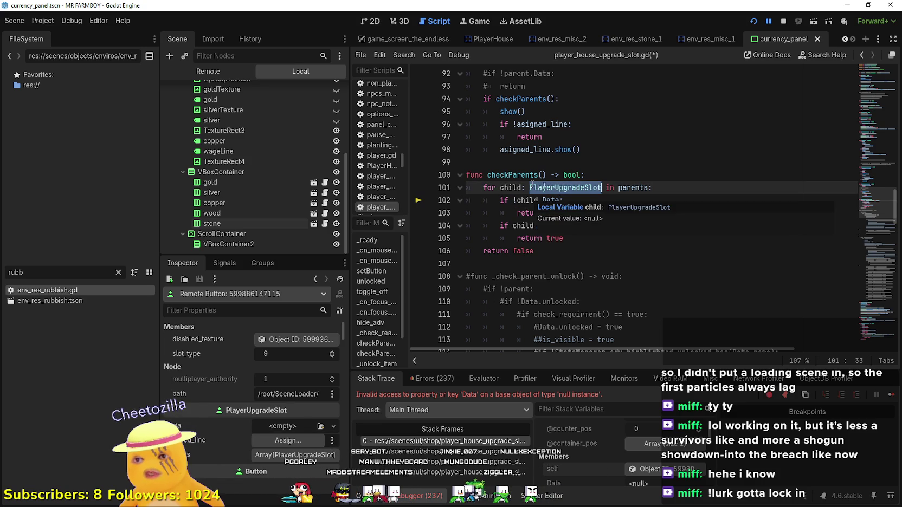
left_click_drag(559, 200, 517, 199)
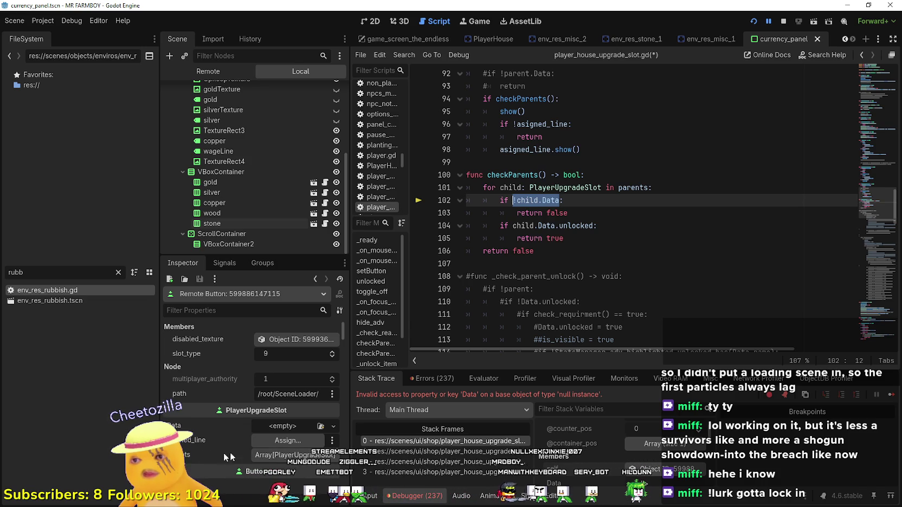
- Add an 'if parents.is_empty(): return false' guard to checkParents, save, and stop the game
left_click(622, 174)
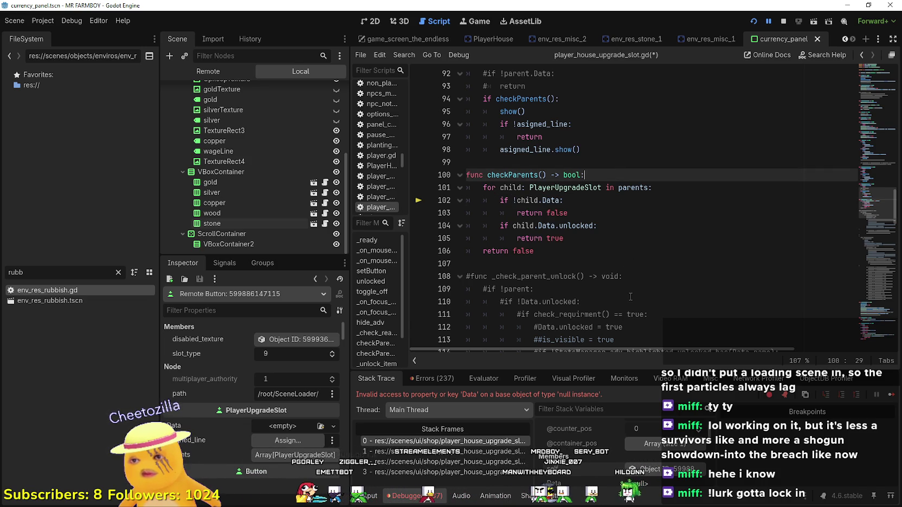
key("Return")
type("if p")
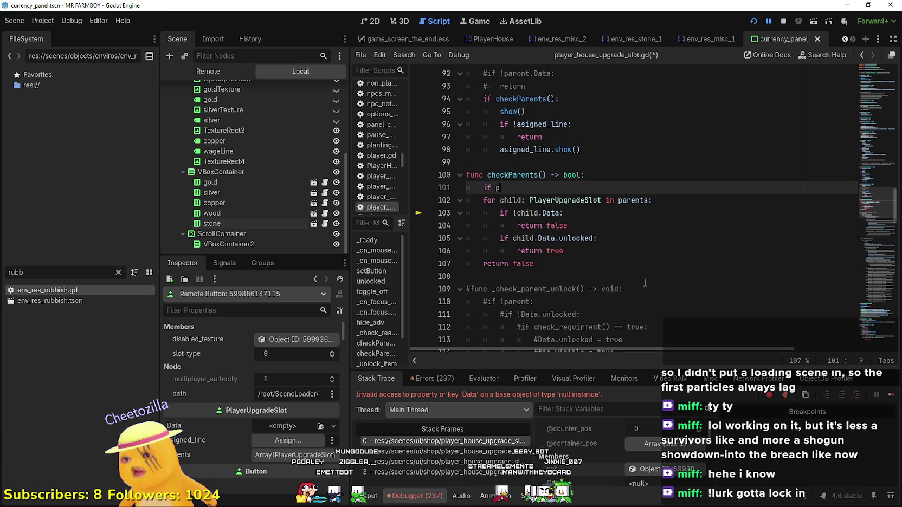
type("arents.")
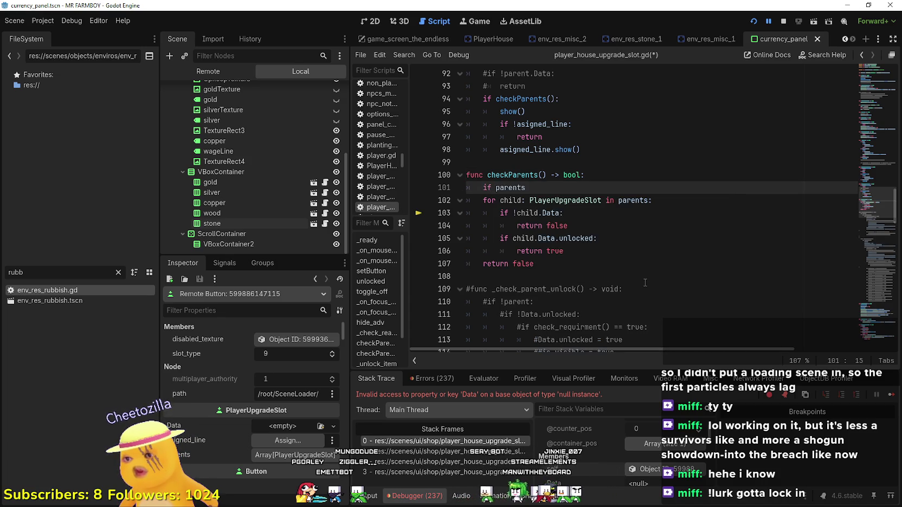
type("is_e")
key("Return")
type(":")
key("Return")
type("return false")
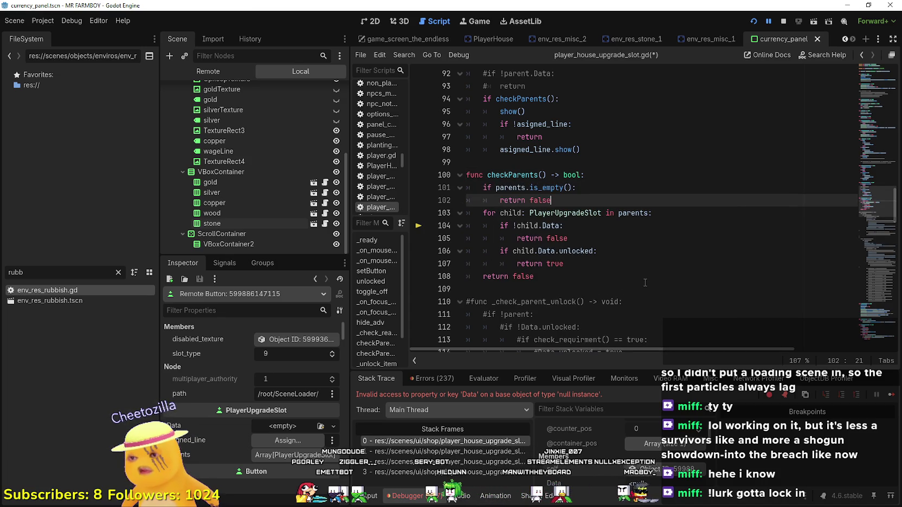
key("ctrl+s")
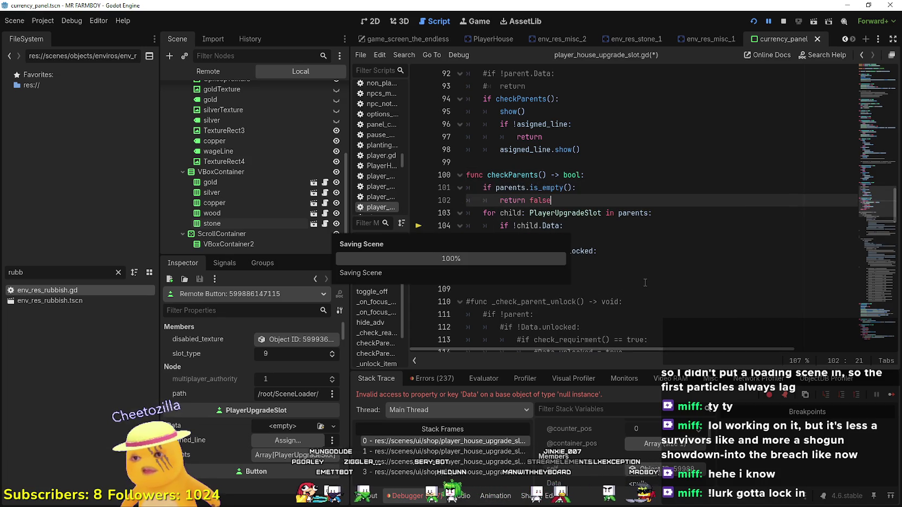
left_click(784, 20)
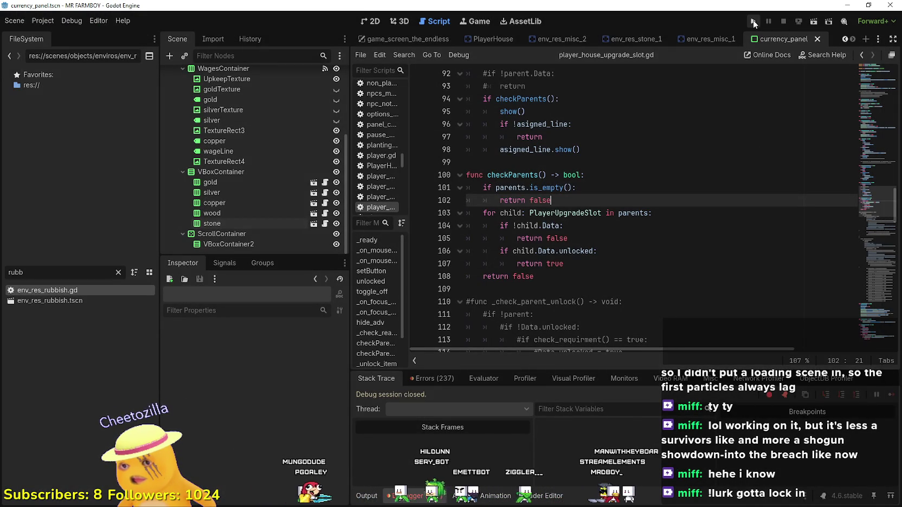
- Relaunch the game and create a new save in The Endless mode
left_click(754, 22)
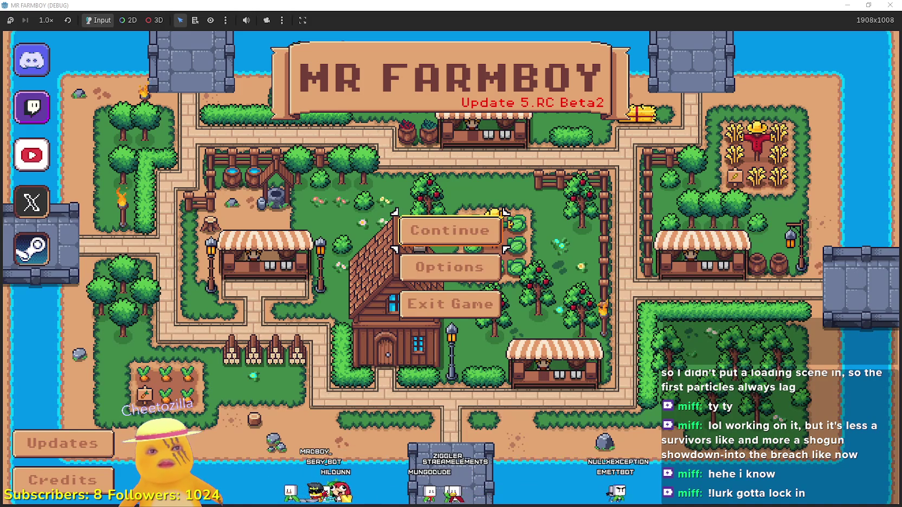
left_click(450, 231)
scroll(519, 302, "down", 3)
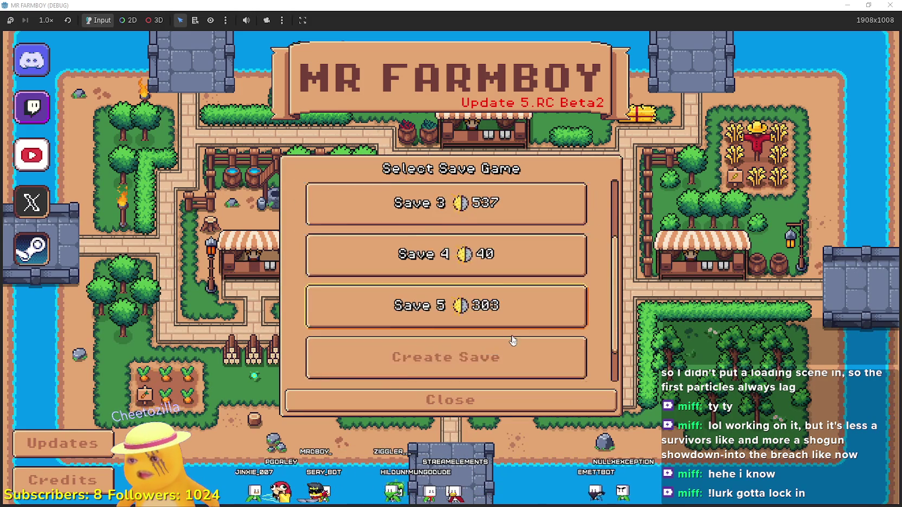
left_click(514, 332)
left_click(619, 309)
left_click(426, 395)
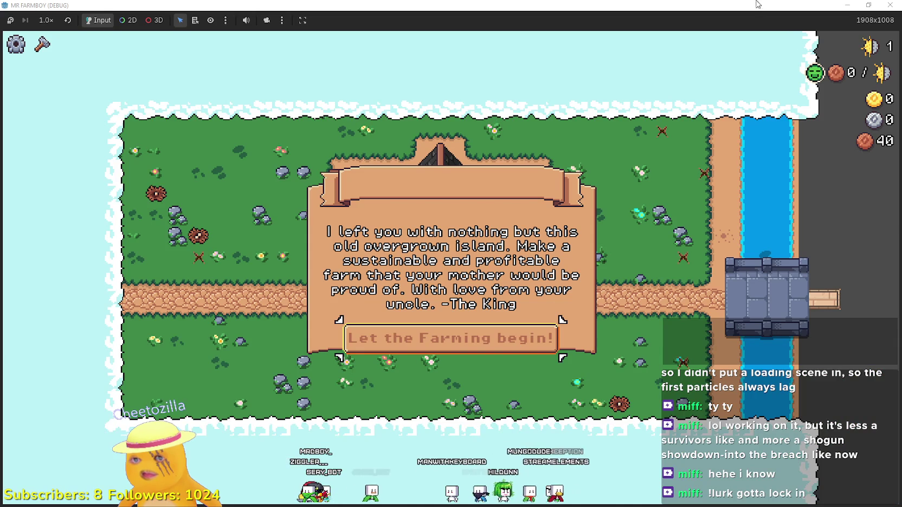
- Make the game full screen, dismiss the King's letter, and open the Player House skill tree
key("super+Down")
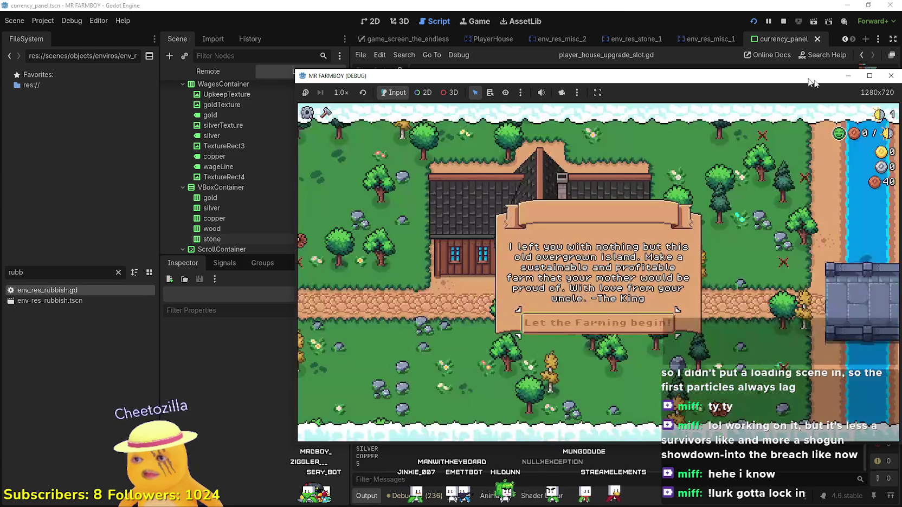
left_click(869, 76)
left_click(488, 339)
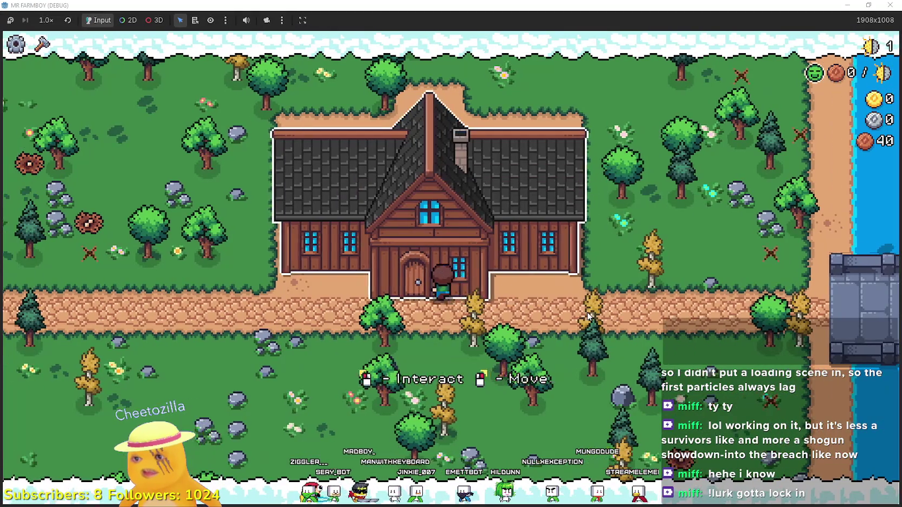
left_click(469, 294)
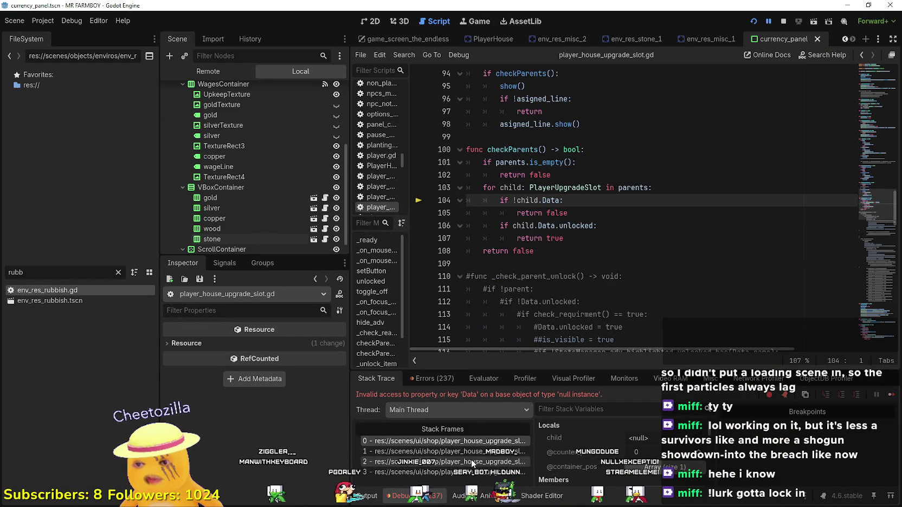
- Inspect the halted slot's properties, its false return and its parents array element
scroll(596, 445, "down", 2)
left_click(633, 461)
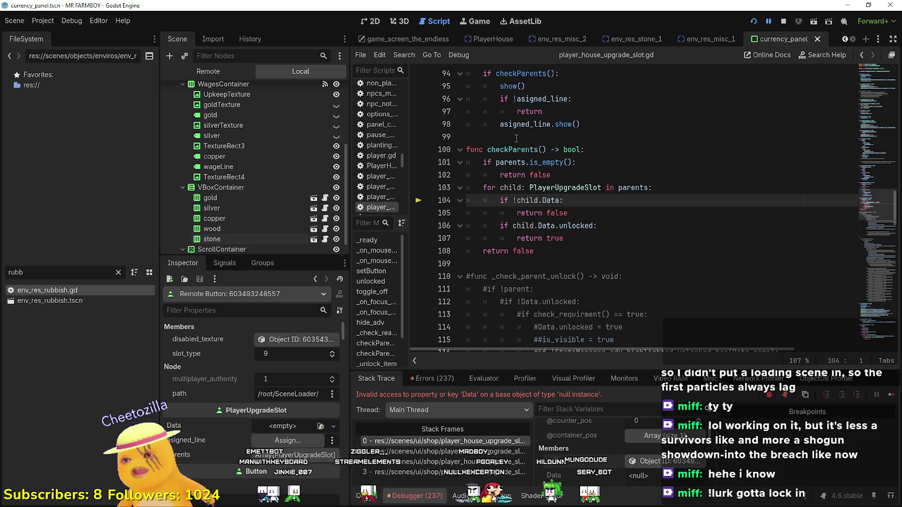
double_click(527, 175)
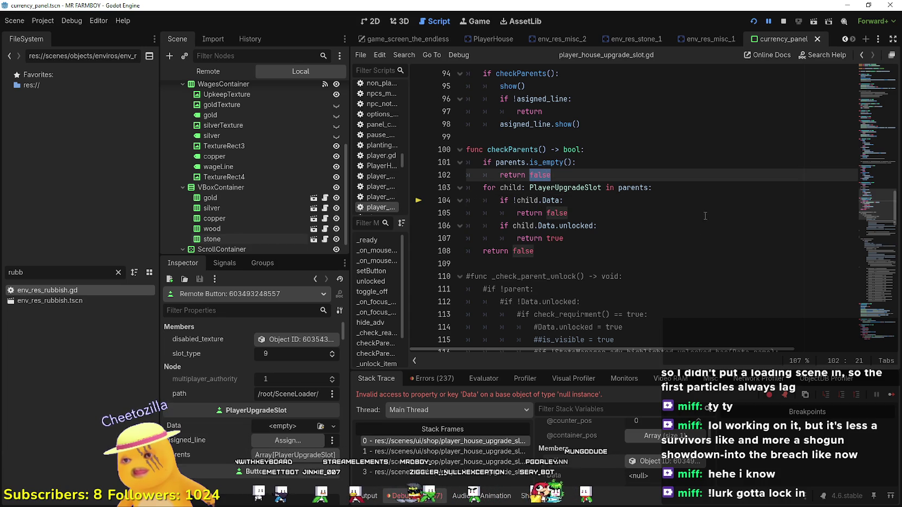
double_click(510, 162)
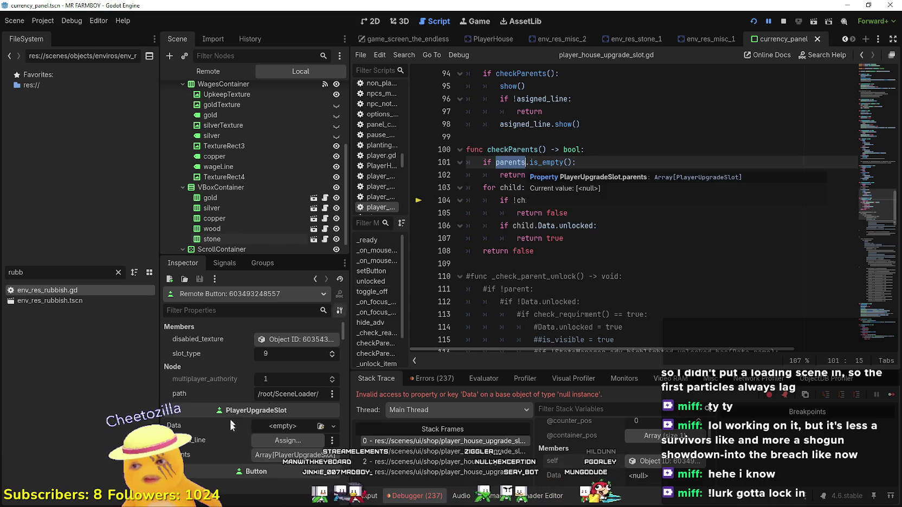
left_click(293, 456)
scroll(213, 448, "down", 1)
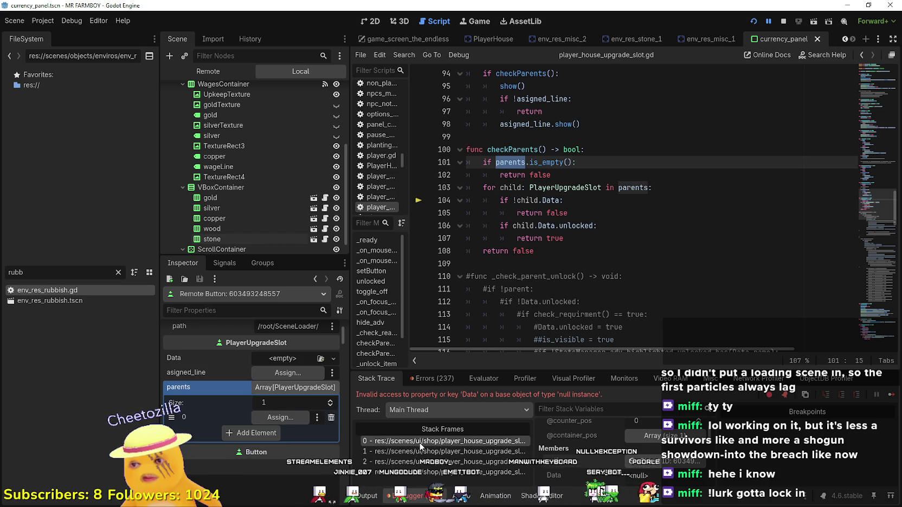
- Trace the null Data error up the stack through _unlock_item to _on_pressed, then stop debugging
left_click(450, 451)
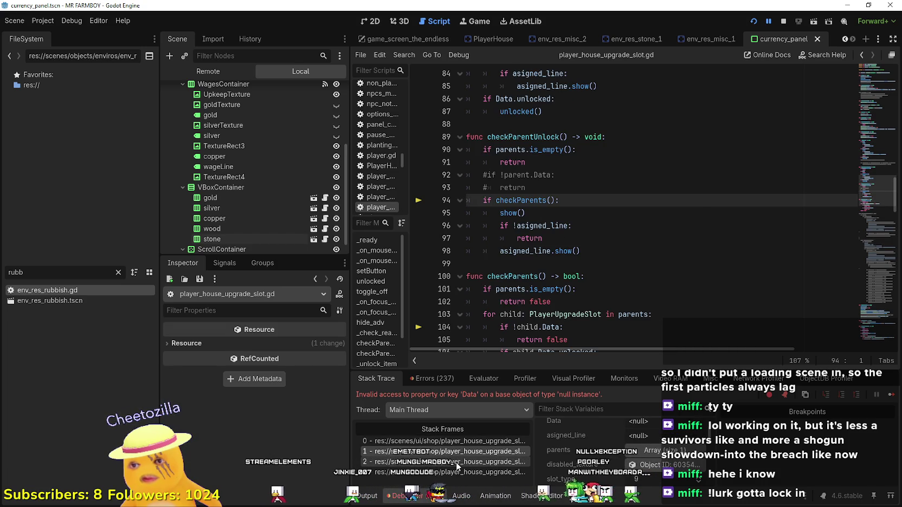
left_click(456, 462)
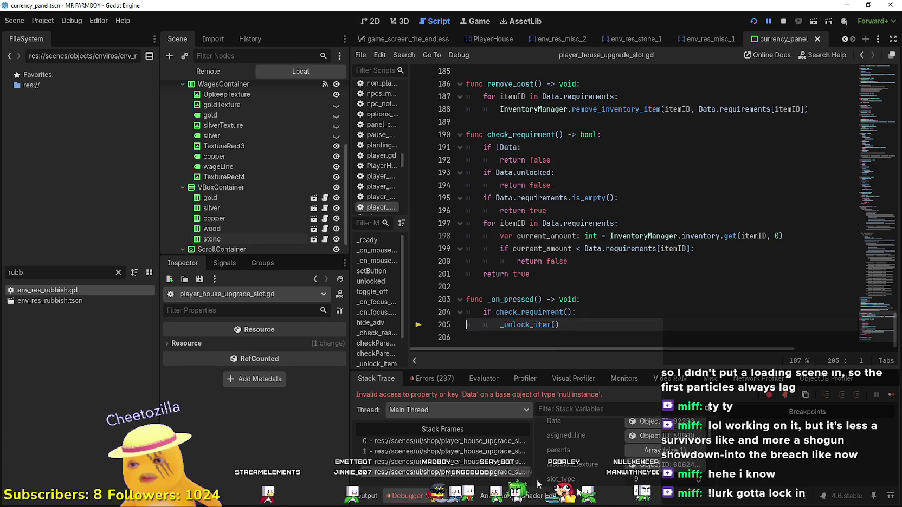
scroll(639, 461, "up", 2)
left_click(652, 447)
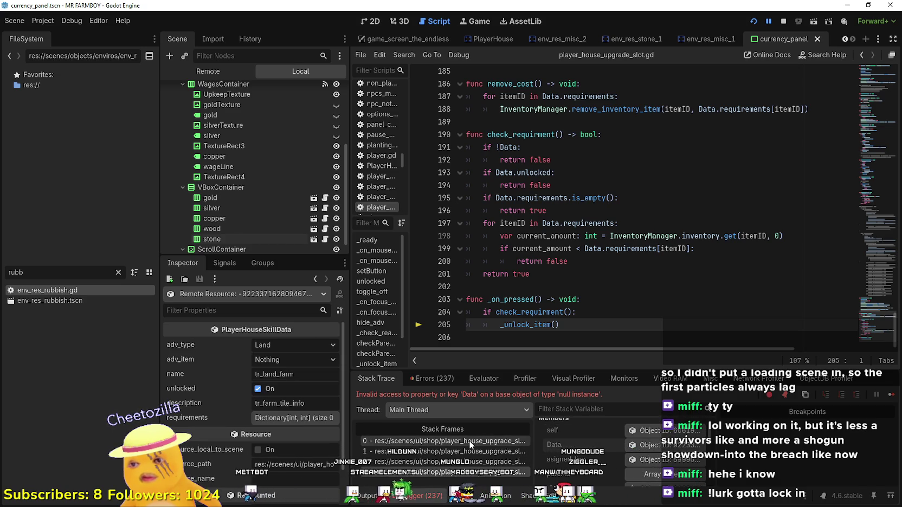
left_click(507, 438)
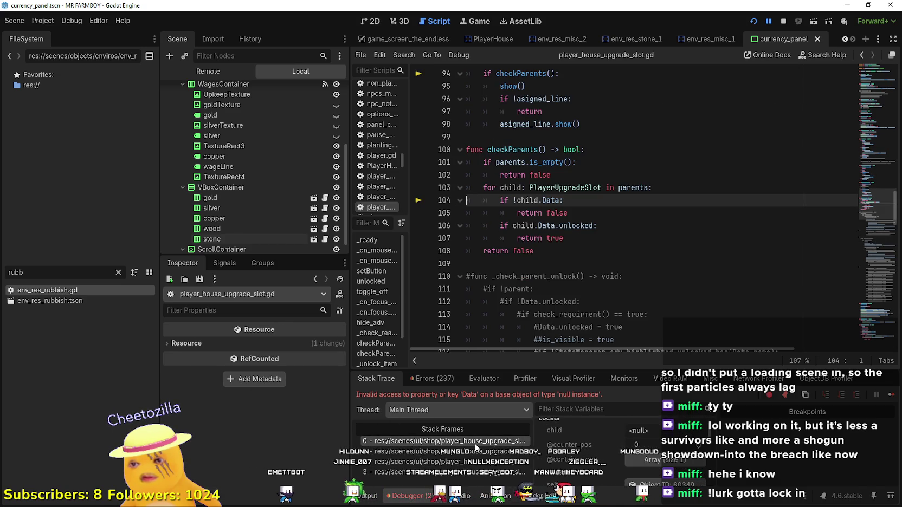
left_click(488, 451)
left_click(488, 461)
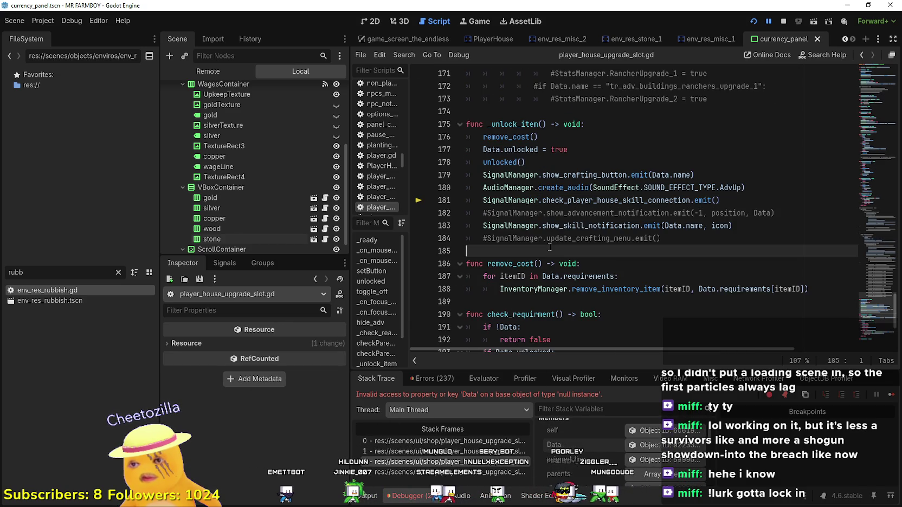
key("Down")
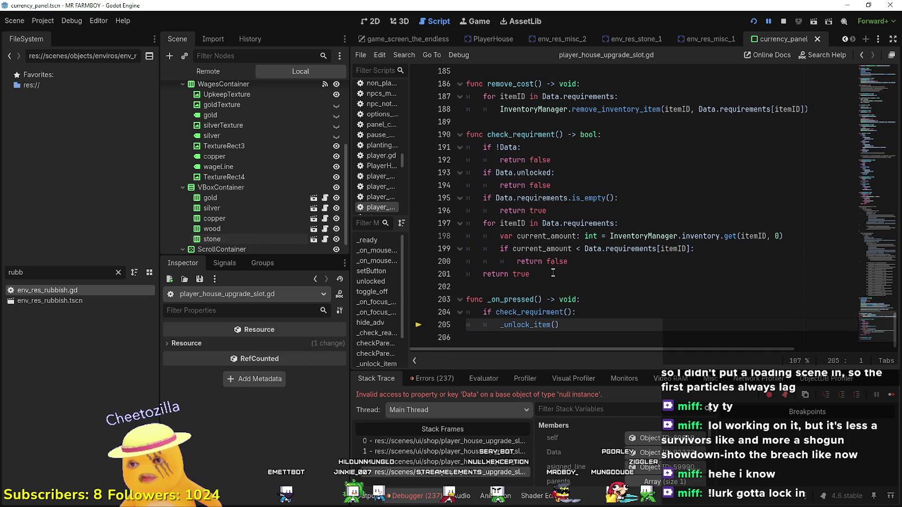
scroll(714, 75, "up", 1)
key("F8")
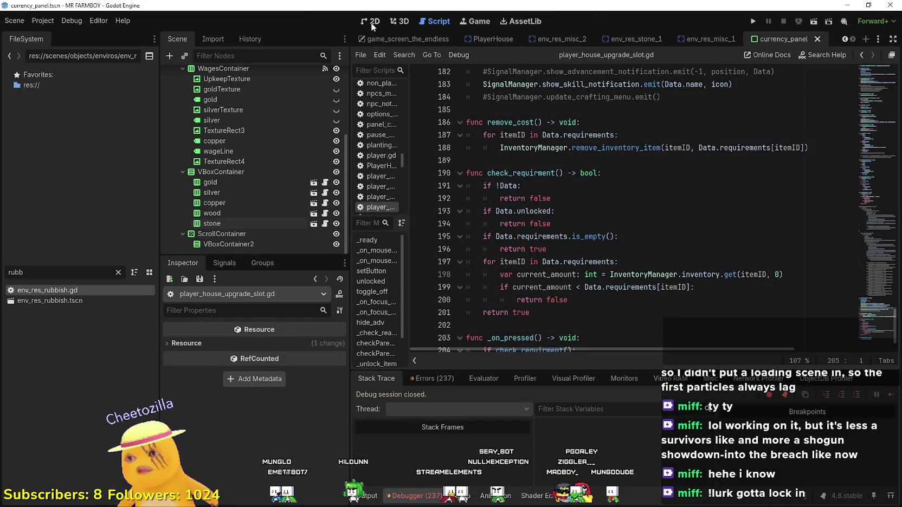
- Return to the 2D view and open the player_house_panel skill tree scene
left_click(372, 21)
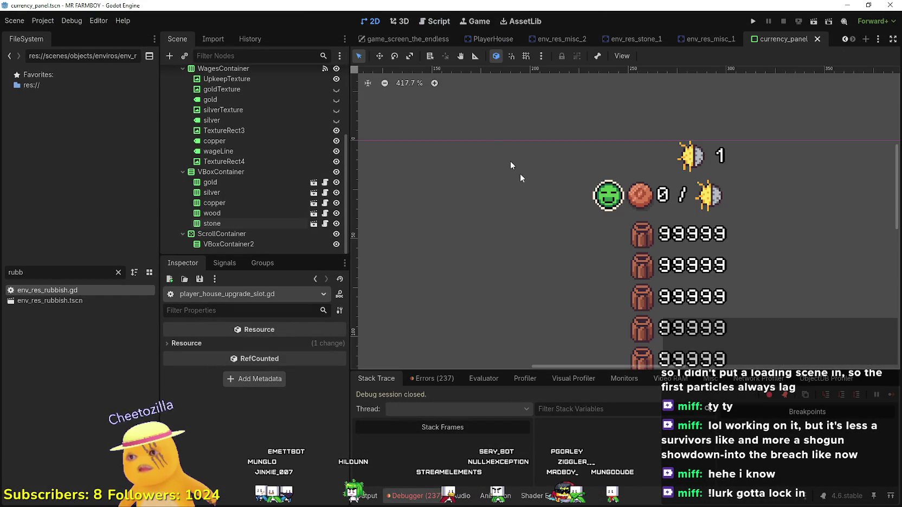
left_click(844, 39)
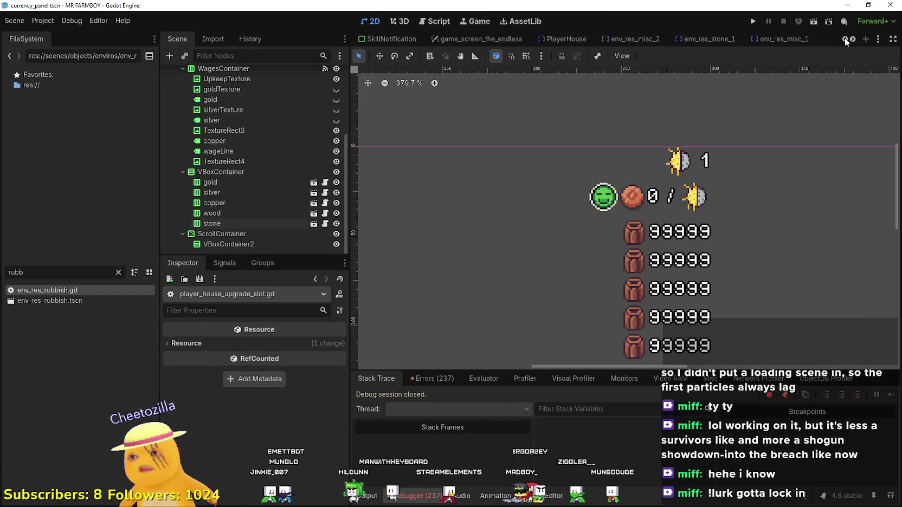
left_click(844, 39)
left_click(844, 40)
left_click(844, 39)
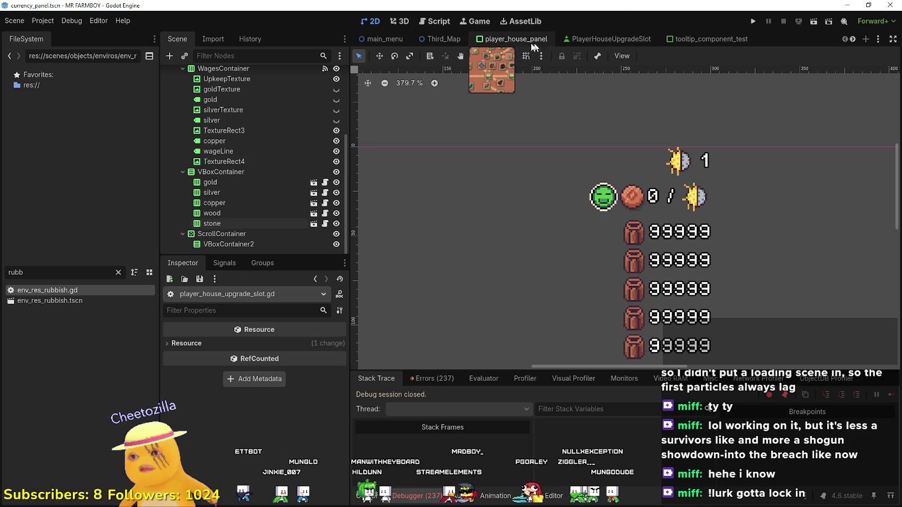
left_click(512, 39)
scroll(558, 256, "down", 3)
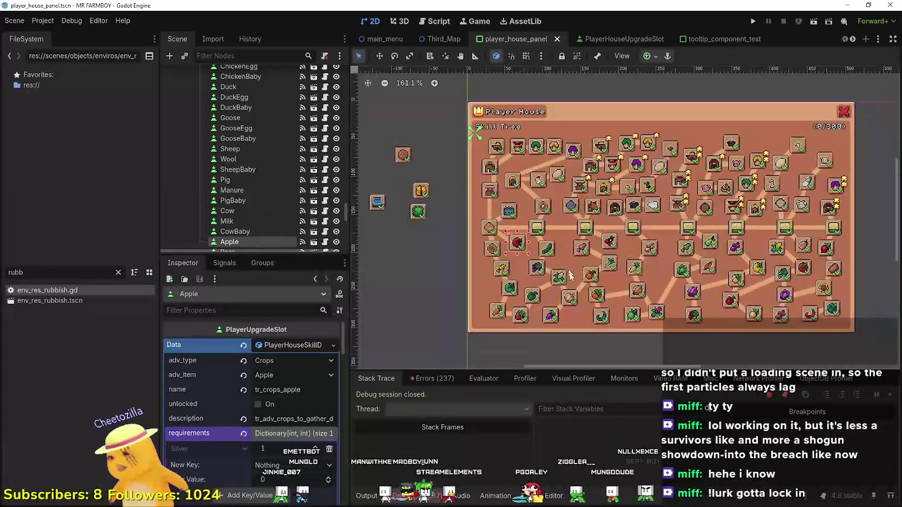
scroll(308, 375, "down", 5)
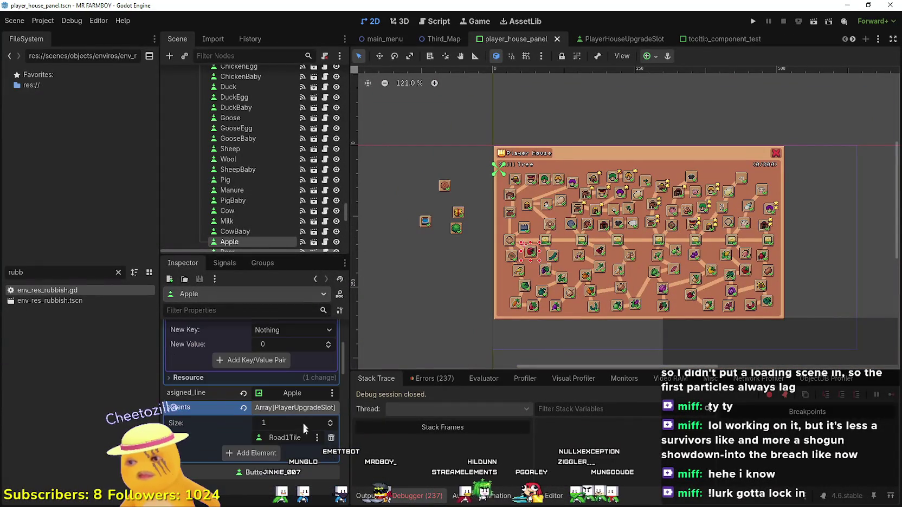
scroll(512, 273, "up", 2)
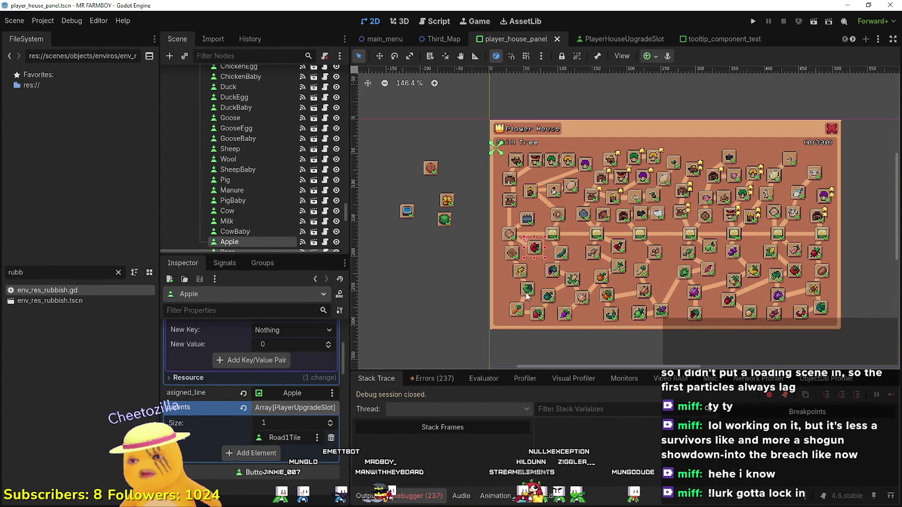
- Check the parents arrays of the GreenTomato, SweetPotato, YellowTomato and Barn2 slots
left_click(526, 290)
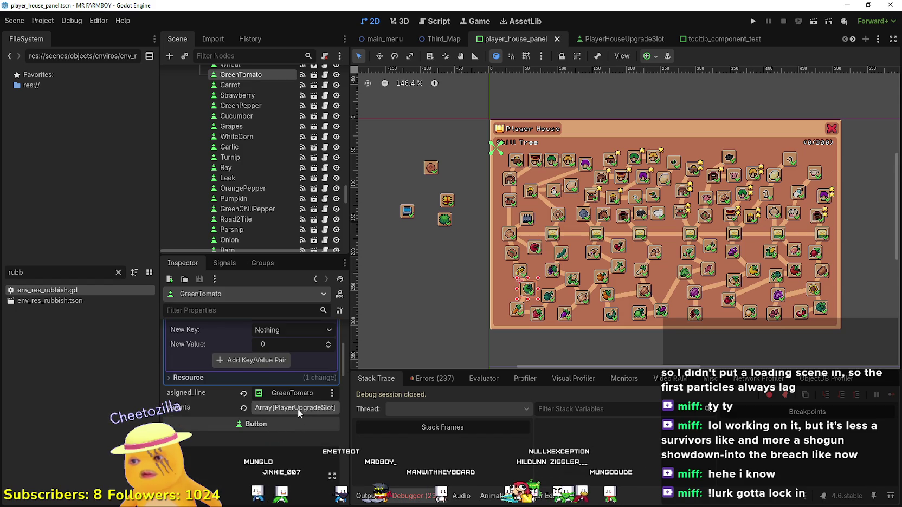
left_click(711, 272)
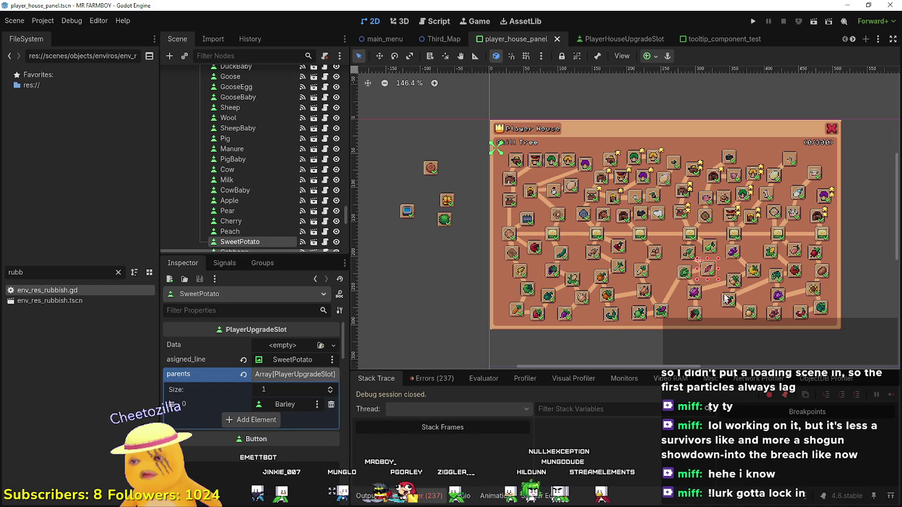
left_click(752, 271)
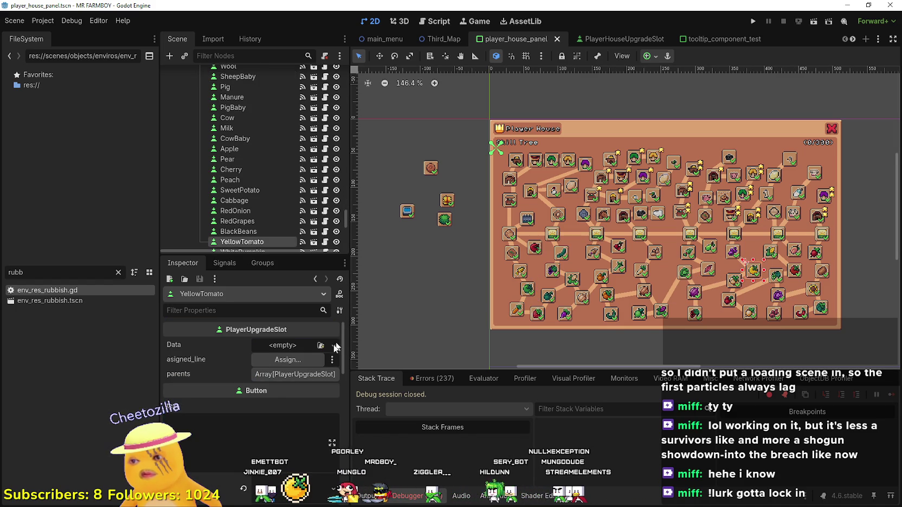
left_click(296, 377)
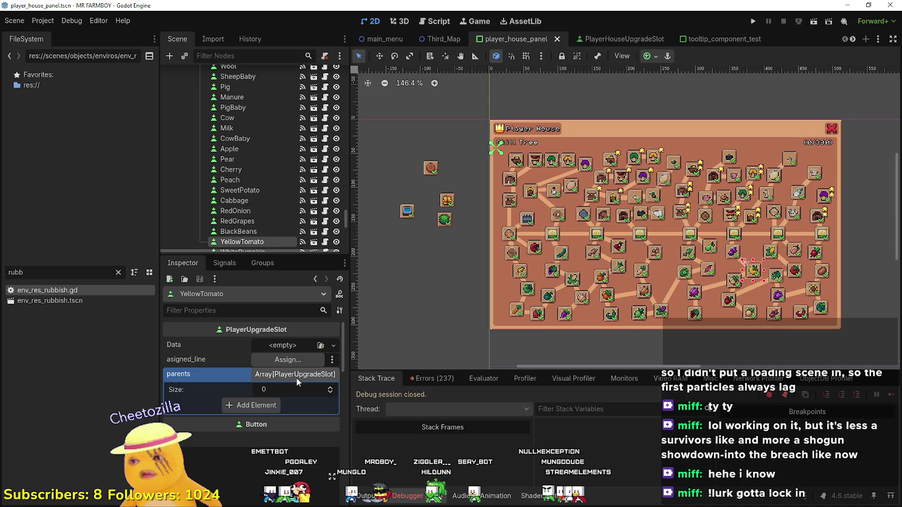
left_click(296, 377)
left_click(816, 221)
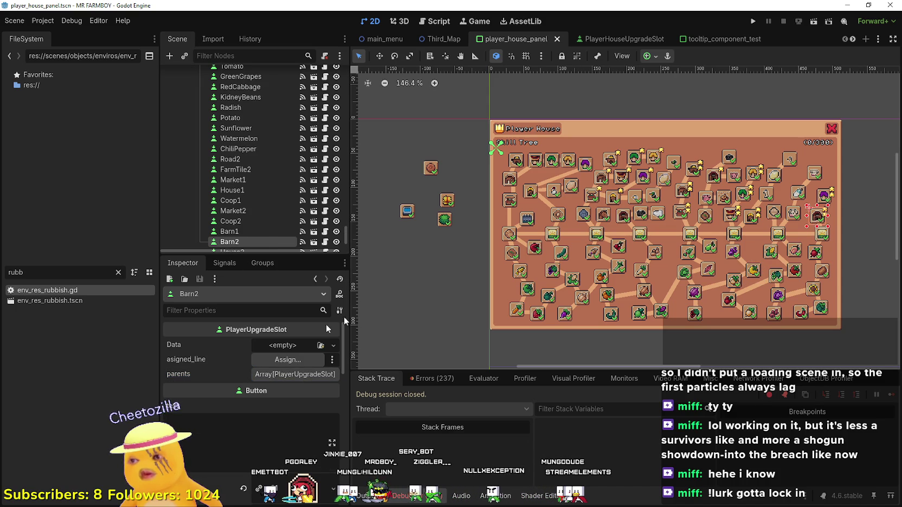
left_click(291, 374)
left_click(291, 374)
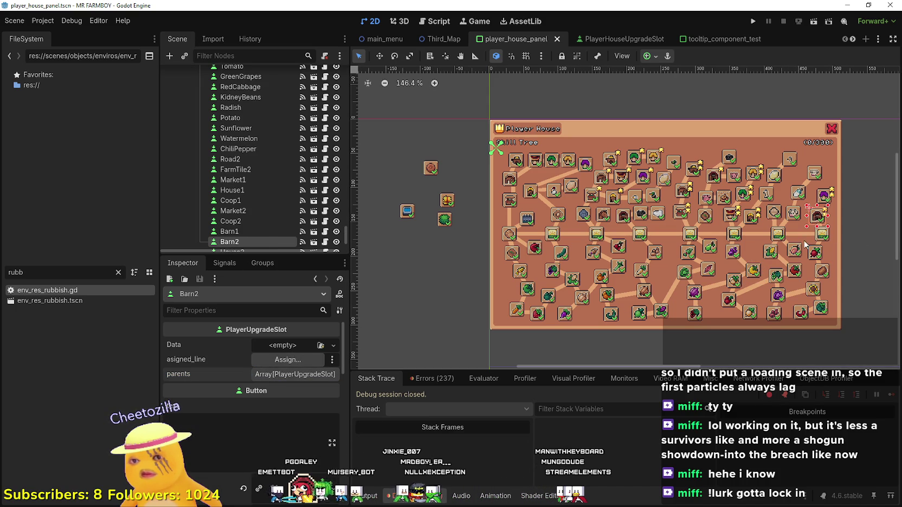
- Check parents of Map7, Map6, Radish, Potato, Sunflower, Watermelon, ChiliPepper, Goose, Road1Tile and Horse slots
left_click(819, 237)
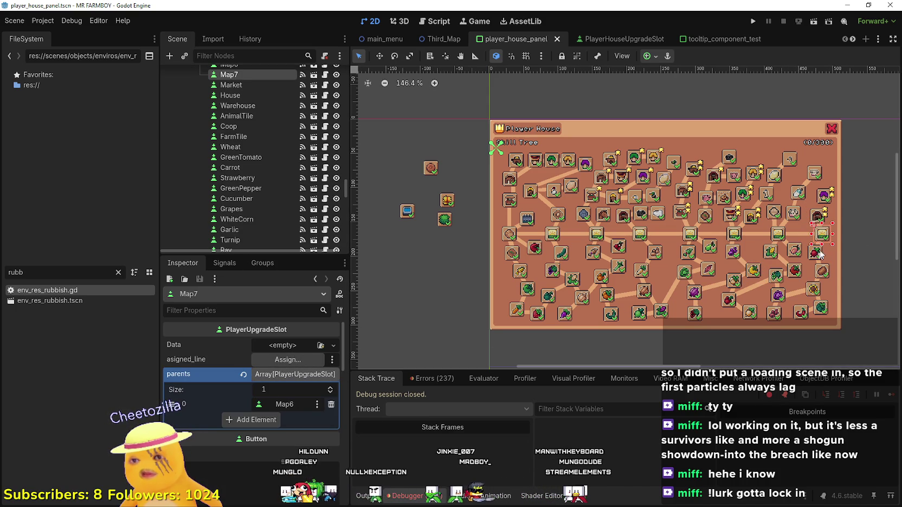
left_click(780, 238)
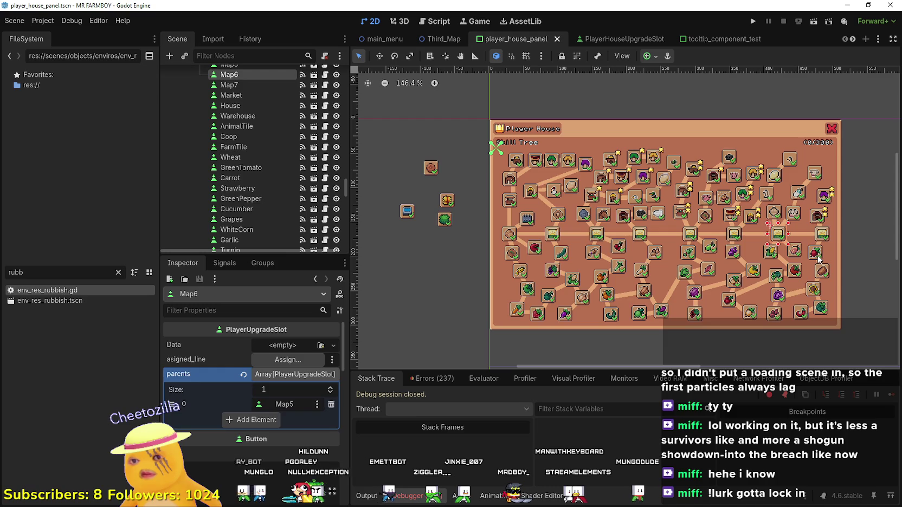
left_click(817, 255)
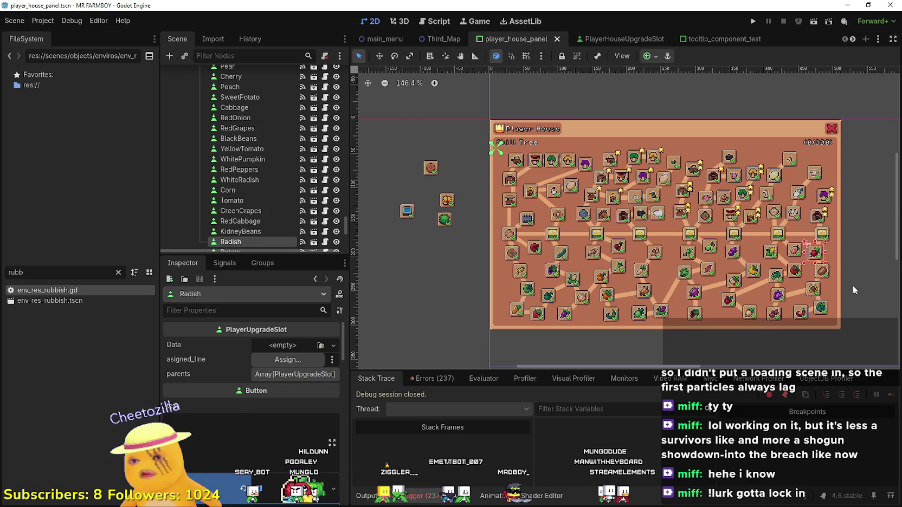
left_click(821, 272)
left_click(819, 292)
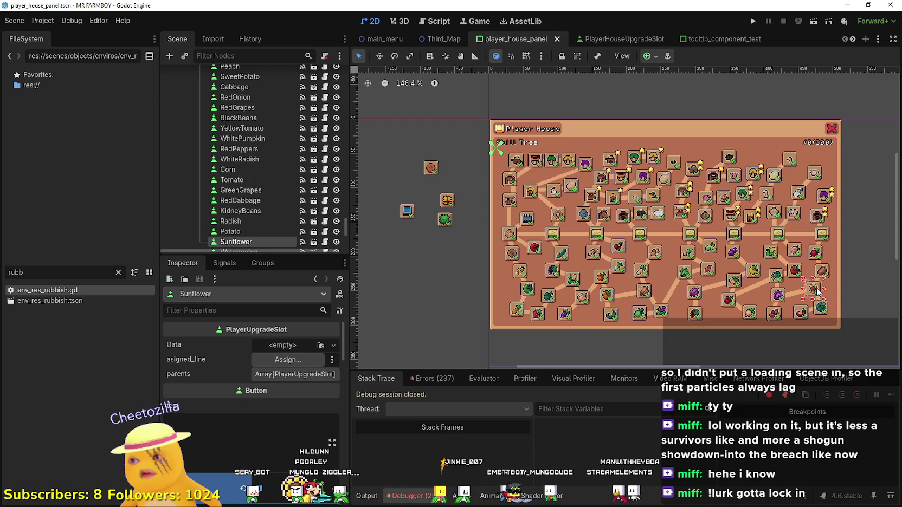
left_click(821, 310)
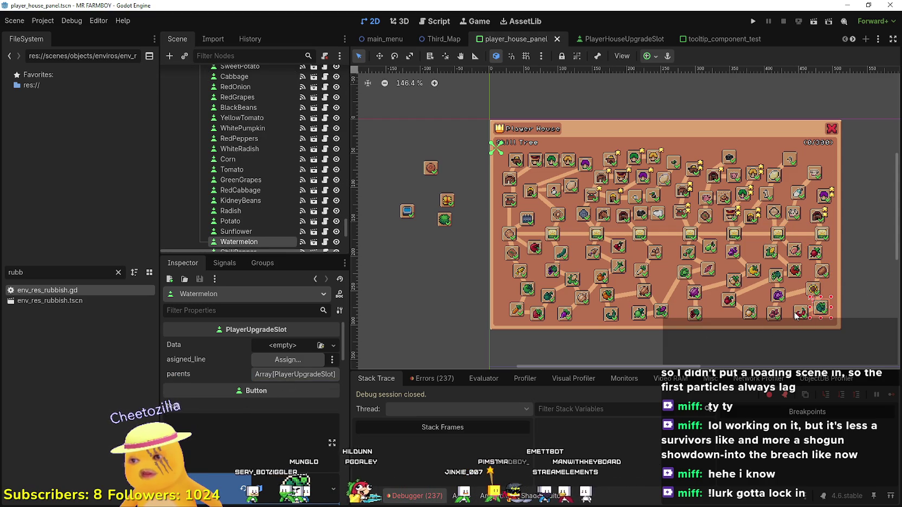
left_click(801, 313)
left_click(763, 199)
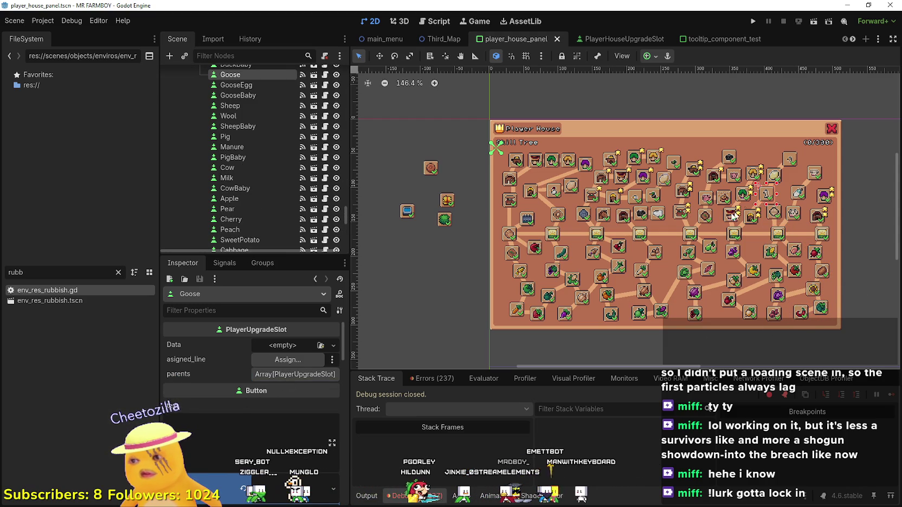
scroll(280, 176, "up", 5)
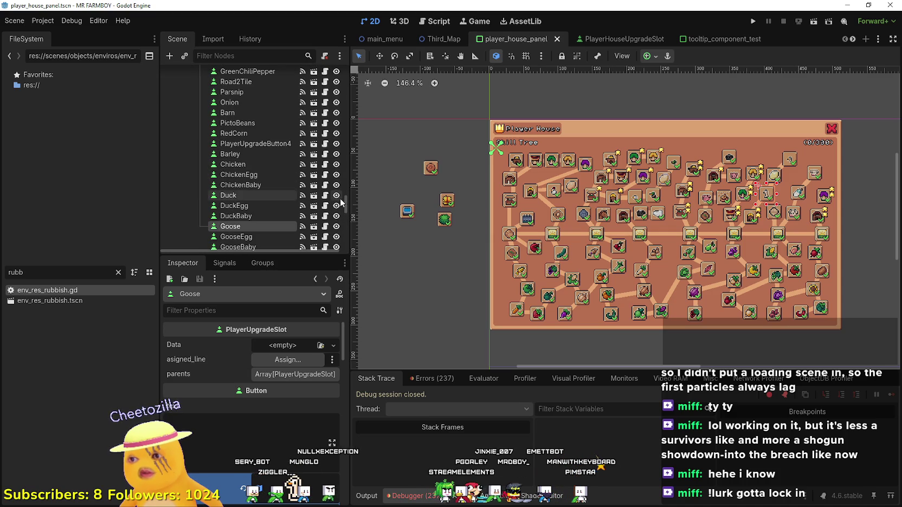
scroll(347, 196, "up", 10)
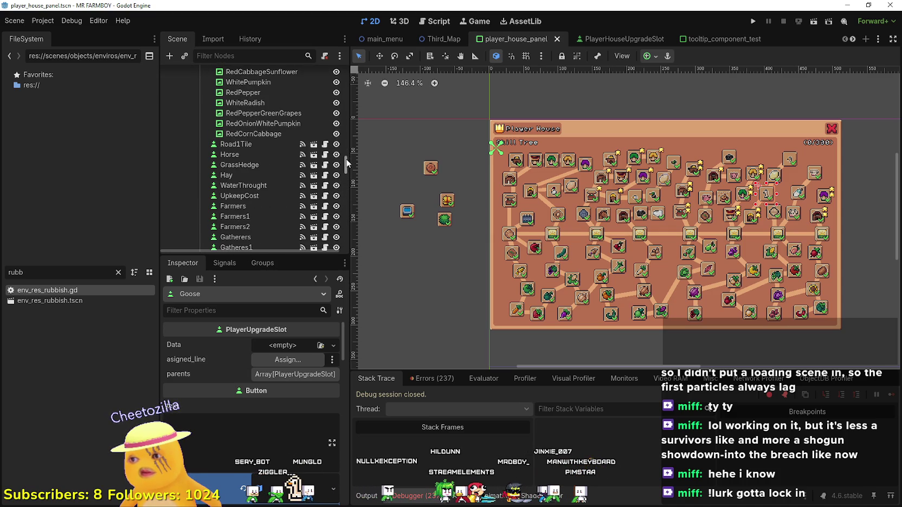
left_click(248, 144)
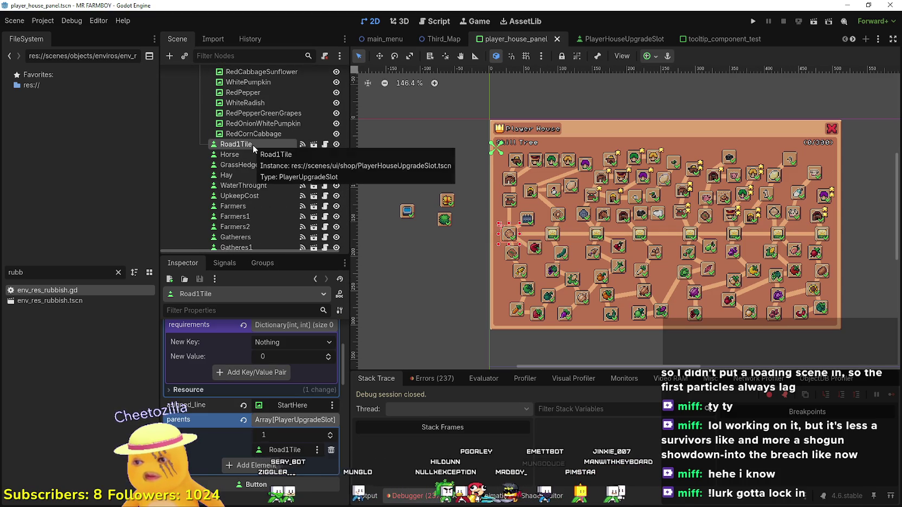
left_click(264, 157)
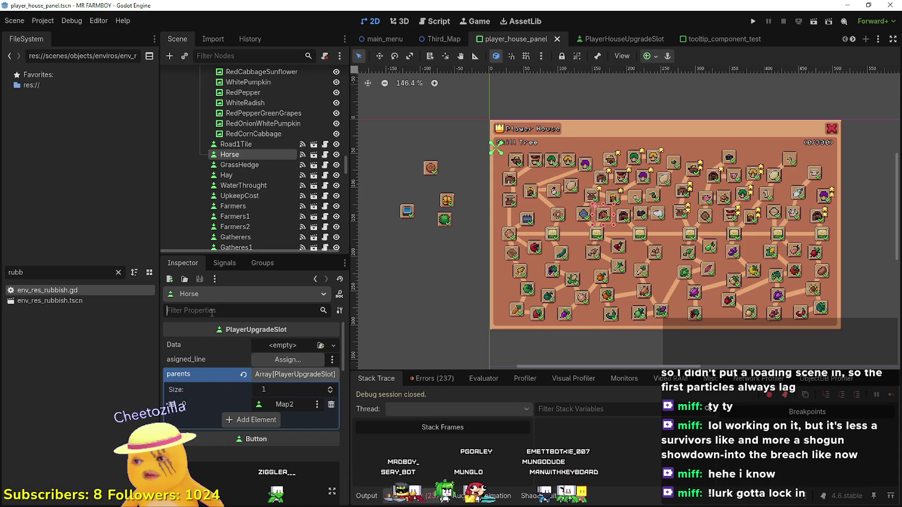
- Filter the Inspector for 'parents' and remove the GrassHedge slot's empty parent entry
type("parents")
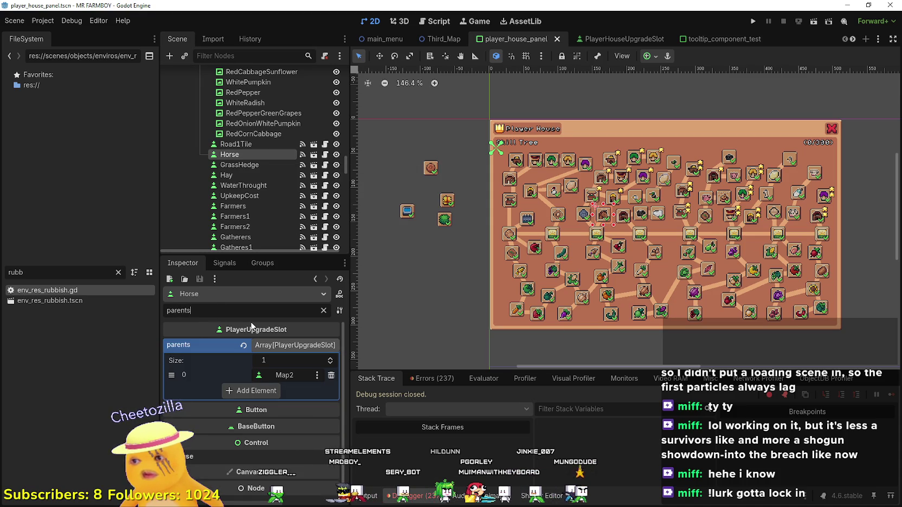
left_click(267, 163)
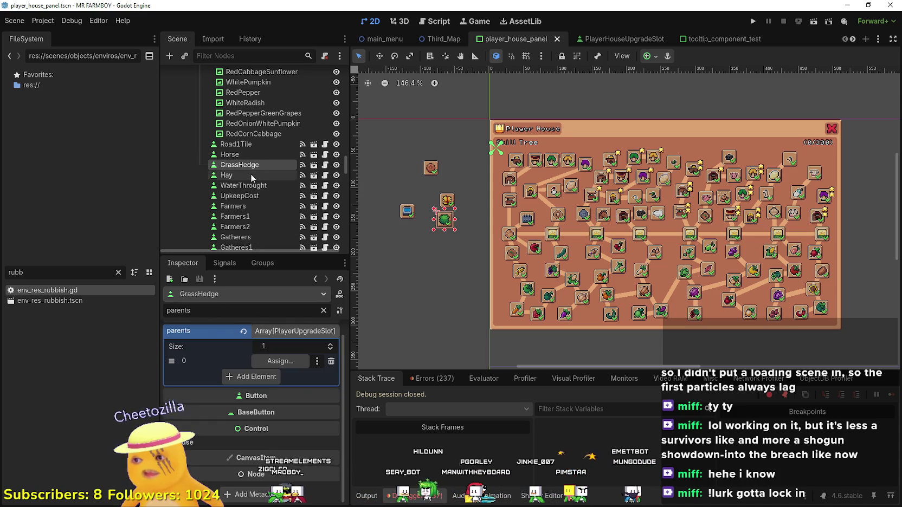
left_click(332, 362)
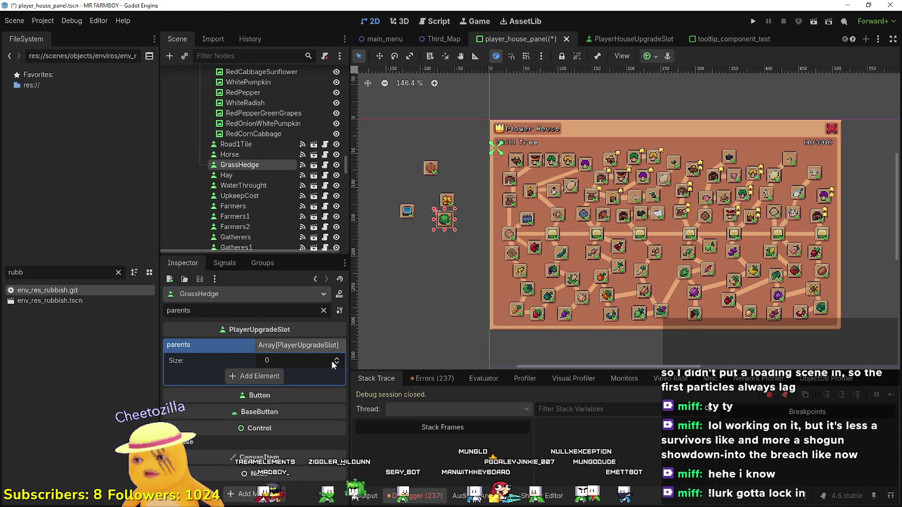
- Check the parents of the WaterThrought, Farmers, Gatherers and Carriers slots
left_click(243, 184)
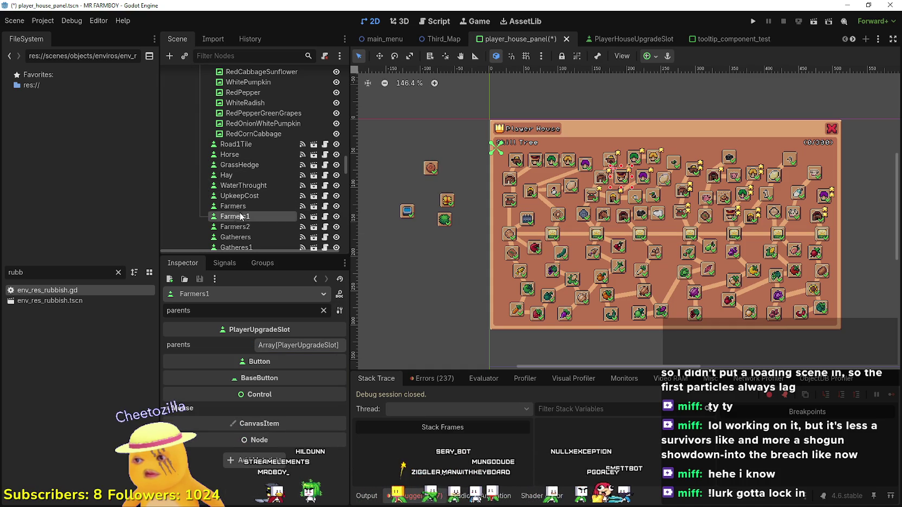
left_click(239, 206)
left_click(242, 216)
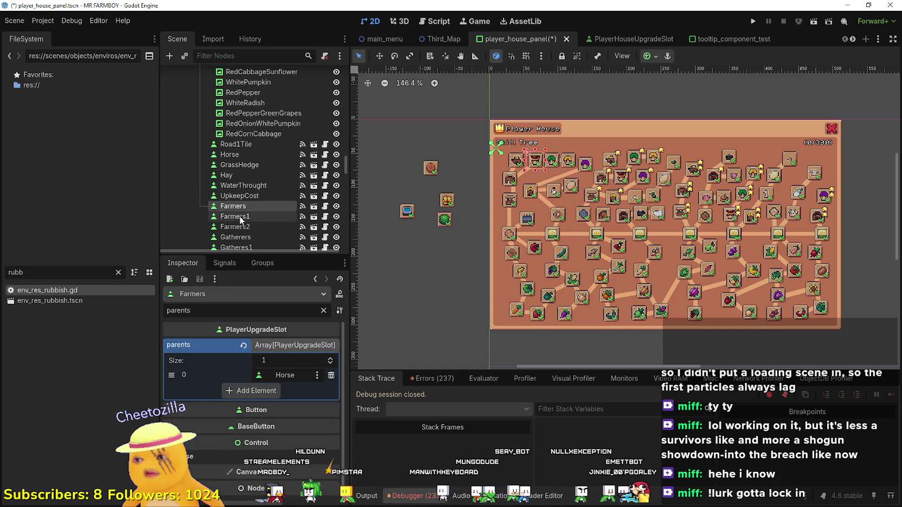
left_click(239, 227)
left_click(239, 237)
scroll(239, 237, "down", 3)
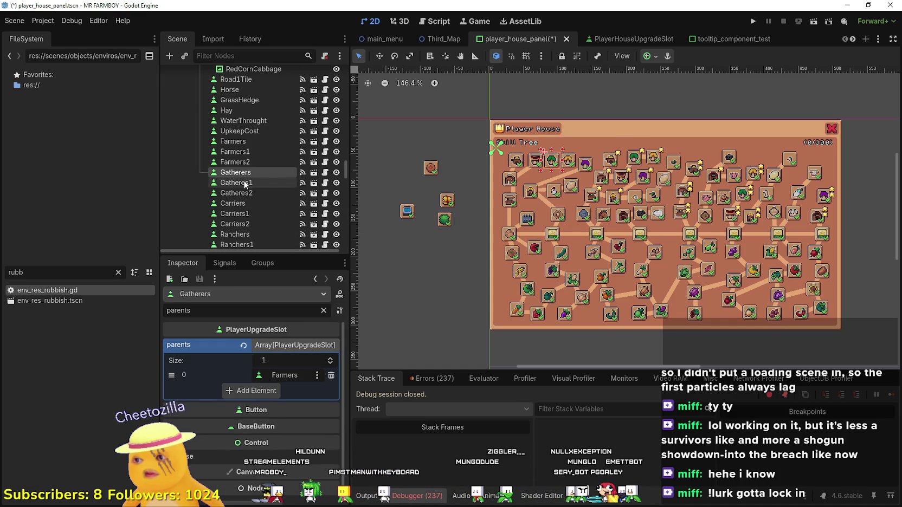
left_click(242, 193)
left_click(243, 205)
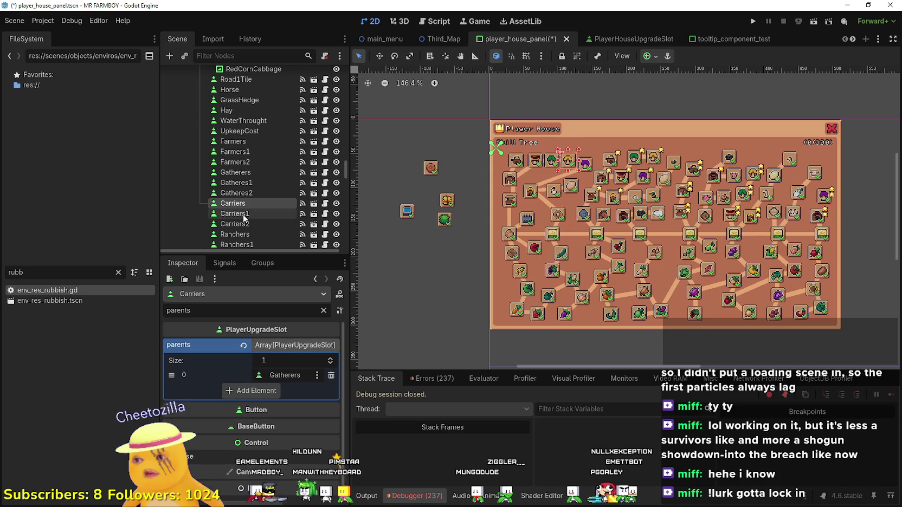
double_click(242, 215)
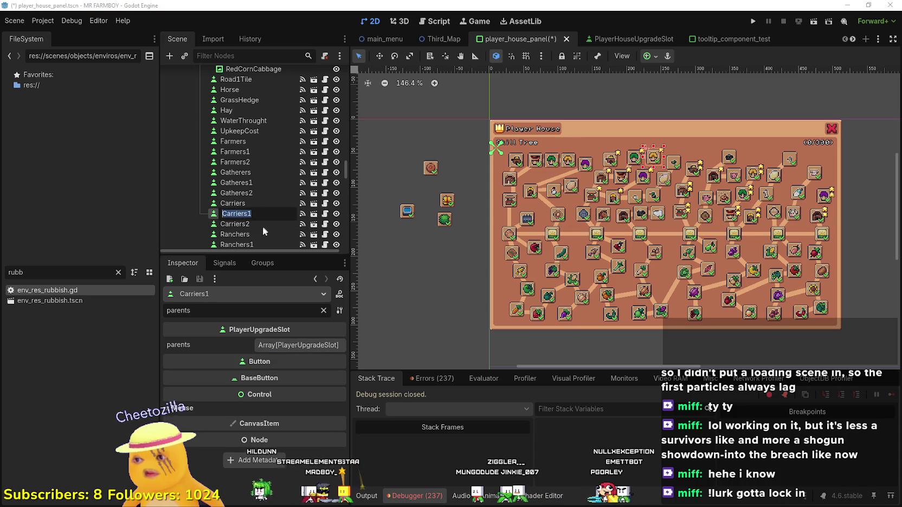
left_click(258, 222)
scroll(258, 222, "down", 4)
- Check the parents of the Ranchers, Bridge and Map1–Map3 slots
left_click(254, 154)
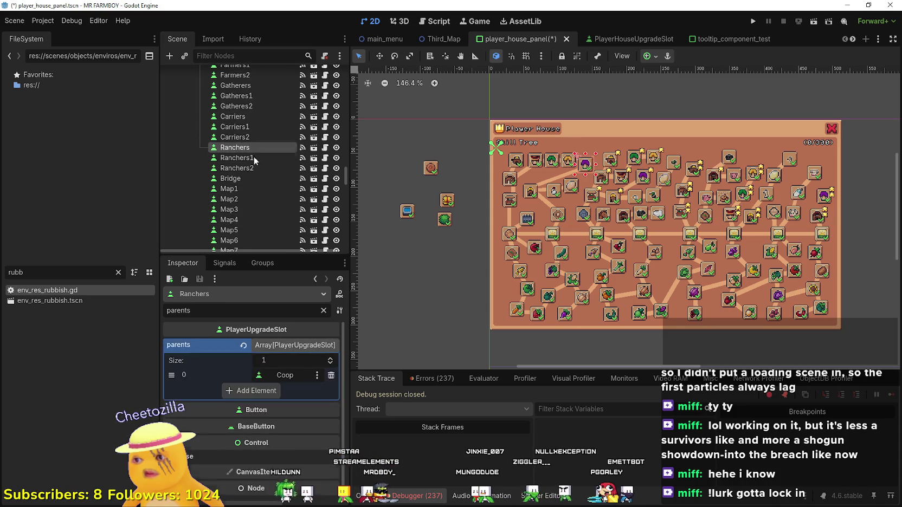
left_click(253, 157)
left_click(256, 167)
left_click(255, 175)
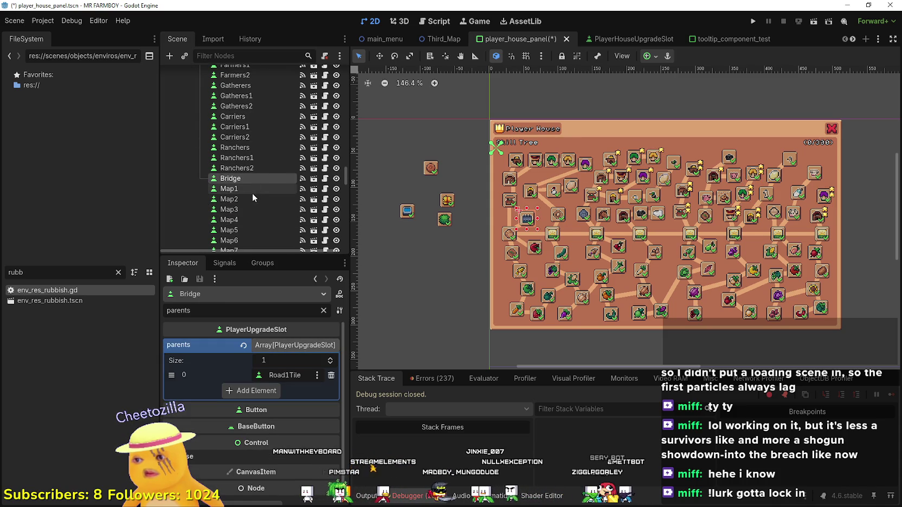
left_click(251, 187)
left_click(250, 197)
left_click(249, 208)
scroll(249, 206, "down", 2)
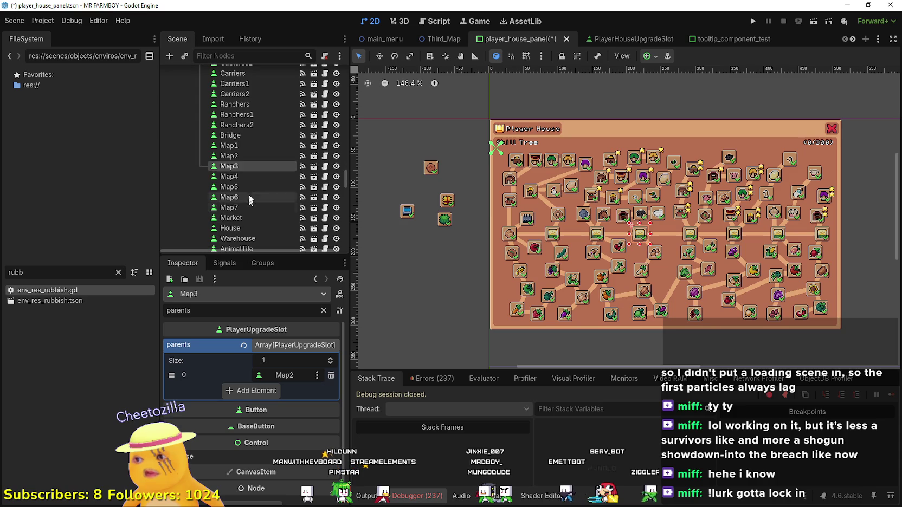
- Check the parents of Map4–Map7, Market, House, Warehouse, AnimalTile, Coop and FarmTile slots
left_click(251, 177)
left_click(250, 187)
left_click(248, 197)
left_click(246, 209)
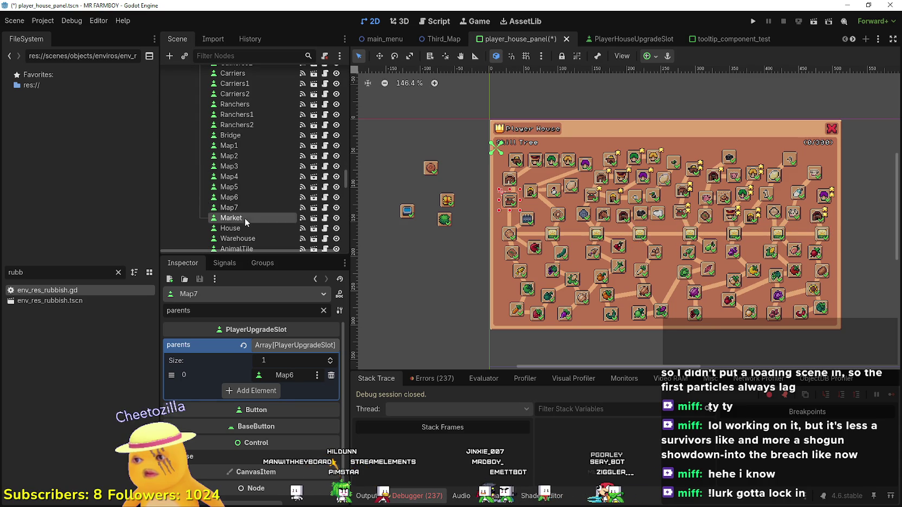
left_click(244, 218)
scroll(243, 216, "down", 3)
left_click(245, 166)
left_click(246, 173)
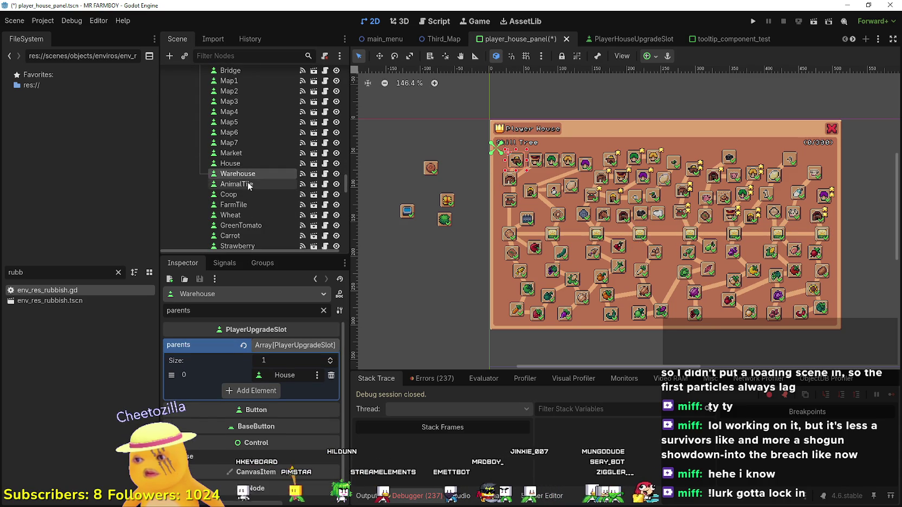
left_click(246, 184)
left_click(245, 195)
left_click(245, 204)
scroll(245, 205, "down", 2)
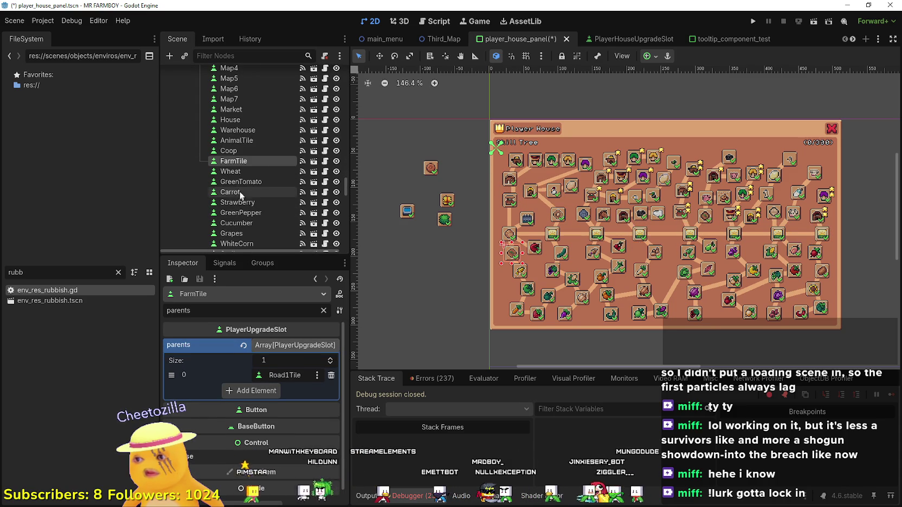
- Check the parents of the Wheat, Carrot, Strawberry, GreenPepper, Cucumber, Grapes and WhiteCorn slots
left_click(245, 171)
left_click(243, 192)
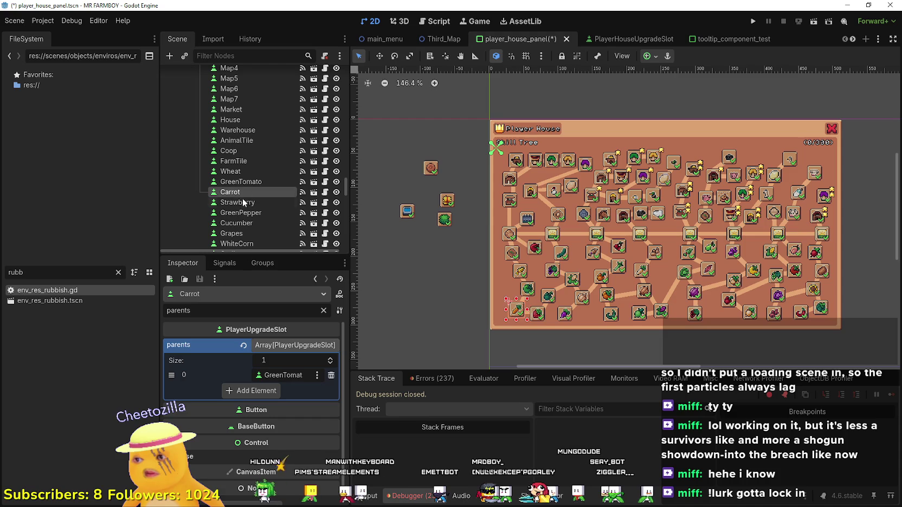
left_click(243, 202)
left_click(243, 213)
scroll(244, 223, "down", 2)
left_click(244, 179)
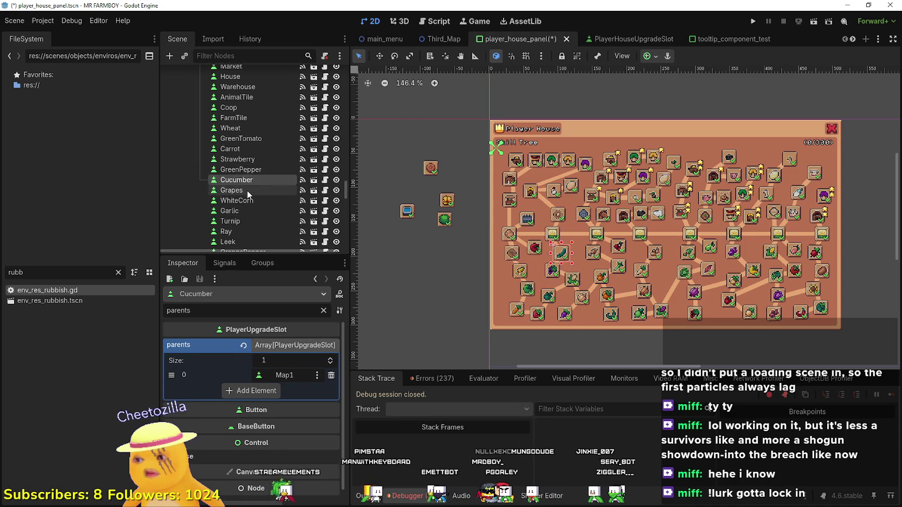
left_click(242, 189)
left_click(241, 200)
scroll(245, 211, "down", 3)
scroll(245, 211, "down", 3)
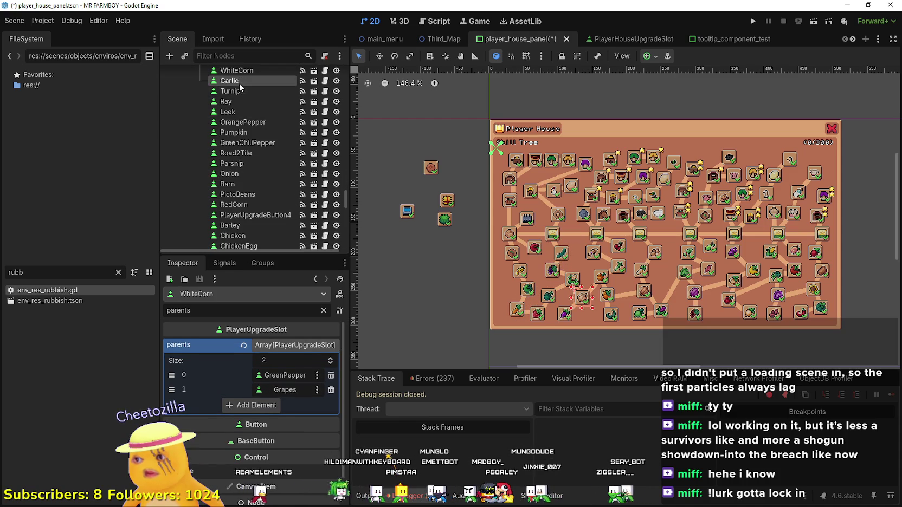
- Check the Garlic through GreenChiliPepper slots' parents, then inspect Road2Tile's parents list entries
left_click(239, 82)
left_click(241, 92)
left_click(244, 103)
left_click(241, 113)
left_click(241, 123)
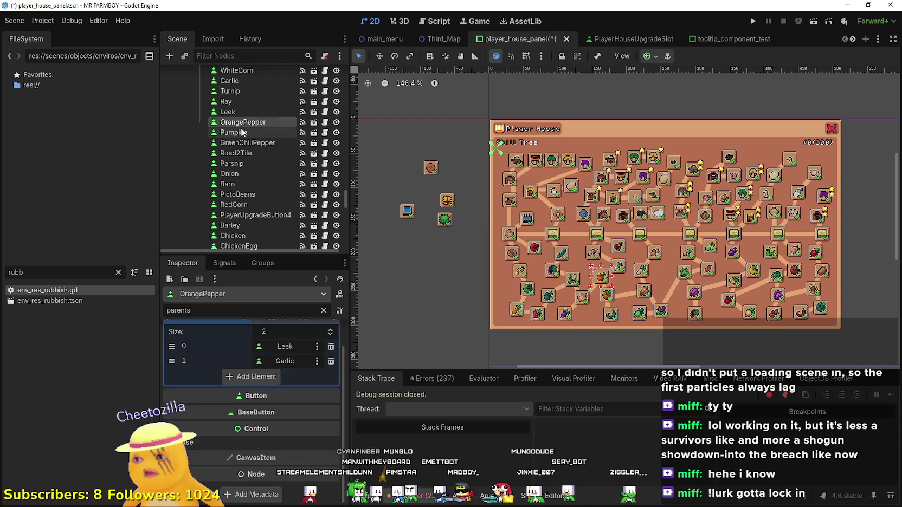
left_click(241, 134)
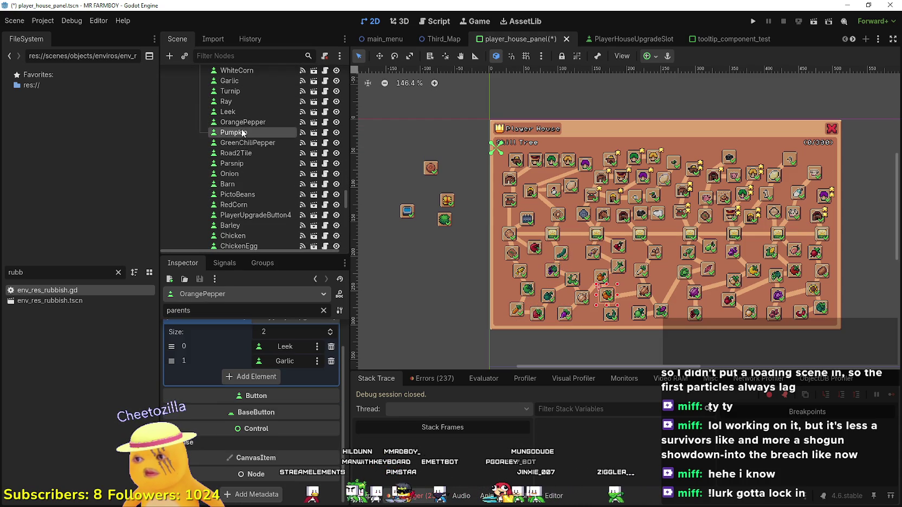
left_click(242, 143)
left_click(243, 153)
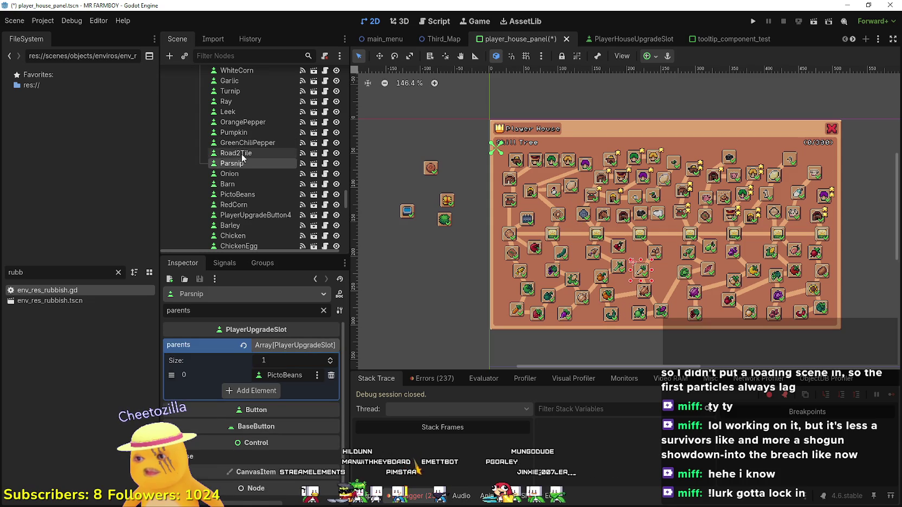
left_click(304, 346)
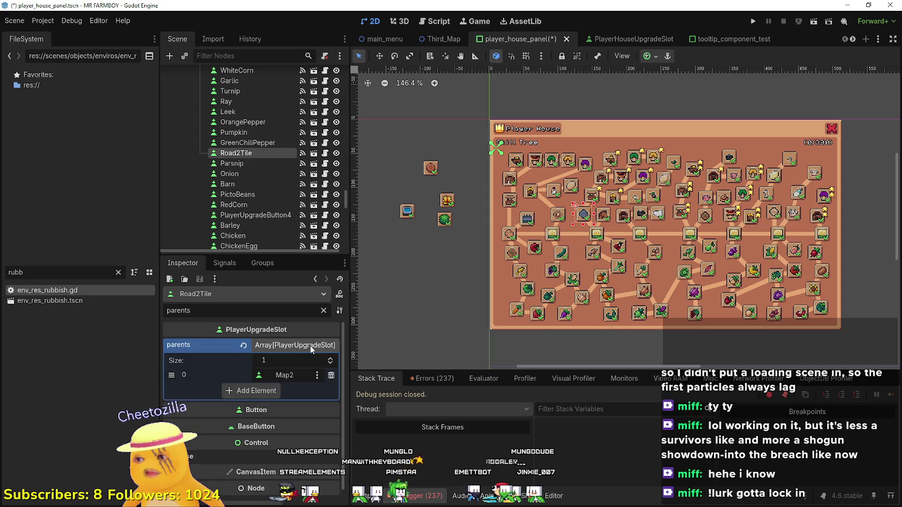
left_click(303, 346)
- Check the parents of the Parsnip, Onion, Barn, PictoBeans, RedCorn, PlayerUpgradeButton45 and Barley slots
left_click(253, 163)
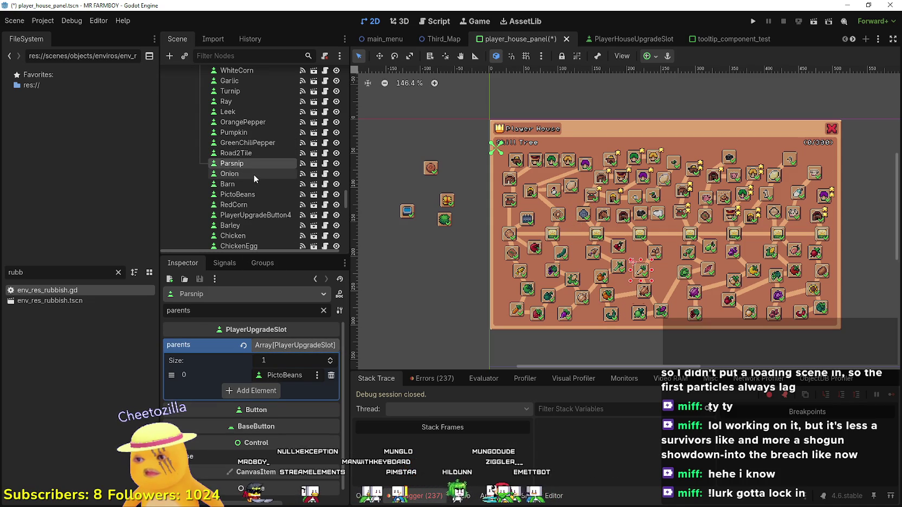
left_click(253, 174)
left_click(253, 185)
left_click(253, 194)
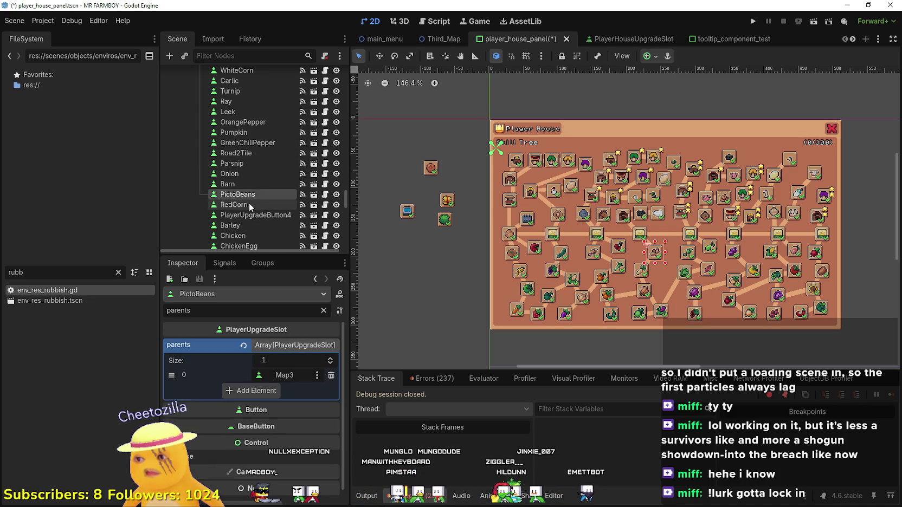
left_click(250, 205)
left_click(247, 214)
scroll(248, 206, "down", 2)
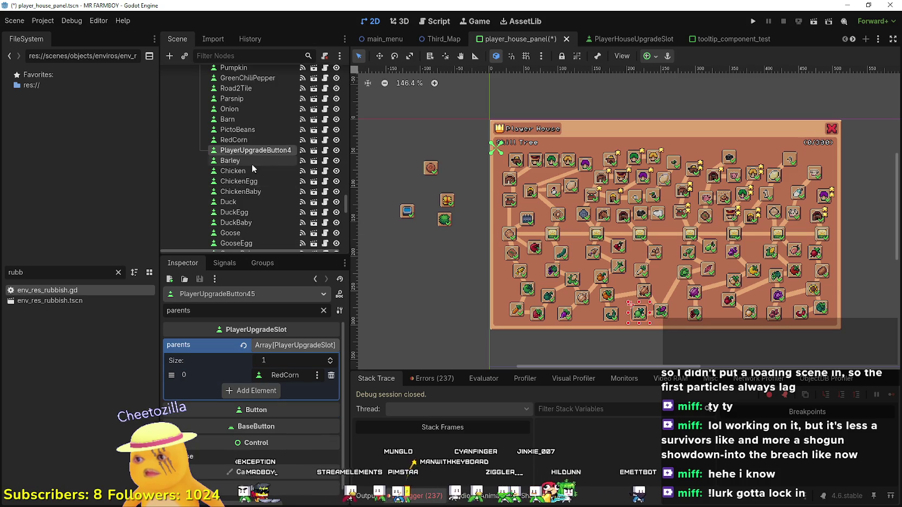
left_click(251, 164)
scroll(252, 174, "down", 3)
scroll(255, 188, "down", 2)
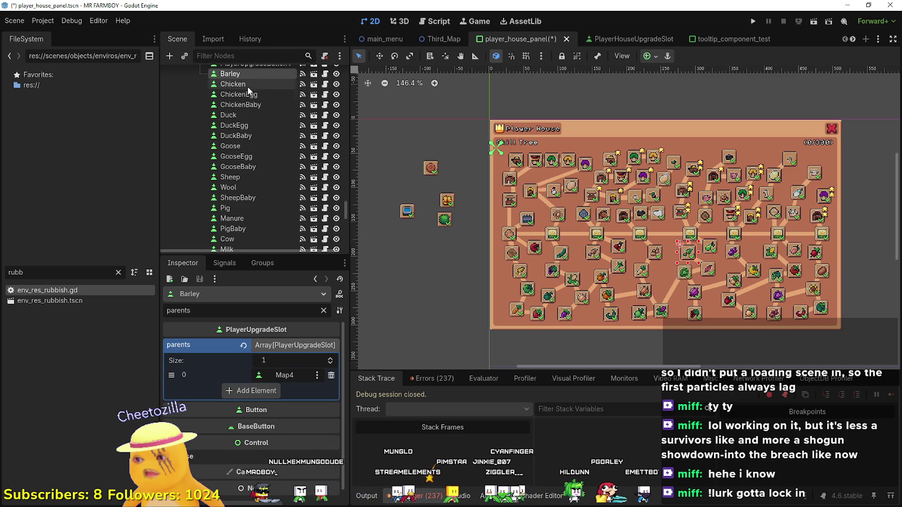
- Check the parents of the Chicken, ChickenEgg, ChickenBaby, Duck, DuckEgg and DuckBaby slots
left_click(248, 86)
left_click(252, 96)
left_click(259, 104)
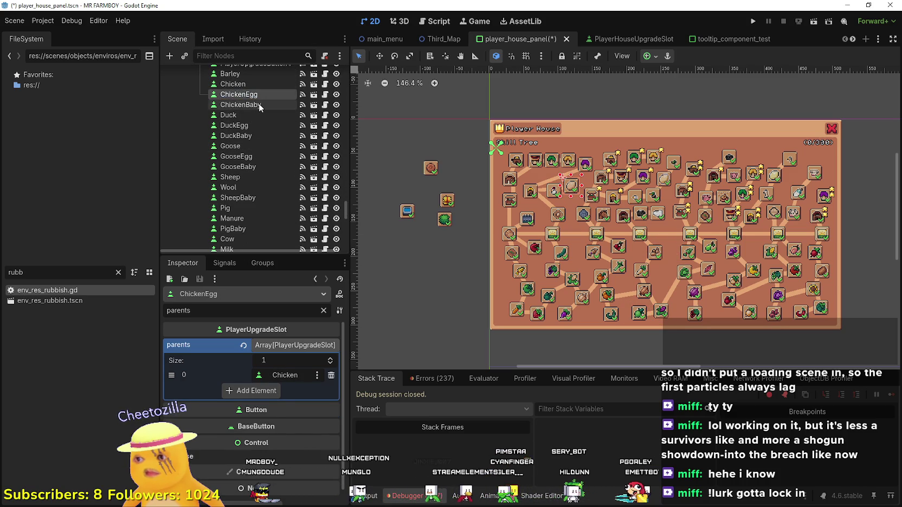
left_click(255, 113)
left_click(259, 103)
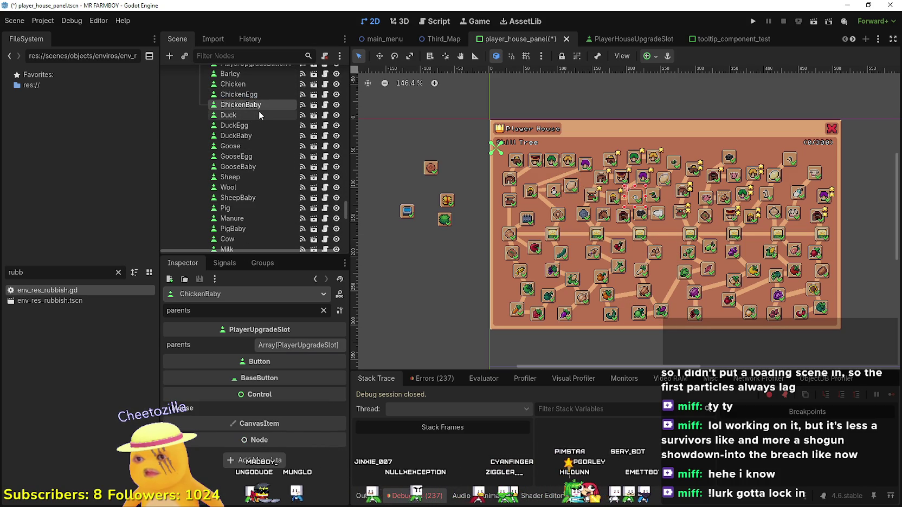
left_click(258, 113)
left_click(256, 124)
left_click(255, 136)
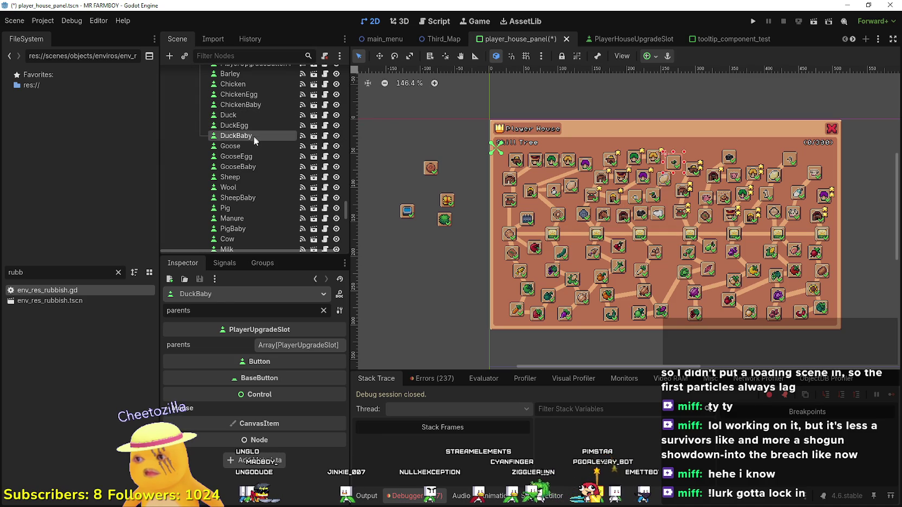
- Check the parents of the Goose, Sheep, Wool, Pig and their egg and baby slots
left_click(252, 145)
left_click(249, 156)
left_click(249, 167)
left_click(248, 177)
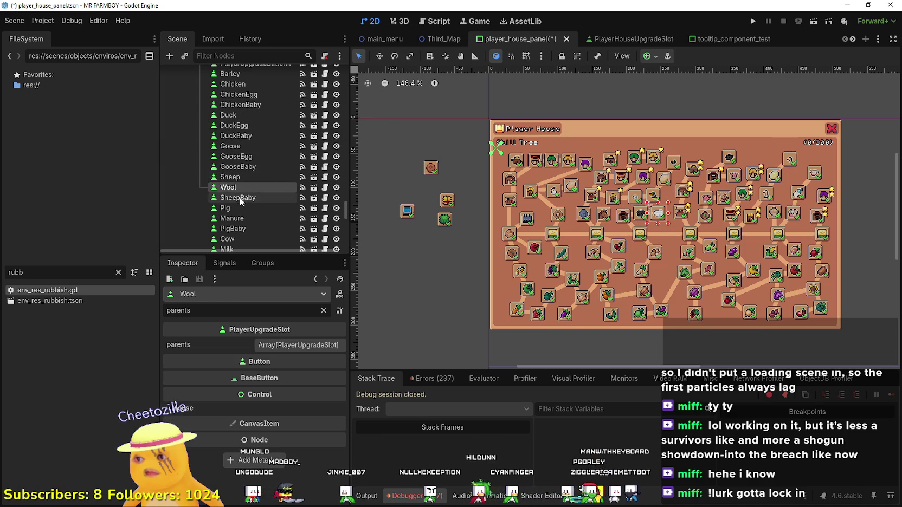
left_click(239, 198)
left_click(240, 208)
left_click(239, 219)
left_click(239, 230)
scroll(239, 231, "down", 3)
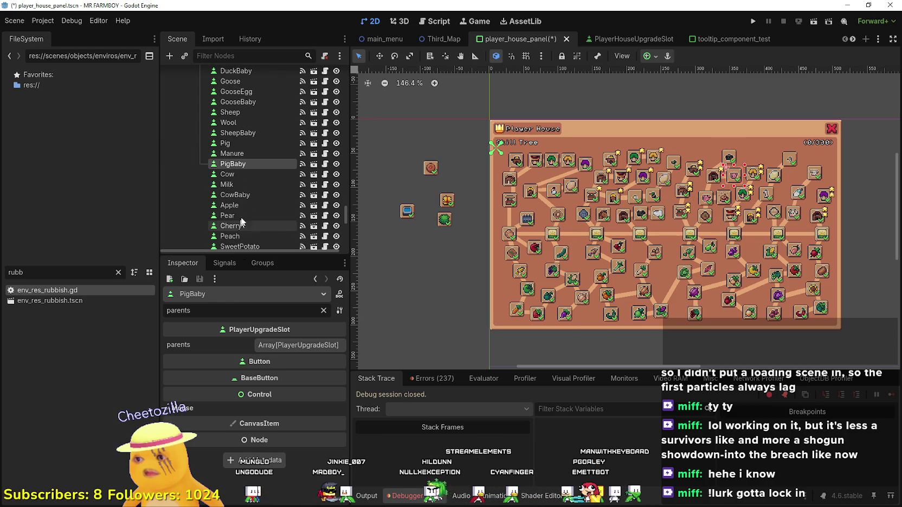
- Check the Cow, Milk, Sunflower and Warehouse2 slots' parents, then save and run the game
left_click(244, 174)
left_click(248, 186)
scroll(246, 199, "down", 2)
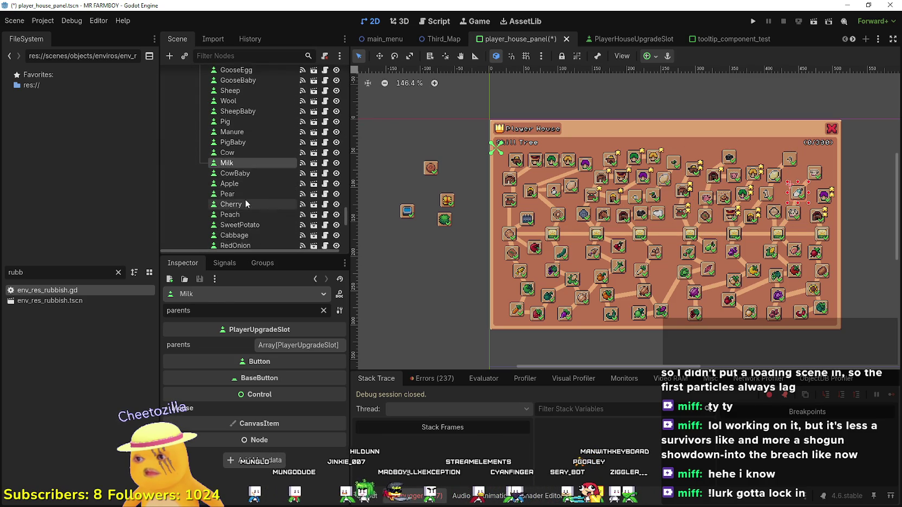
scroll(245, 199, "down", 2)
left_click(244, 199)
scroll(244, 199, "down", 4)
left_click(243, 198)
scroll(242, 197, "down", 3)
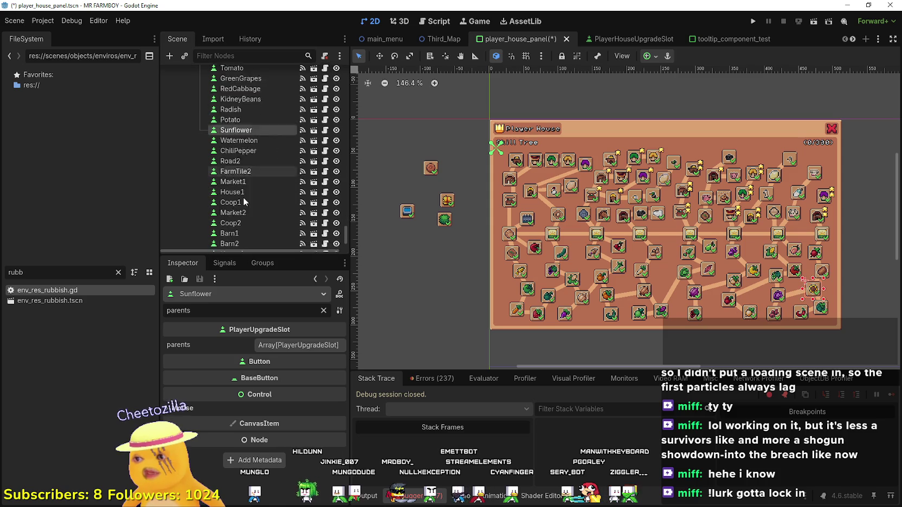
scroll(243, 197, "down", 2)
left_click(242, 226)
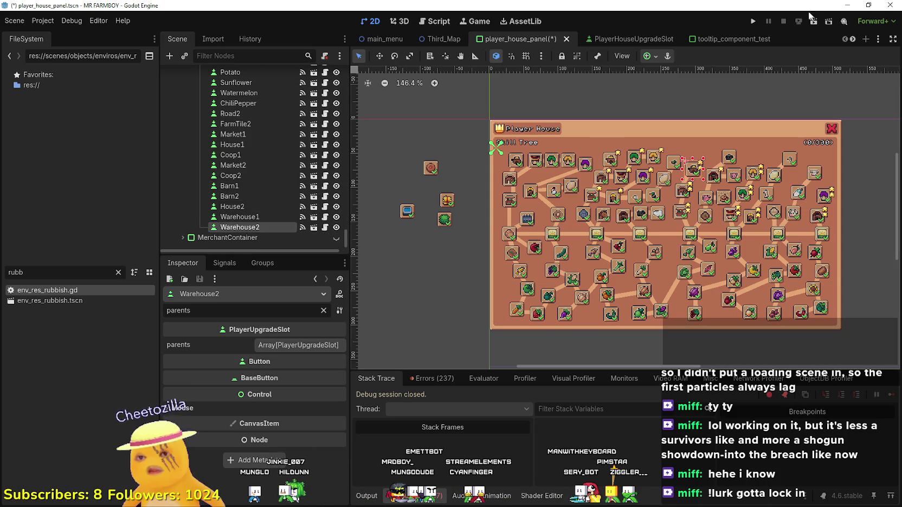
left_click(755, 21)
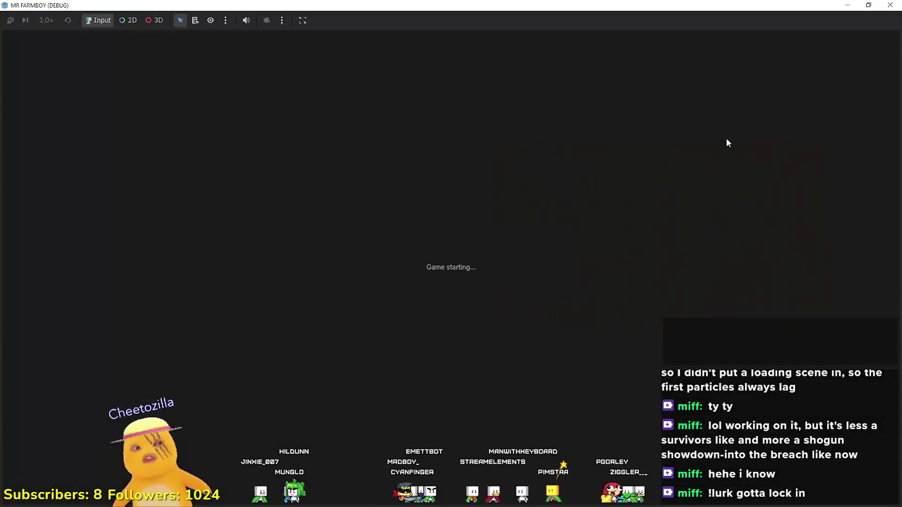
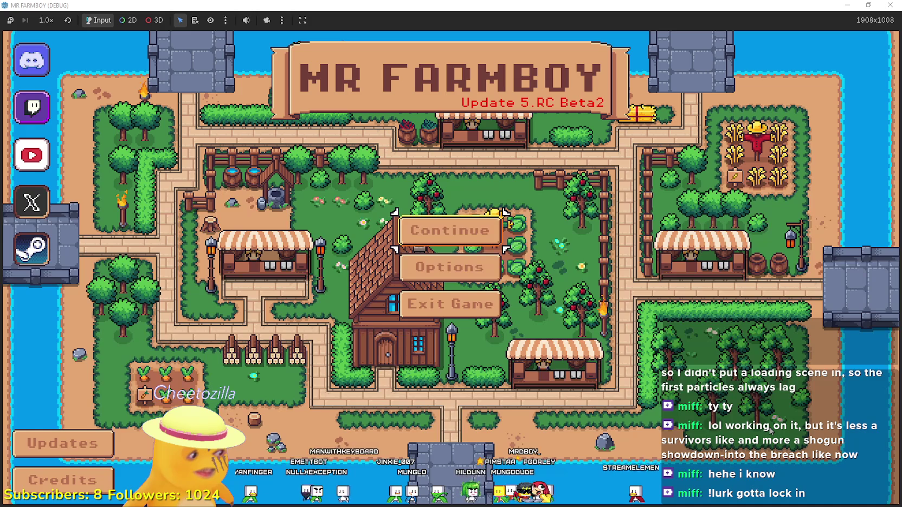
- Start a new save game from the Continue menu and dismiss the King's letter
left_click(469, 231)
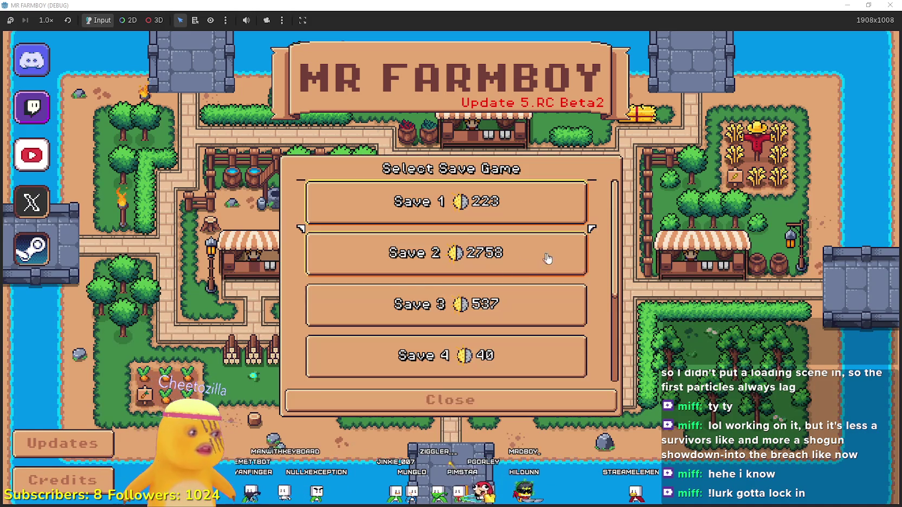
scroll(537, 266, "down", 2)
scroll(524, 272, "down", 2)
left_click(504, 306)
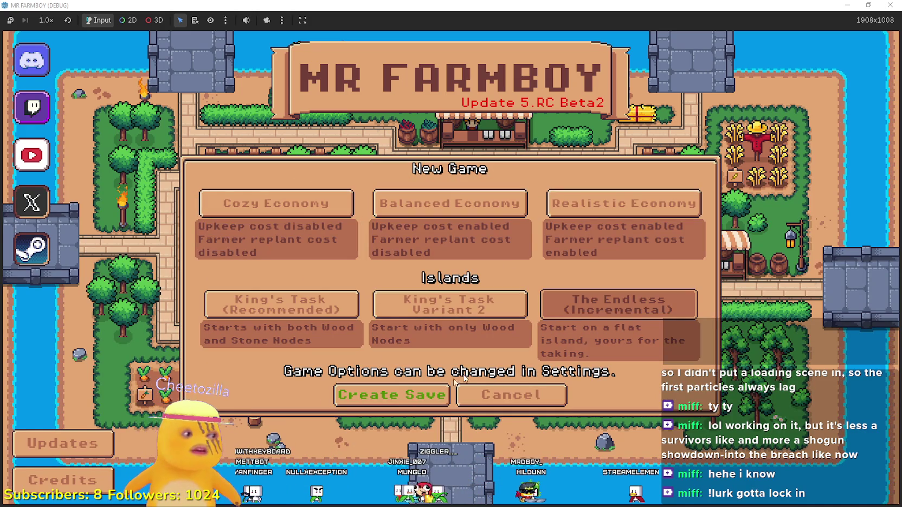
left_click(392, 394)
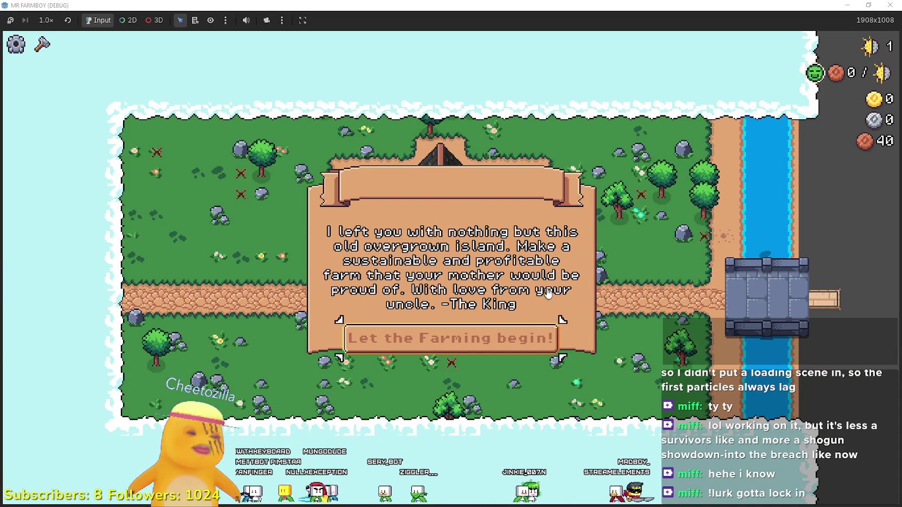
left_click(519, 342)
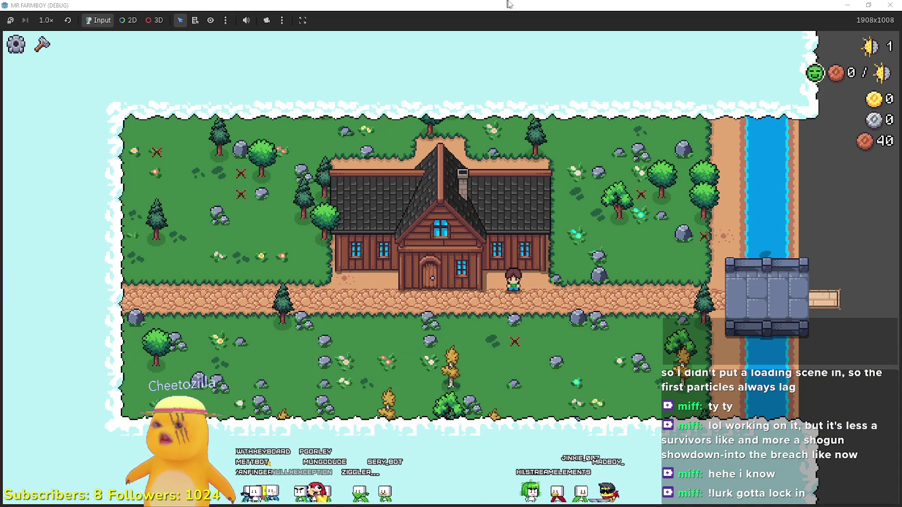
- Maximise the game window, walk to the house and try the Farm Tile upgrade in the skill tree
left_click(773, 85)
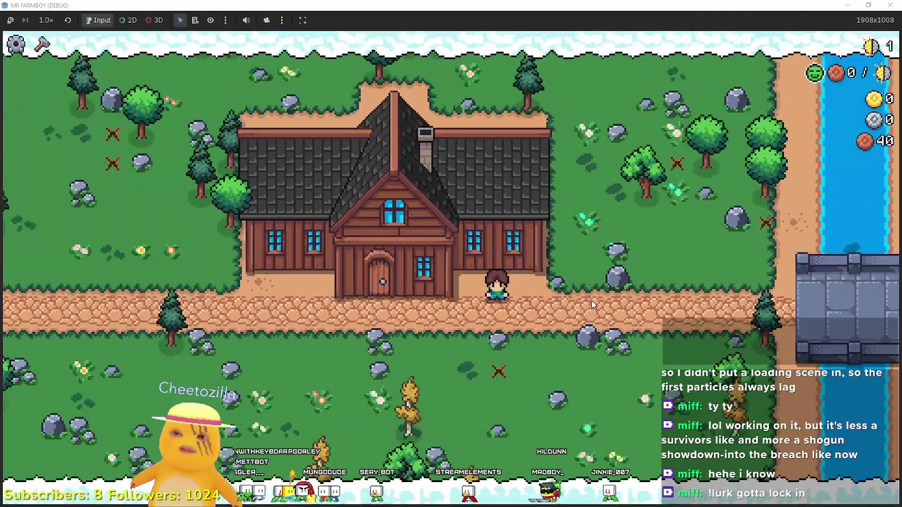
key("a")
key("e")
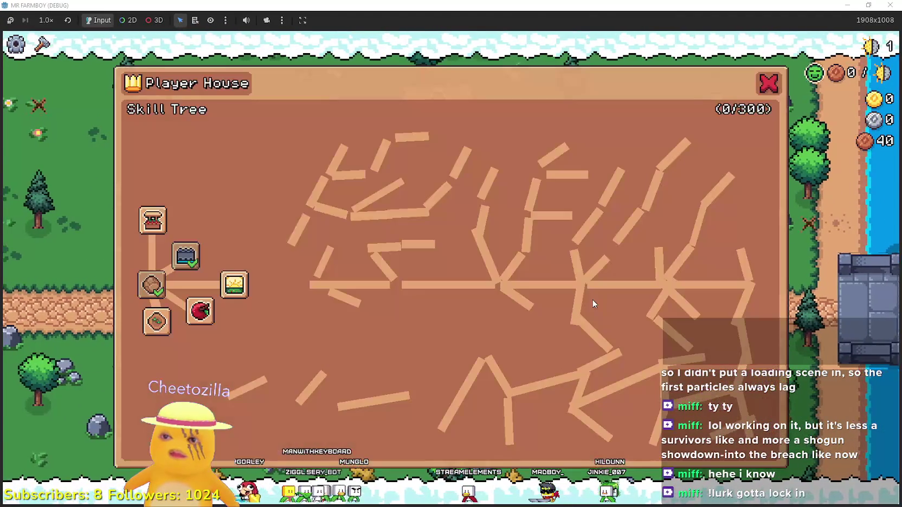
mouse_move(168, 263)
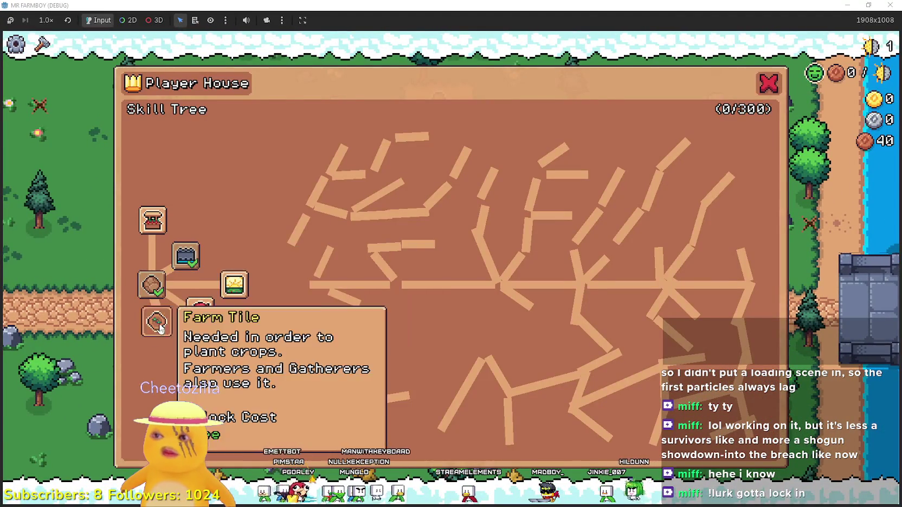
left_click(152, 286)
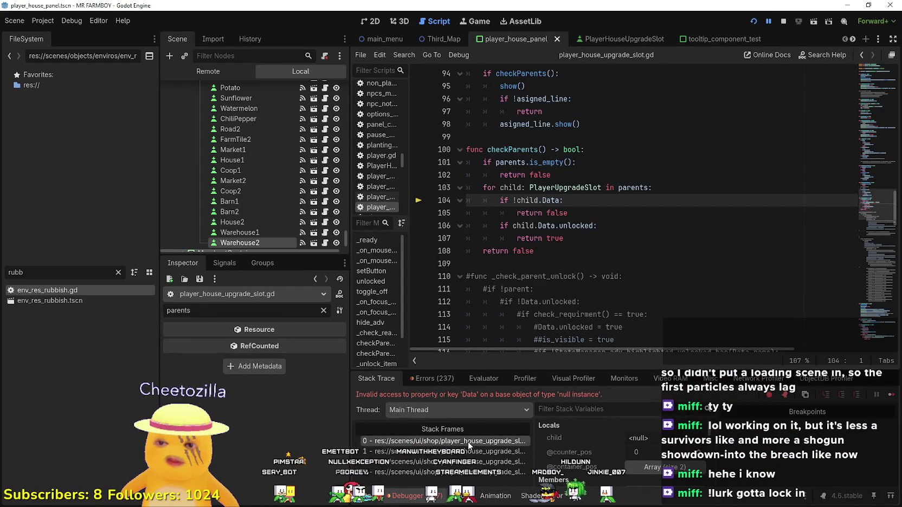
- Inspect the failing upgrade slot's remote Button and expand its two-entry parents array
scroll(596, 451, "down", 1)
left_click(651, 469)
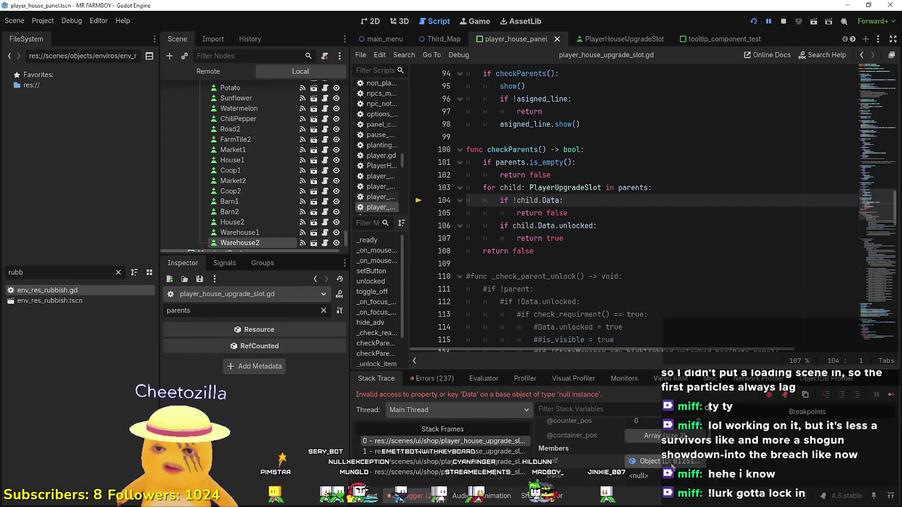
left_click(287, 345)
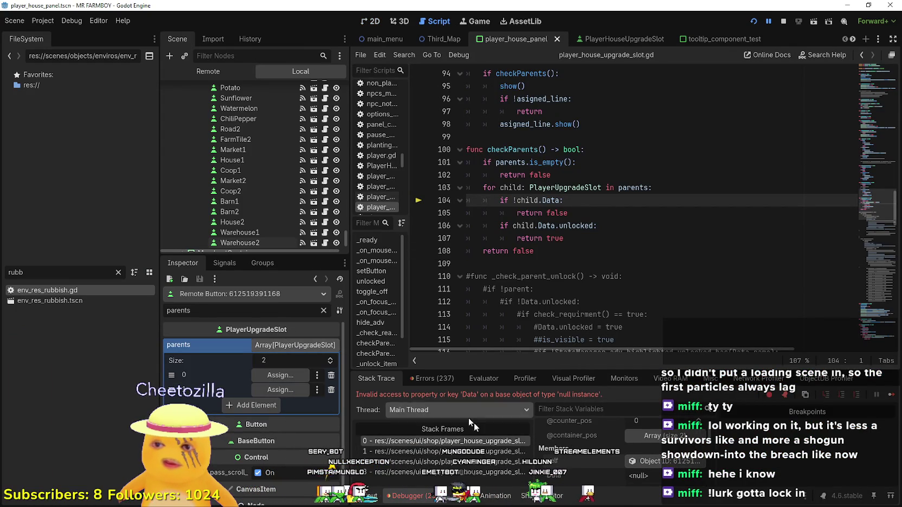
scroll(650, 460, "down", 3)
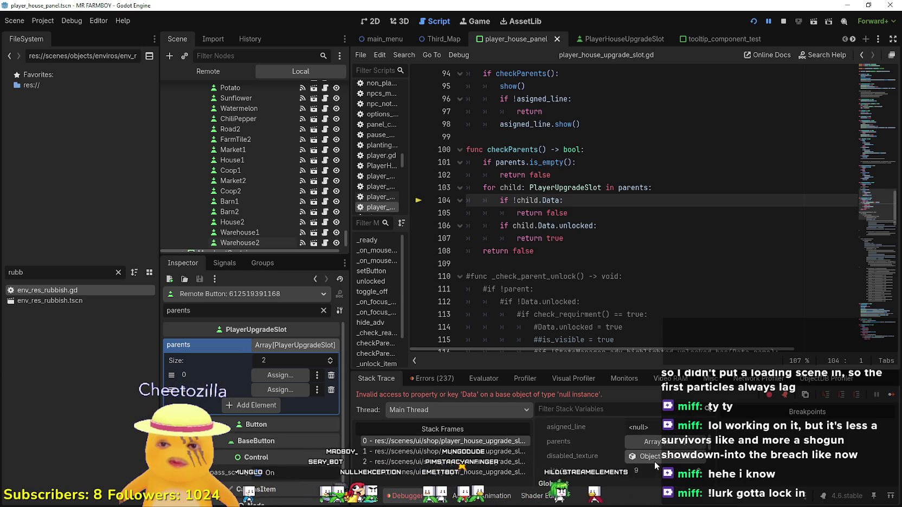
scroll(656, 461, "down", 3)
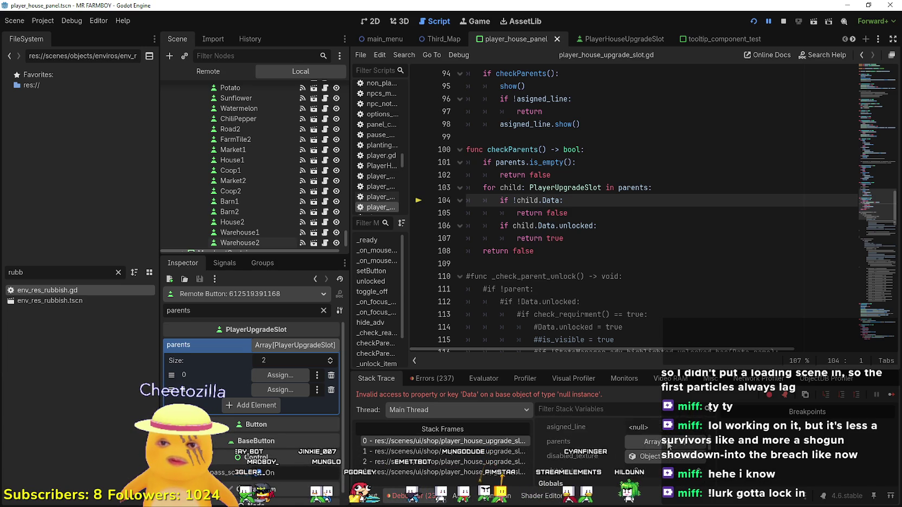
scroll(677, 468, "up", 1)
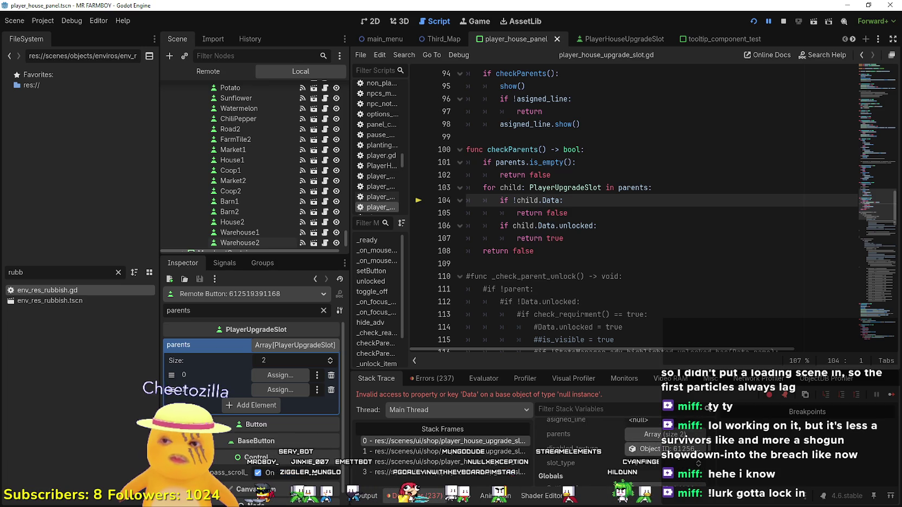
- Check the referenced texture, clear the Inspector filter, and view player_house_panel in the 2D editor
left_click(678, 451)
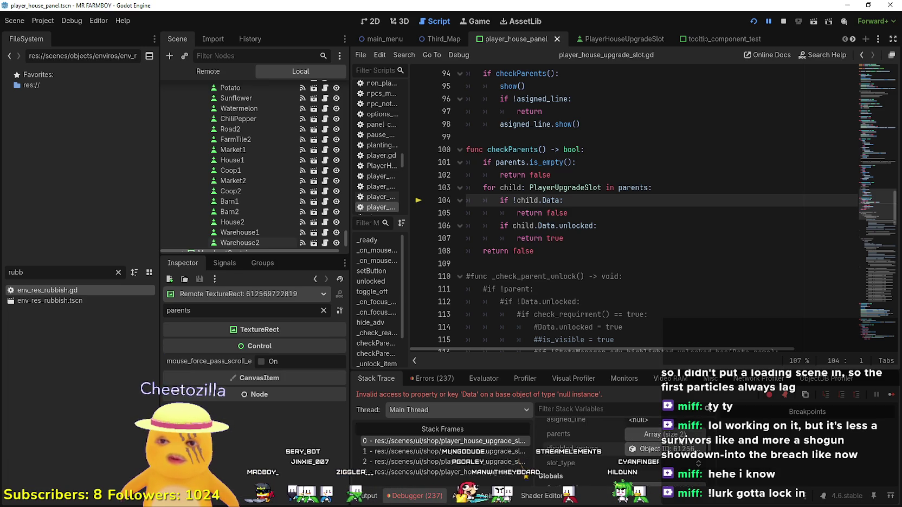
left_click(316, 279)
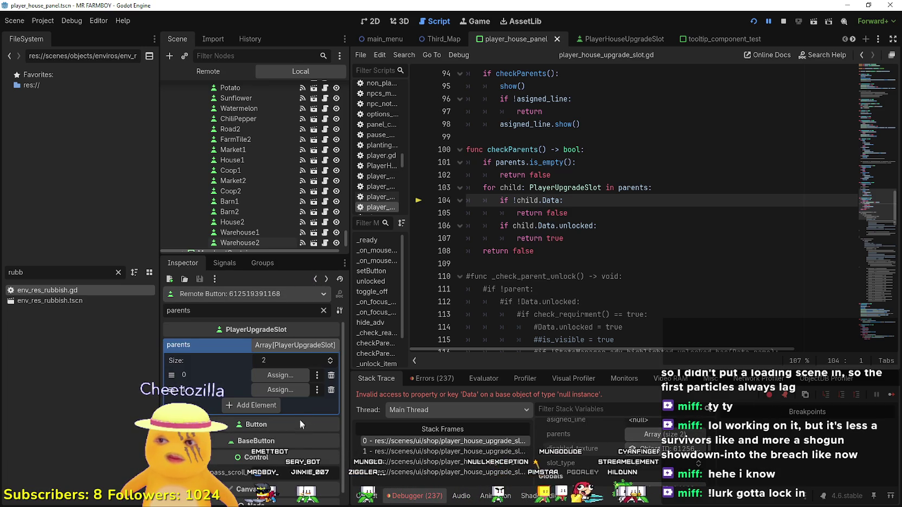
left_click(323, 311)
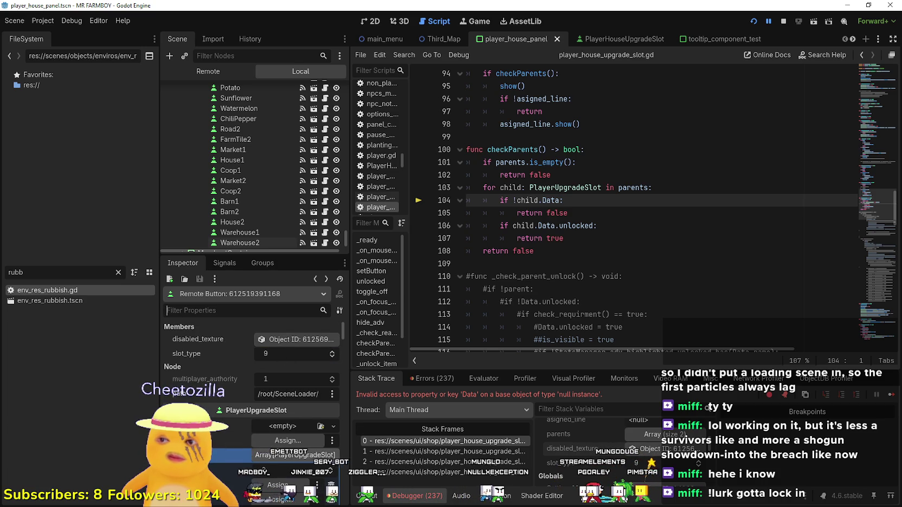
scroll(262, 476, "down", 10)
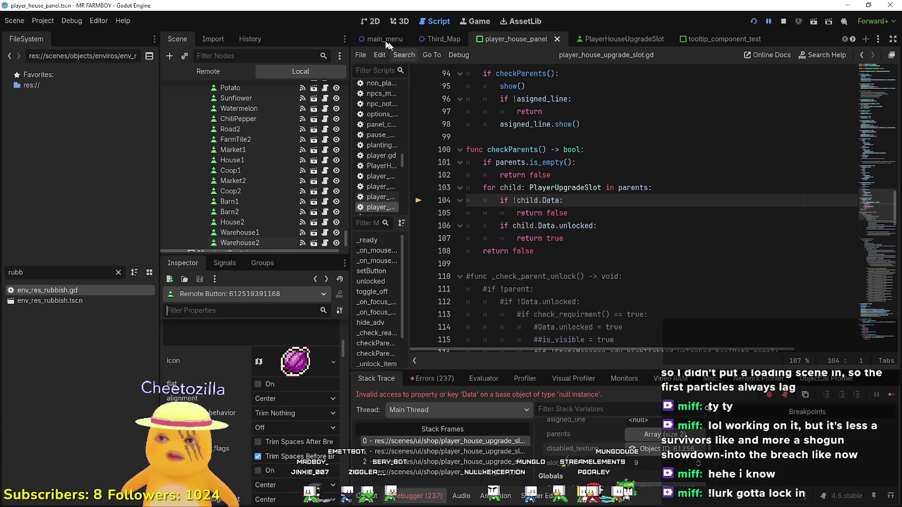
left_click(371, 21)
- Add Cabbage as the first parent of the RedOnion upgrade slot
scroll(715, 282, "up", 2)
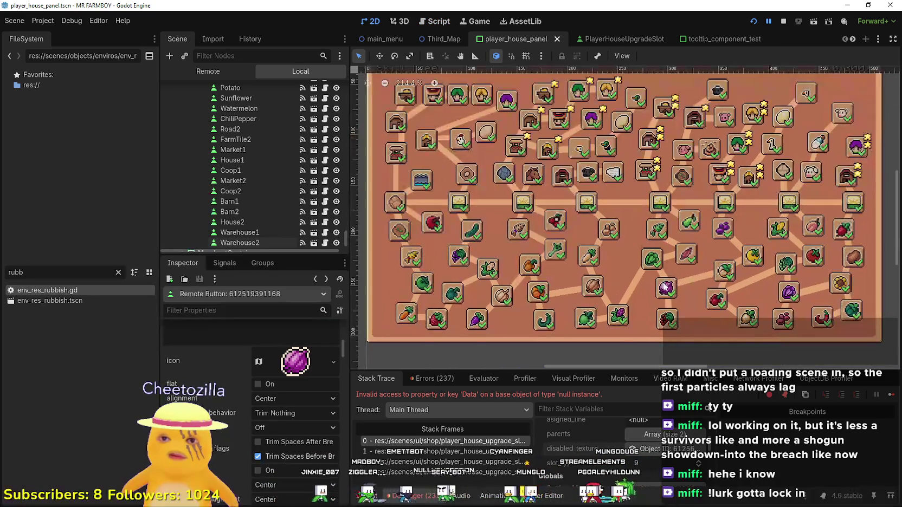
left_click(668, 289)
scroll(651, 263, "up", 3)
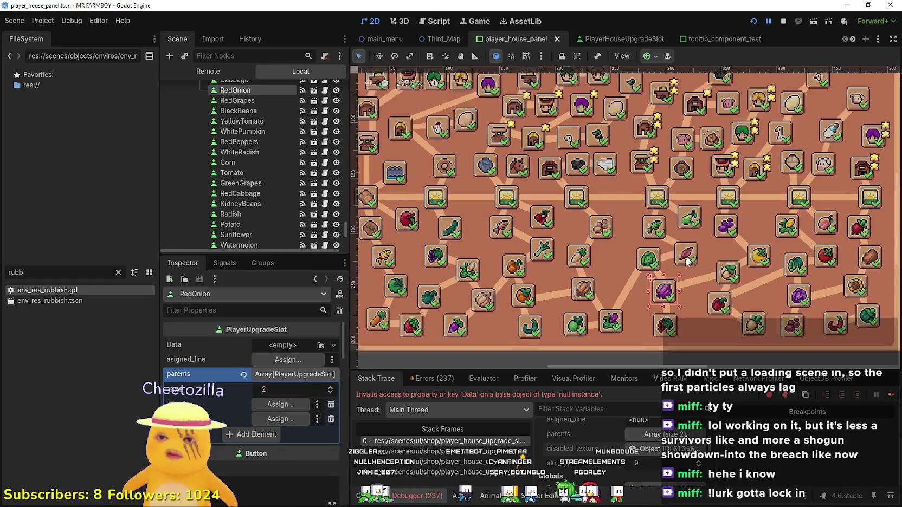
left_click(651, 263)
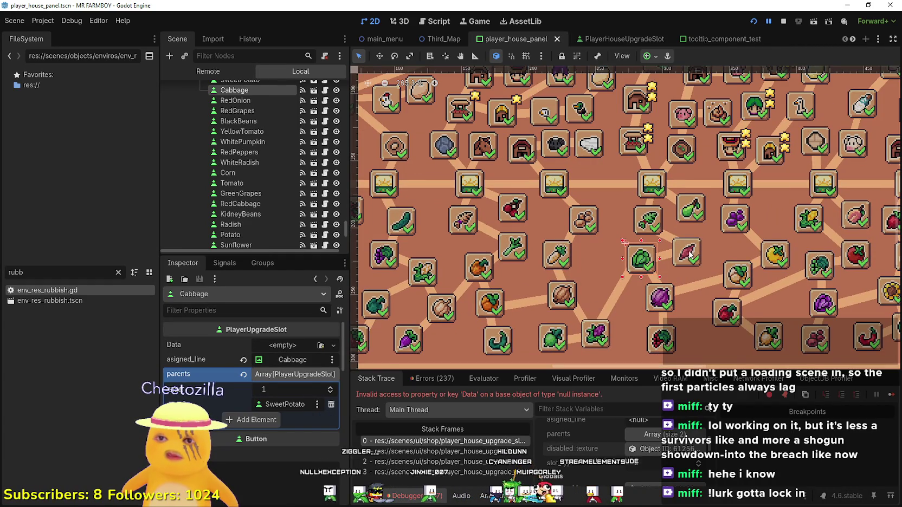
left_click(660, 297)
scroll(667, 296, "up", 1)
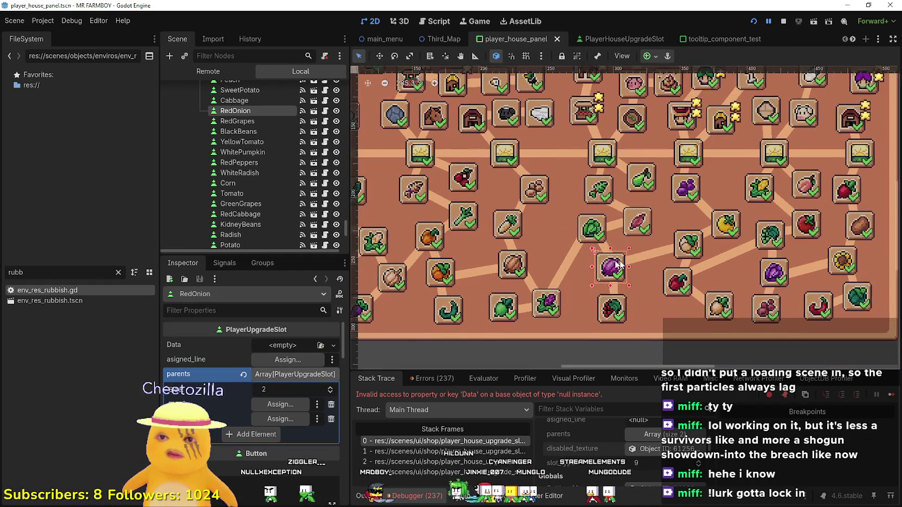
scroll(632, 280, "left", 2)
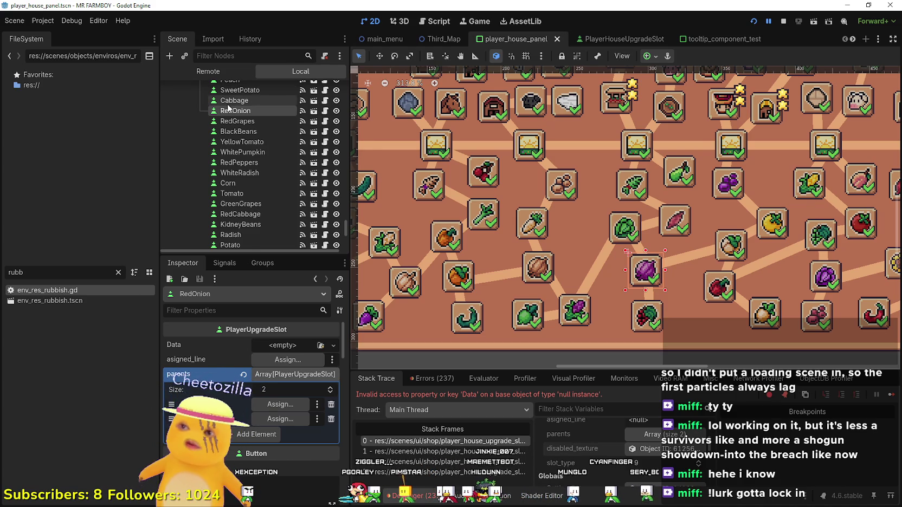
mouse_move(234, 101)
left_mouse_down()
mouse_move(263, 382)
mouse_move(283, 409)
left_mouse_up()
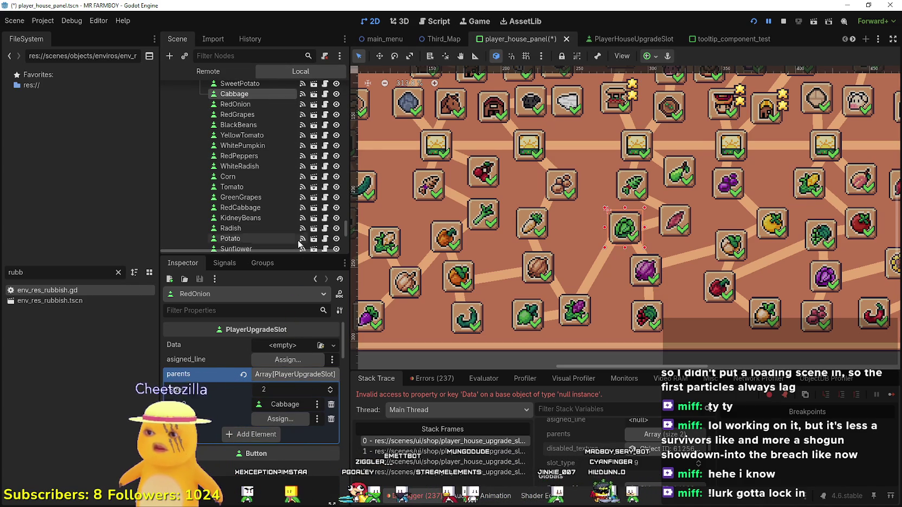
- Stop the running game and add WhitePumpkin as RedOnion's second parent
left_click(784, 21)
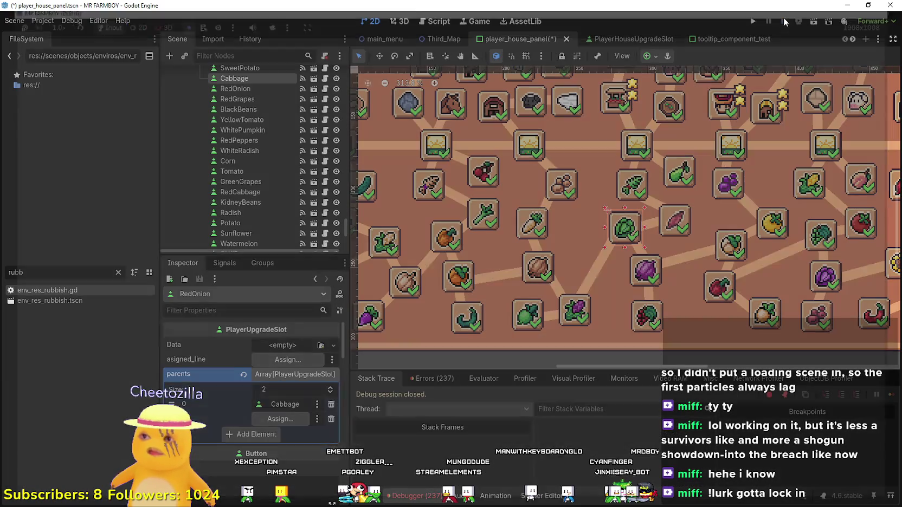
left_click(721, 253)
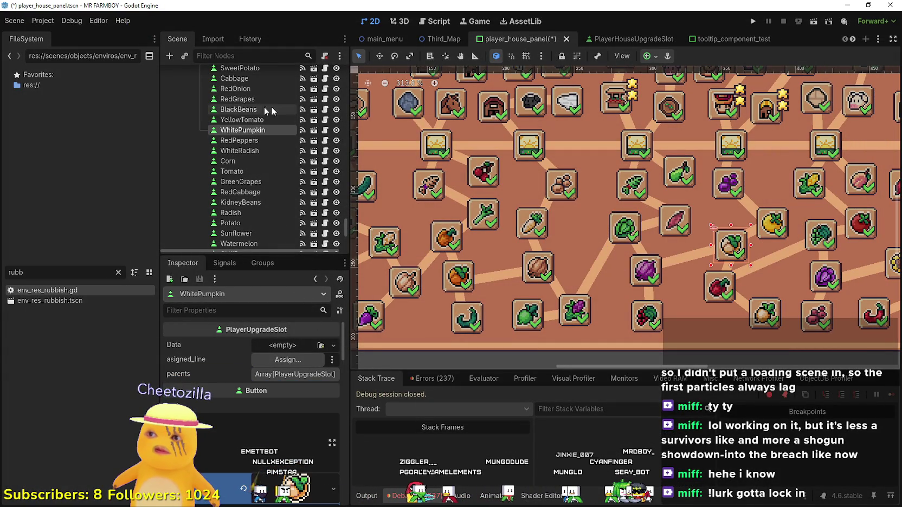
left_click(646, 271)
mouse_move(243, 128)
left_mouse_down()
mouse_move(238, 231)
mouse_move(278, 421)
left_mouse_up()
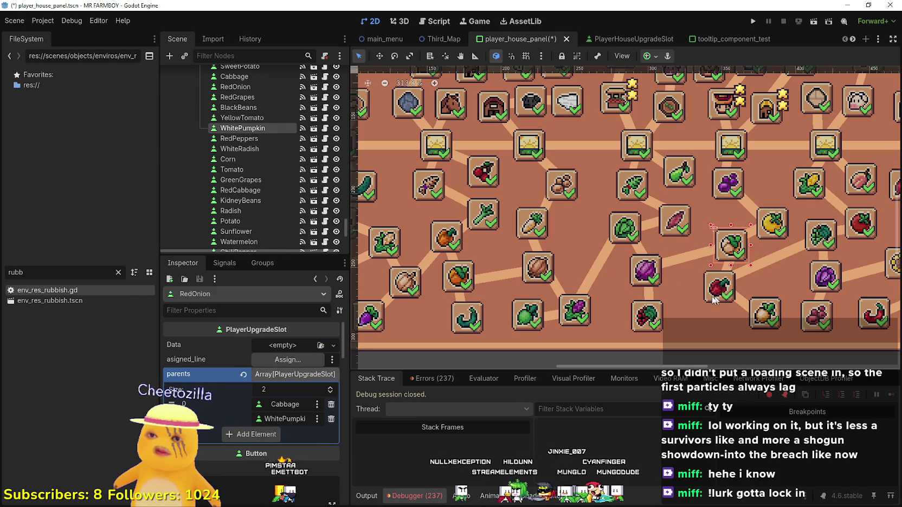
left_click(651, 278)
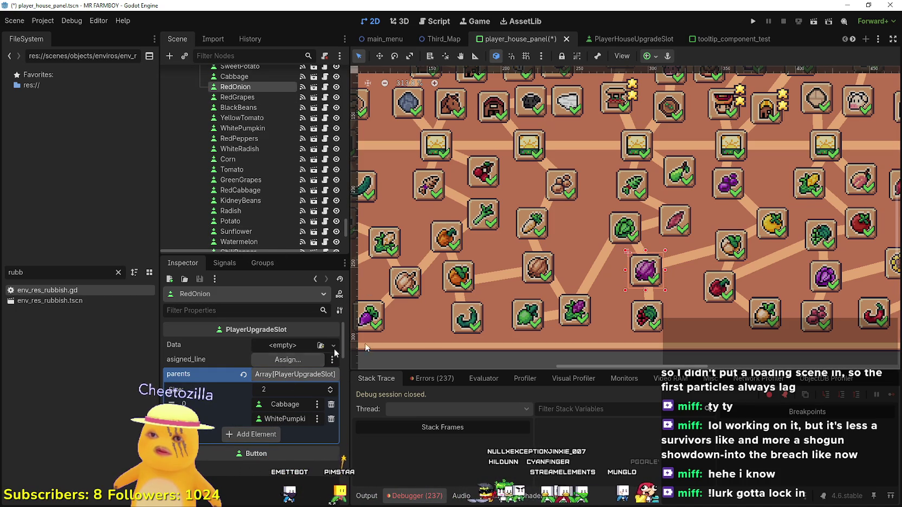
left_click(640, 249)
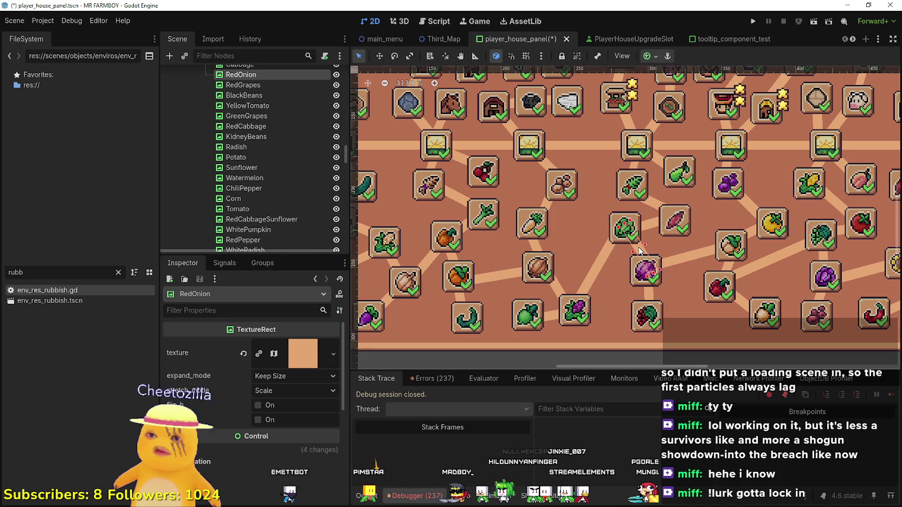
- Set RedOnion's asigned_line to the RedOnion connecting line
left_click(632, 280)
left_click(272, 364)
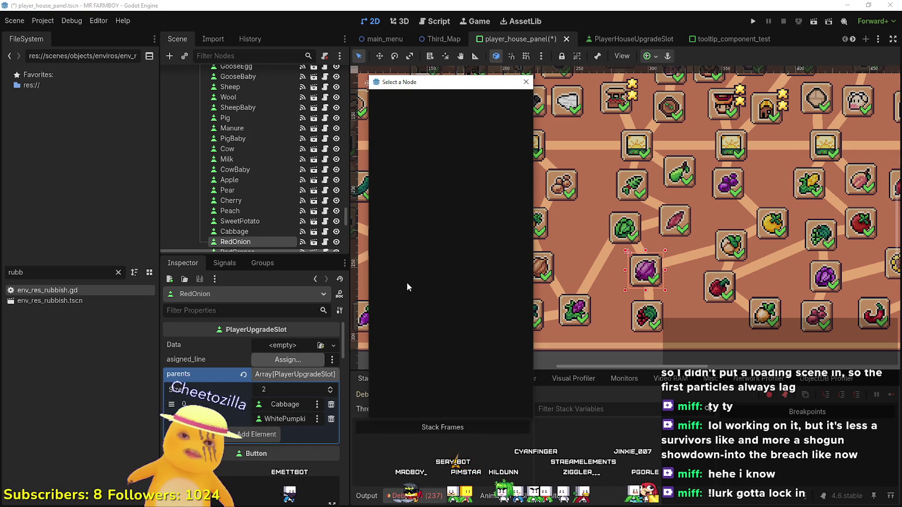
type("red")
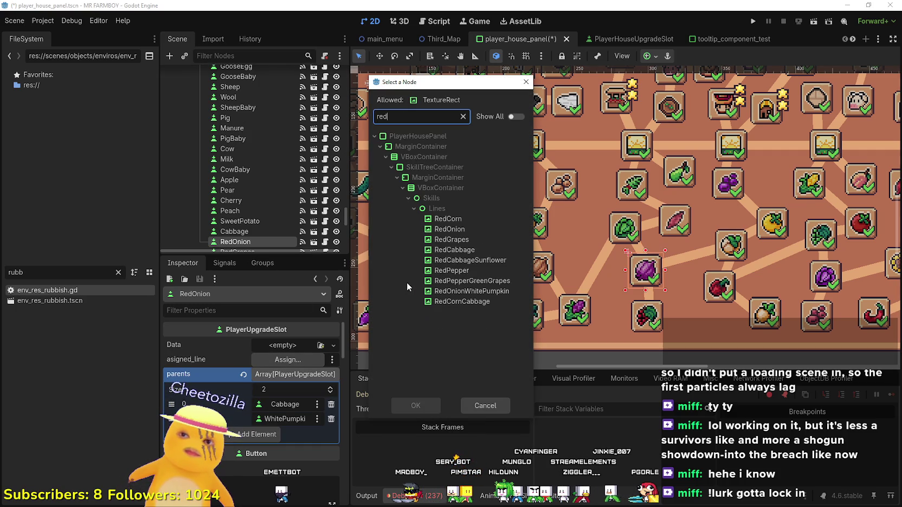
left_click(450, 229)
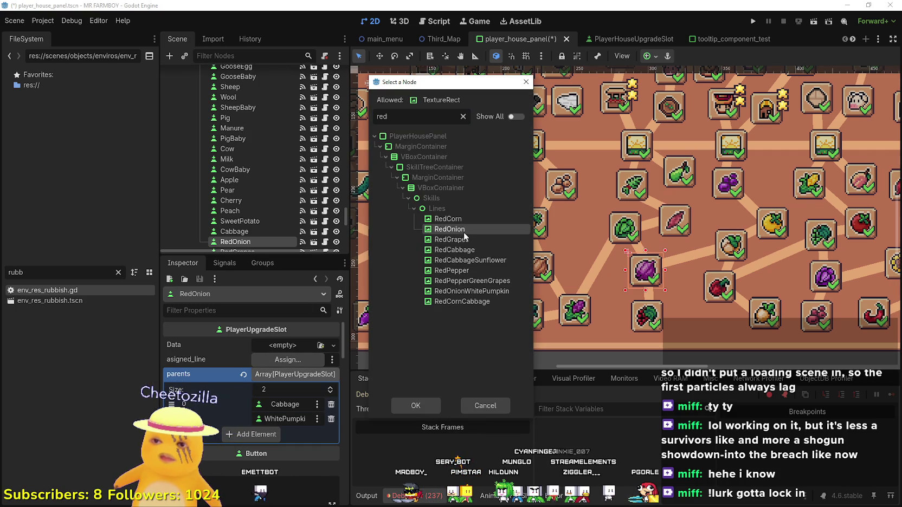
left_click(422, 411)
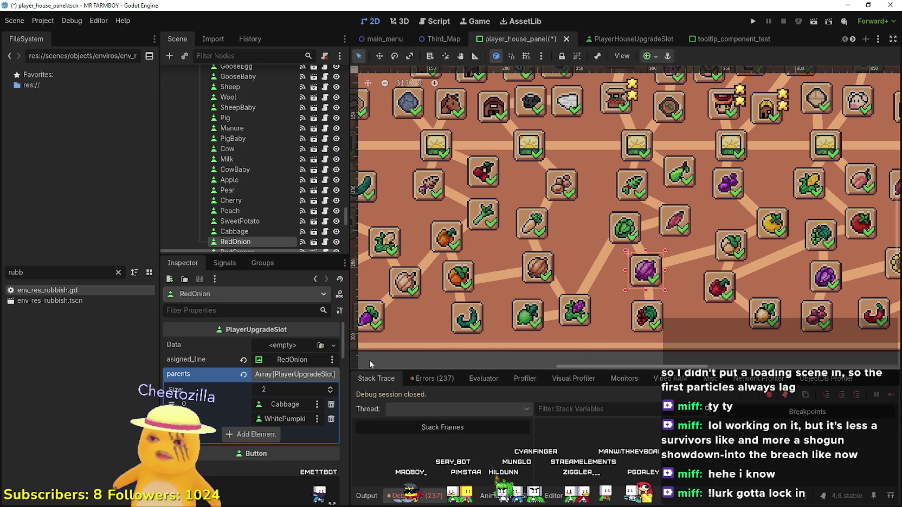
- Review the Cabbage slot and RedOnion line, then save player_house_panel
left_click(633, 231)
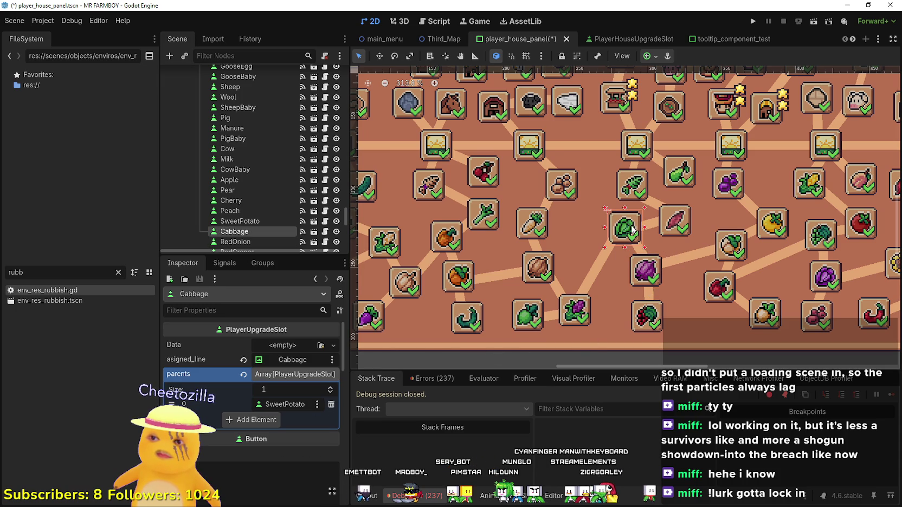
left_click(643, 253)
left_click(637, 281)
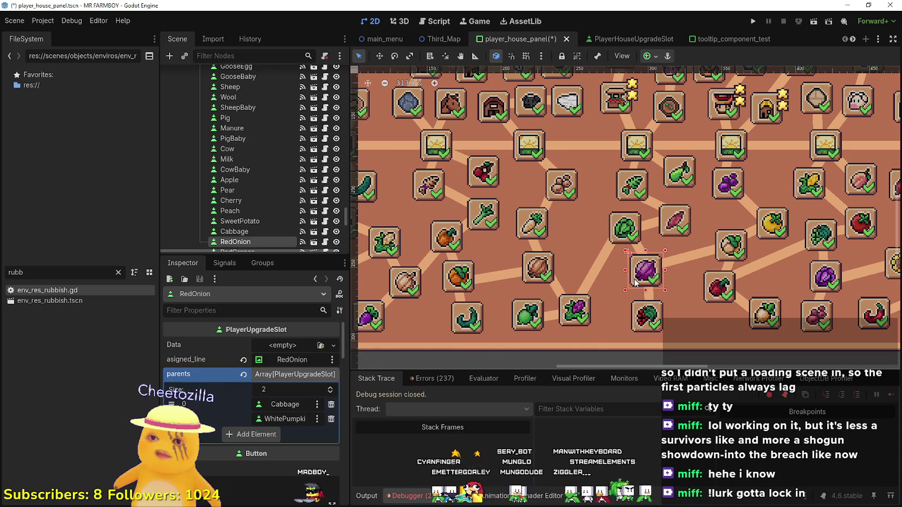
key("ctrl+s")
- Add RedOnion to the RedGrapes slot's parents and save the scene
left_click(648, 317)
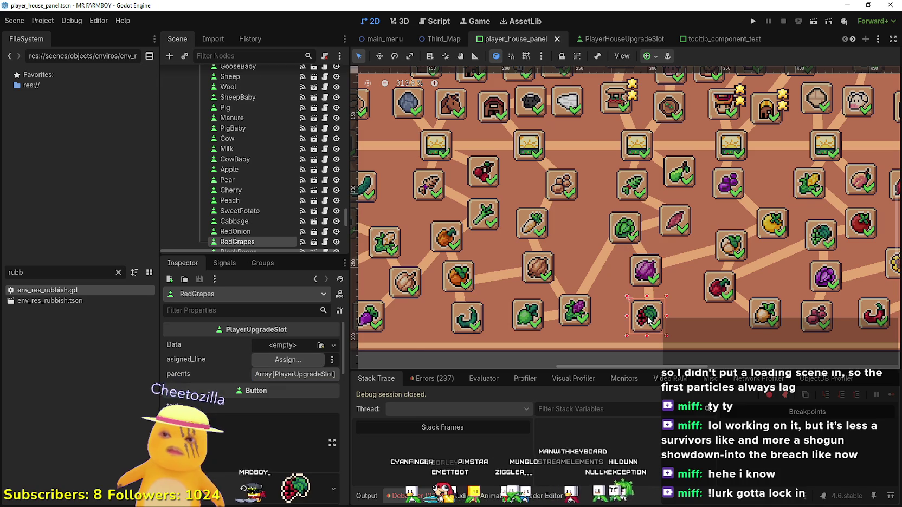
left_click(301, 375)
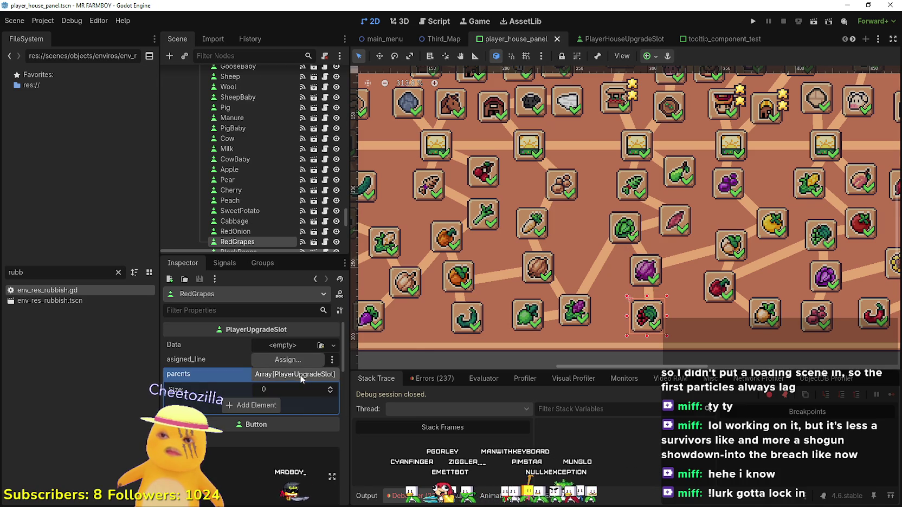
scroll(761, 274, "down", 3)
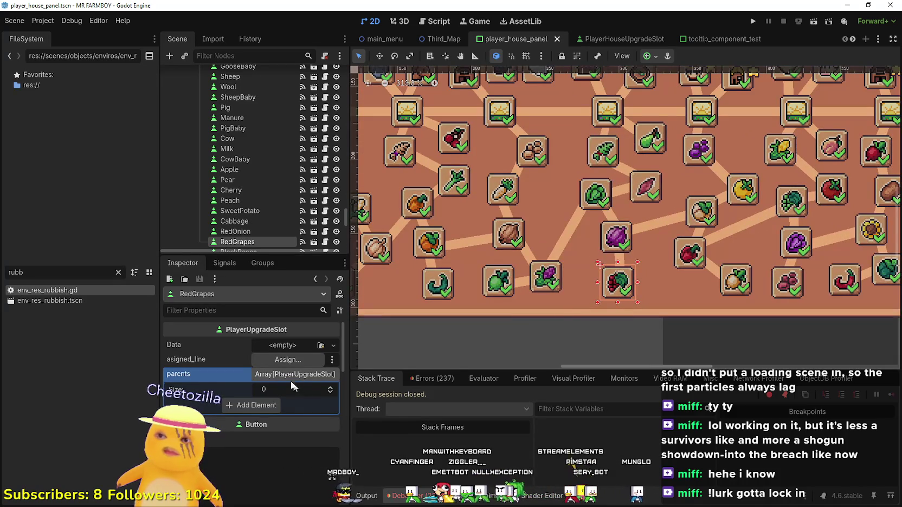
scroll(305, 205, "down", 2)
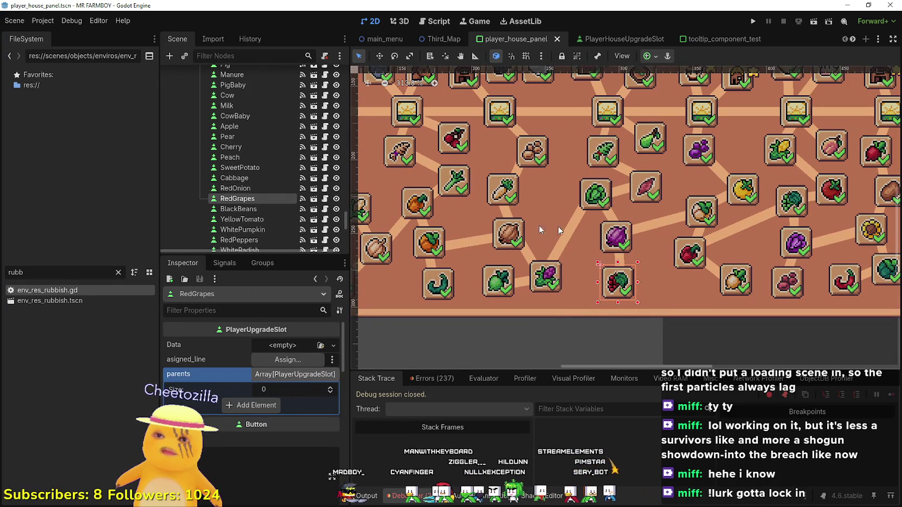
left_click_drag(238, 189, 260, 316)
left_click_drag(276, 398, 255, 406)
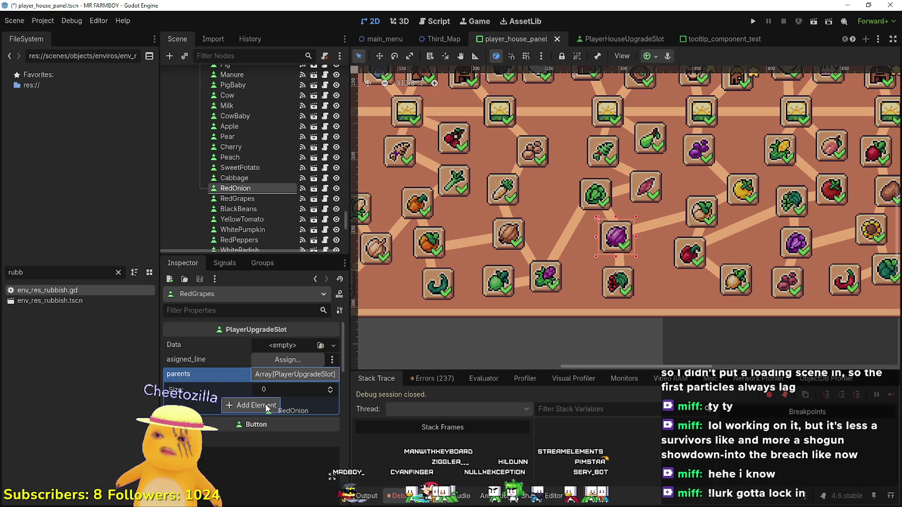
key("ctrl+s")
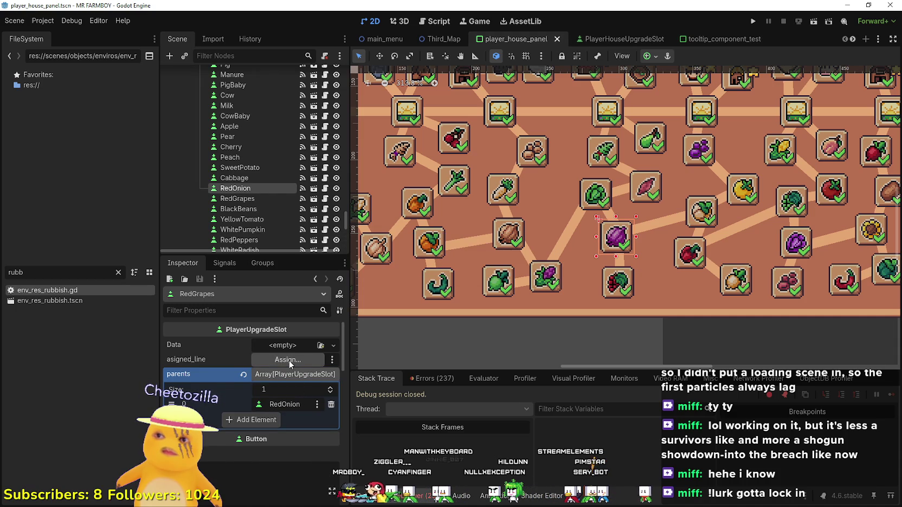
- Set RedGrapes' asigned_line to the RedGrapes connecting line
left_click(621, 271)
left_click(619, 288)
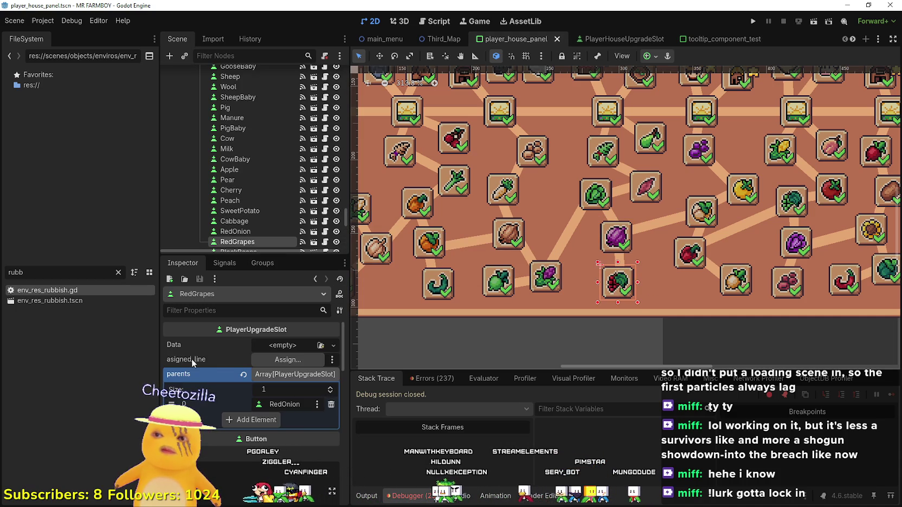
left_click(307, 358)
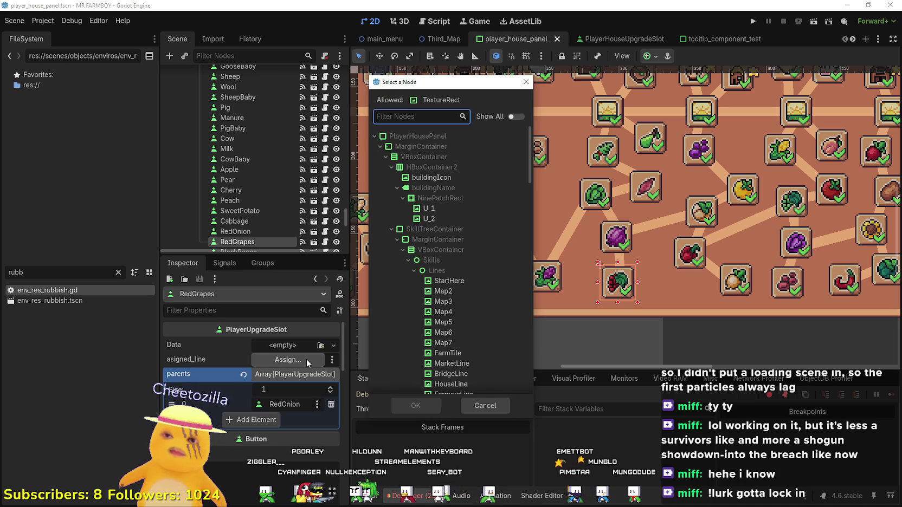
type("RedG")
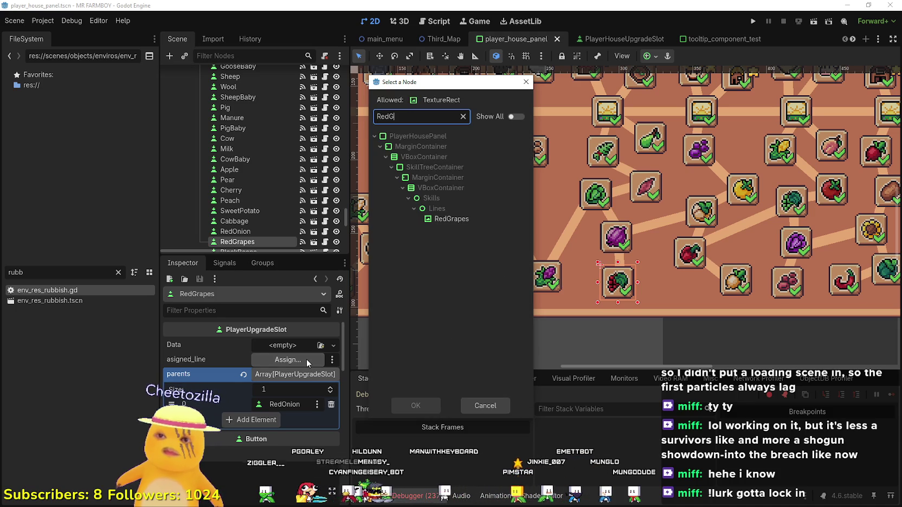
left_click(455, 220)
left_click(433, 411)
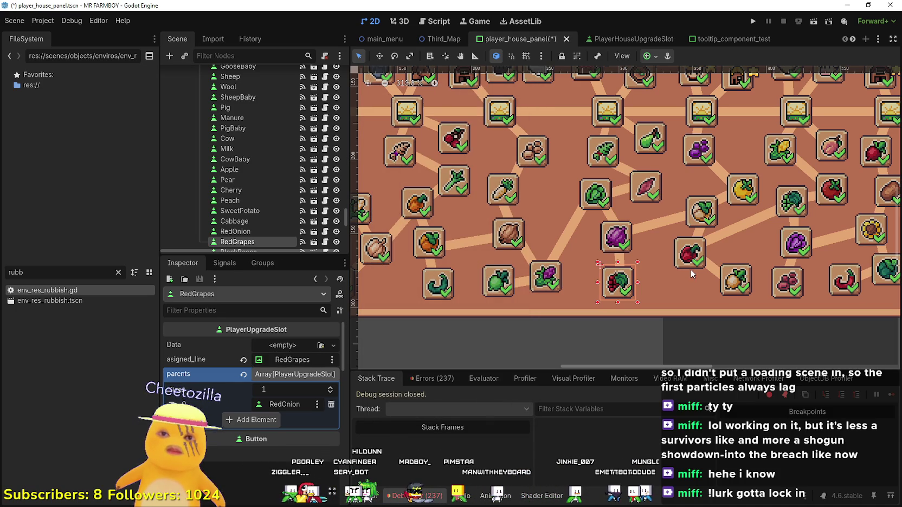
left_click(703, 264)
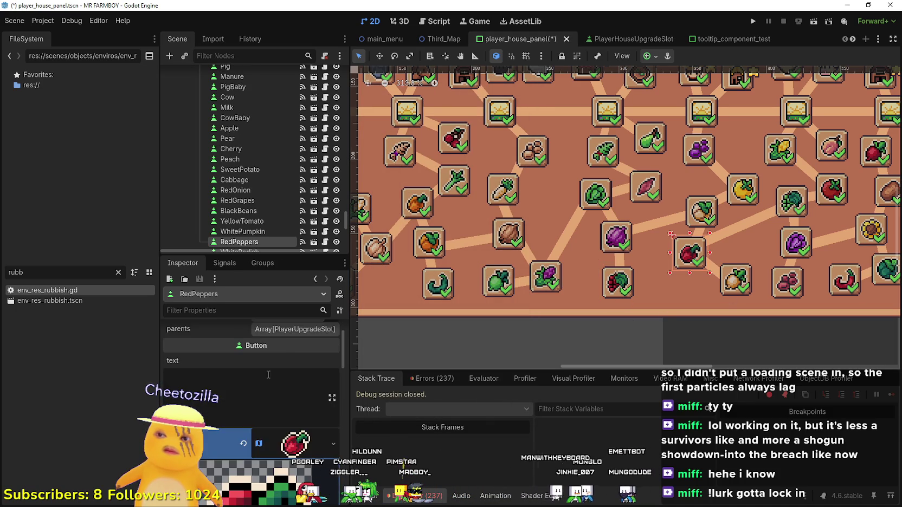
- Save the skill-tree scene and check the Barley, Cabbage and RedGrapes slots
left_click(295, 374)
key("ctrl+s")
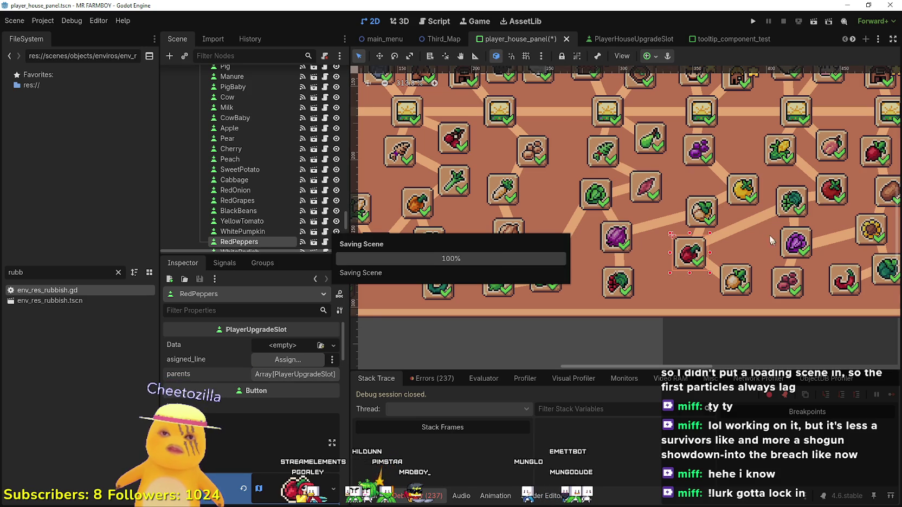
left_click(610, 157)
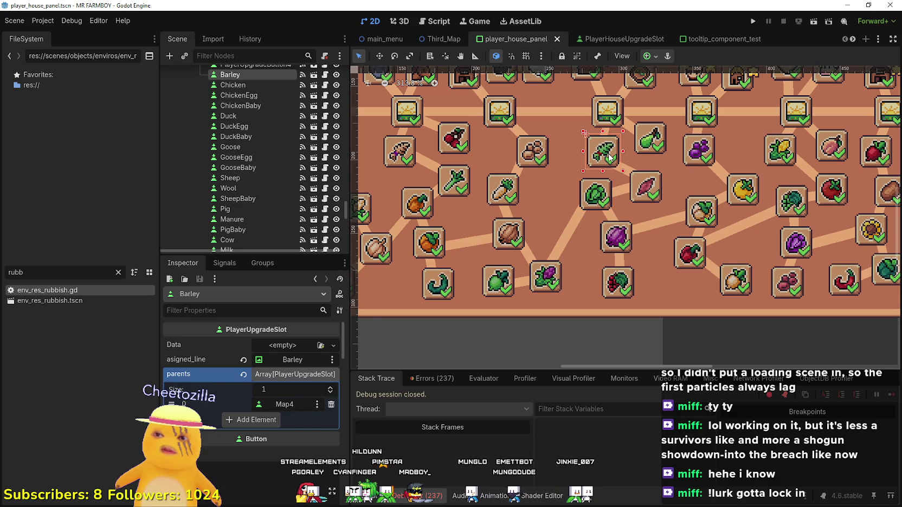
left_click(605, 196)
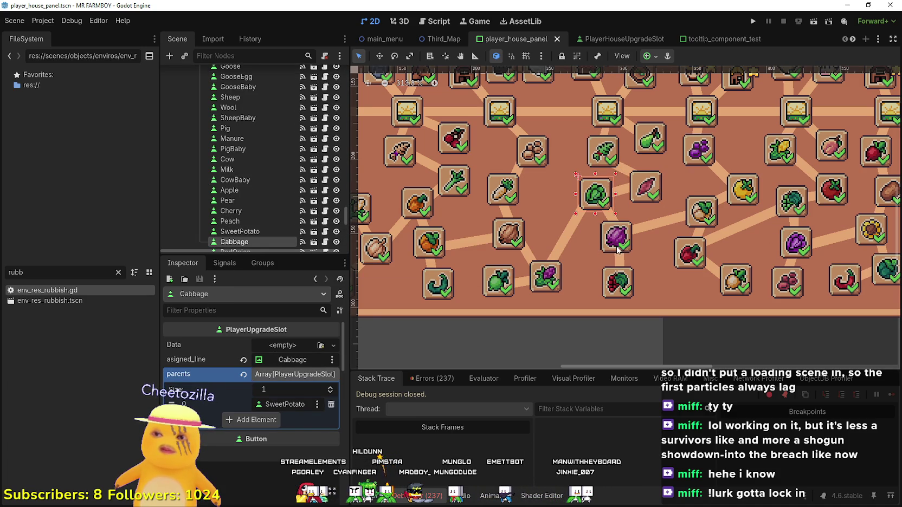
left_click(618, 287)
key("ctrl+s")
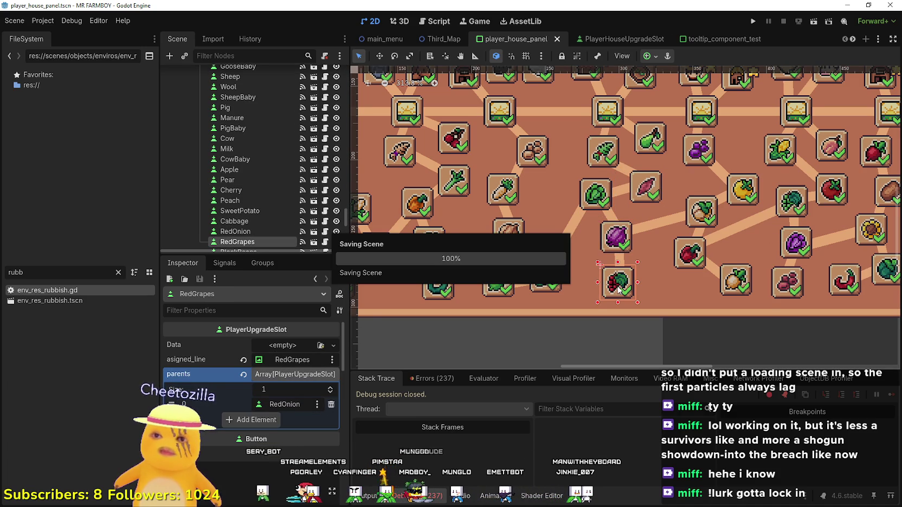
- Check the Pear slot's settings and run the project to the MR FARMBOY menu
scroll(623, 217, "down", 2)
left_click(621, 182)
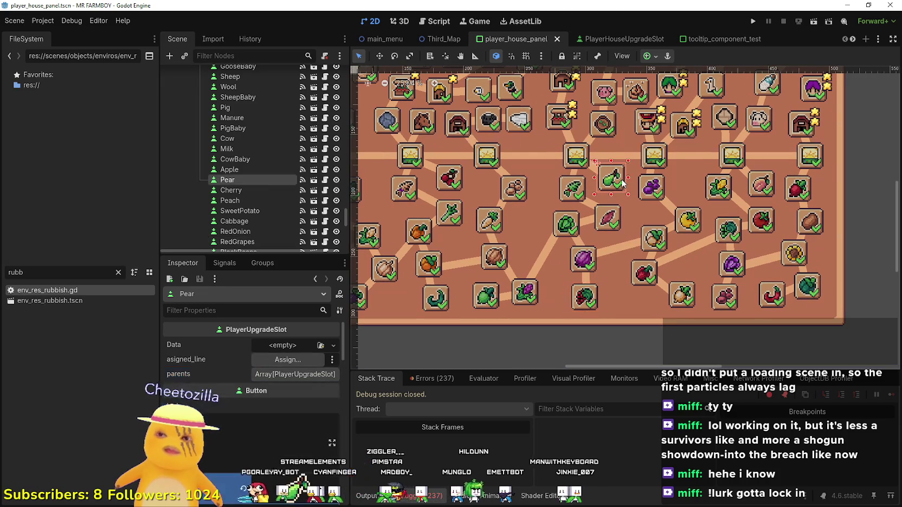
left_click(754, 21)
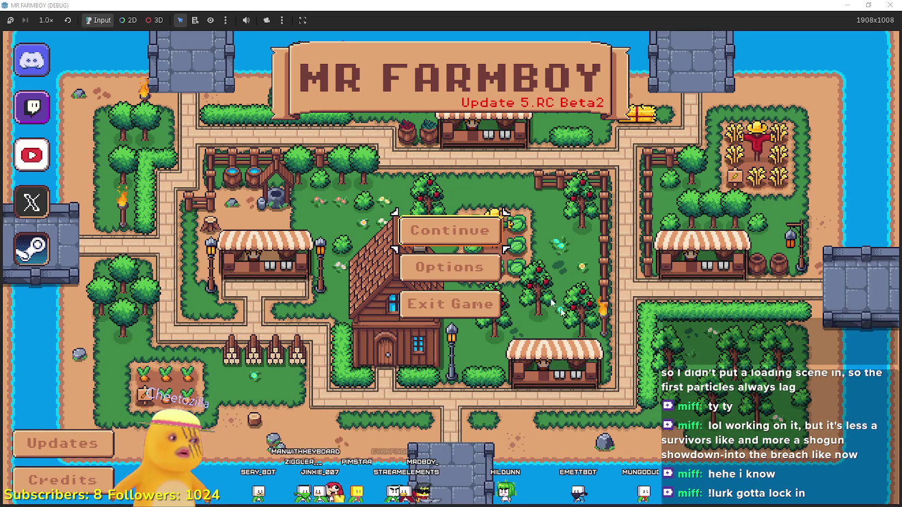
- Create a new save on The Endless island from the Continue menu
left_click(450, 231)
scroll(488, 298, "down", 5)
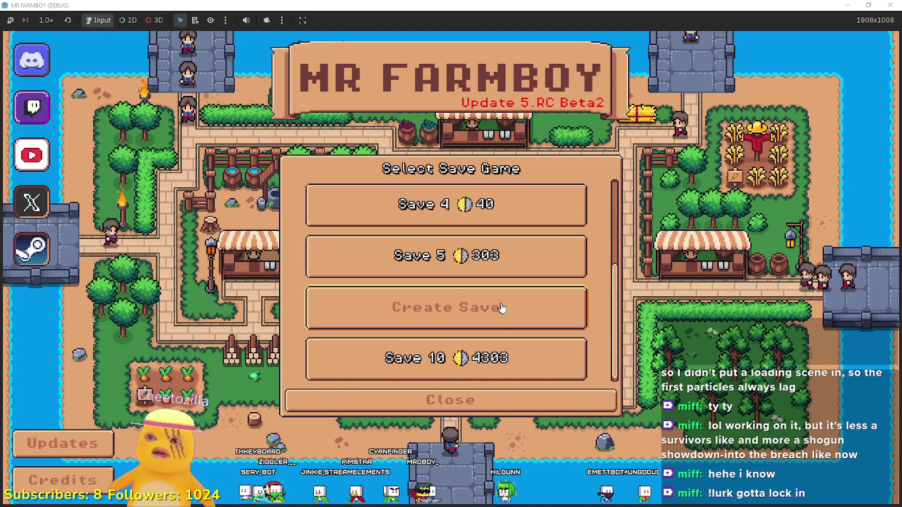
left_click(503, 308)
left_click(618, 306)
left_click(395, 394)
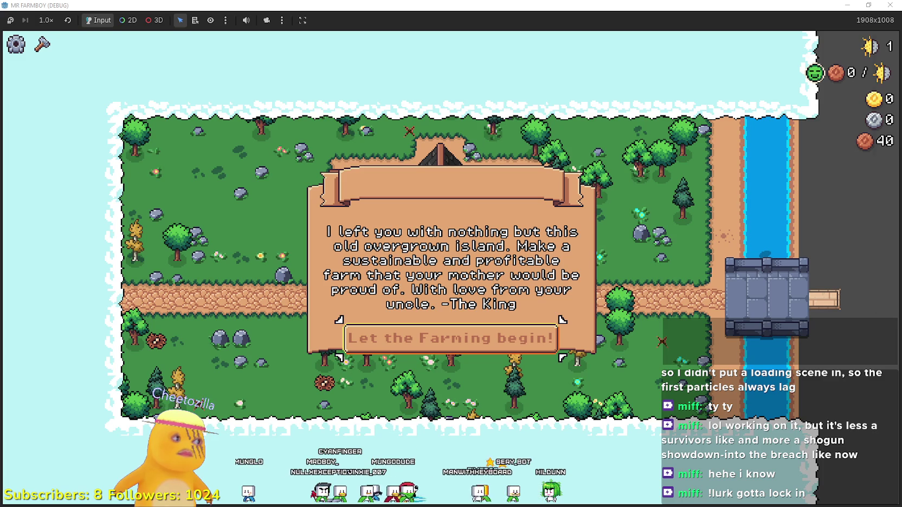
- Dismiss the intro letter, maximise the game window and open the Player House skill tree
left_click(450, 338)
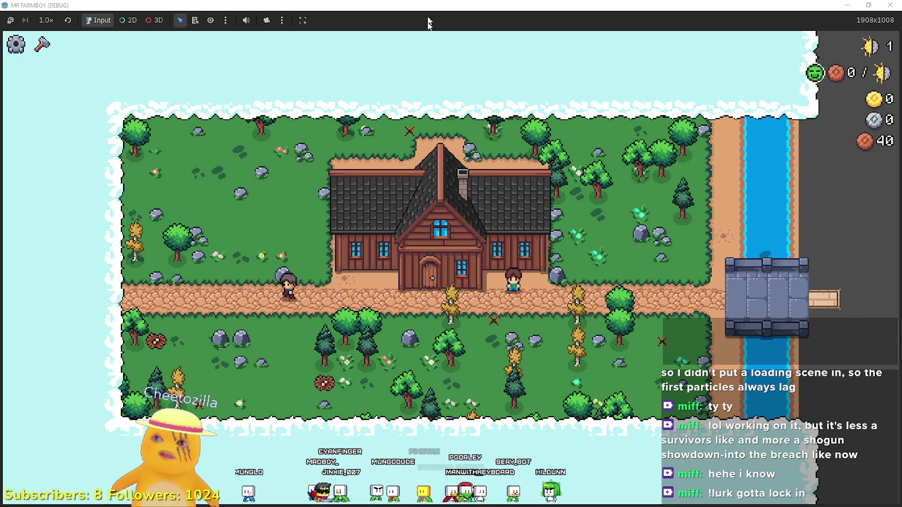
double_click(429, 5)
left_click(702, 55)
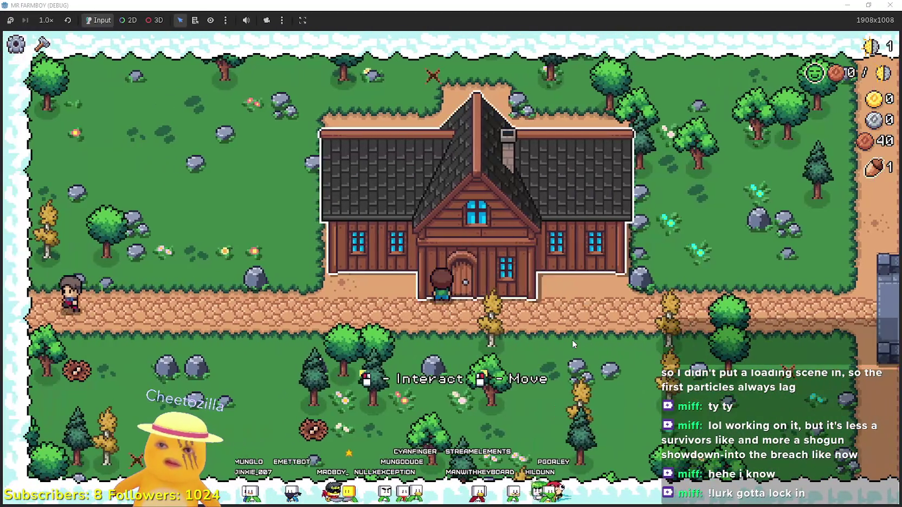
left_click(573, 340)
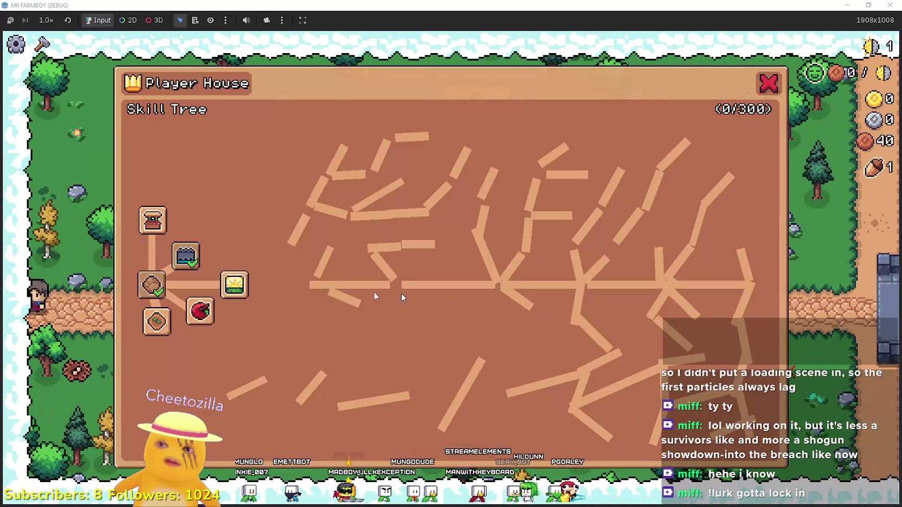
- Unlock the Farm Tile, Wheat and Market advancements, then close the skill tree
left_click(158, 322)
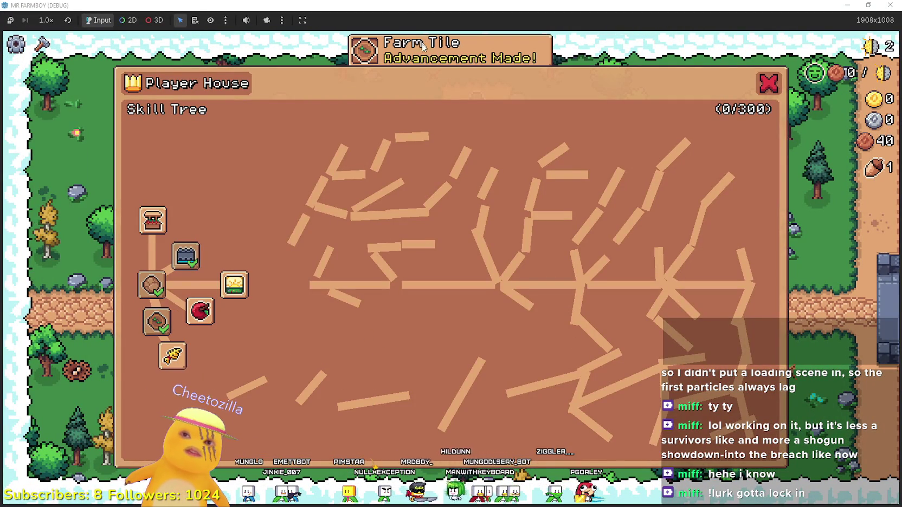
mouse_move(158, 330)
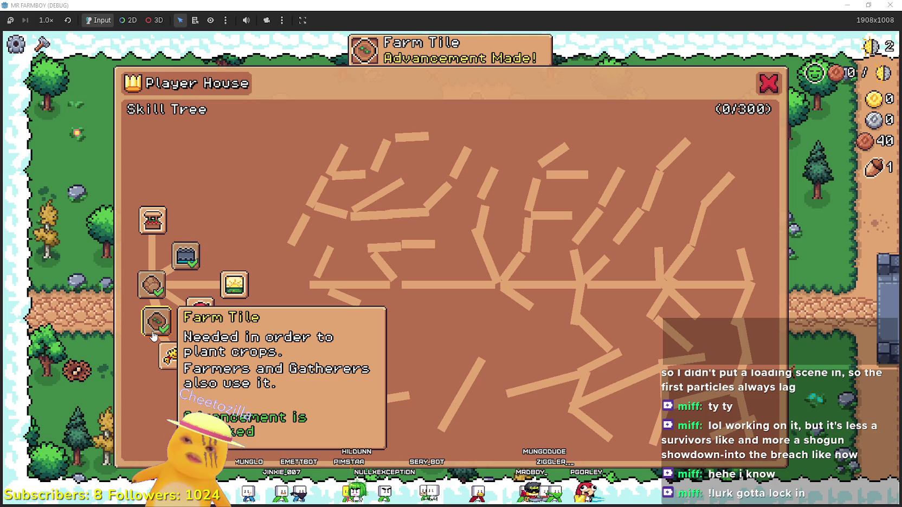
mouse_move(185, 373)
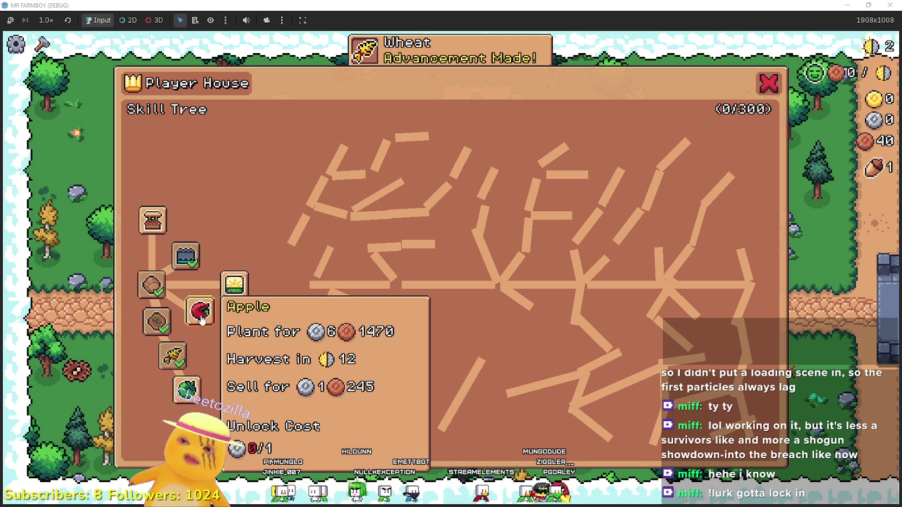
mouse_move(247, 294)
mouse_move(186, 257)
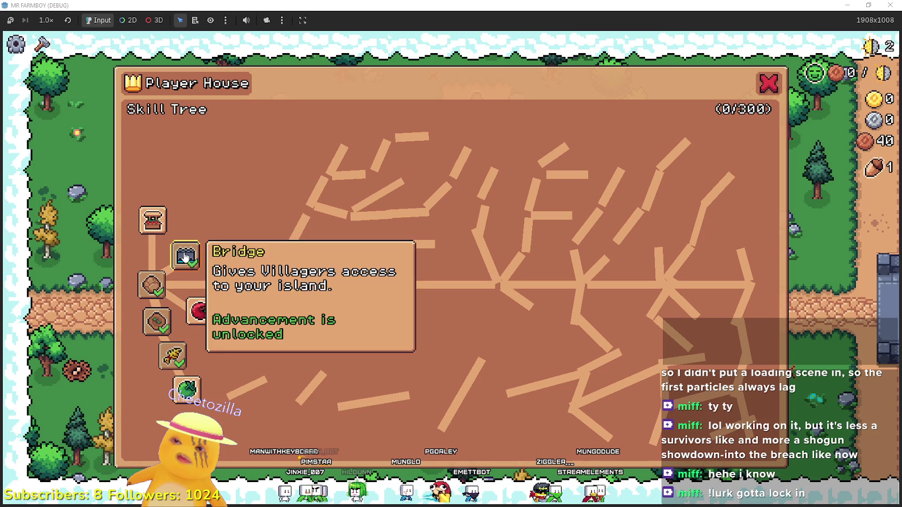
left_click(157, 224)
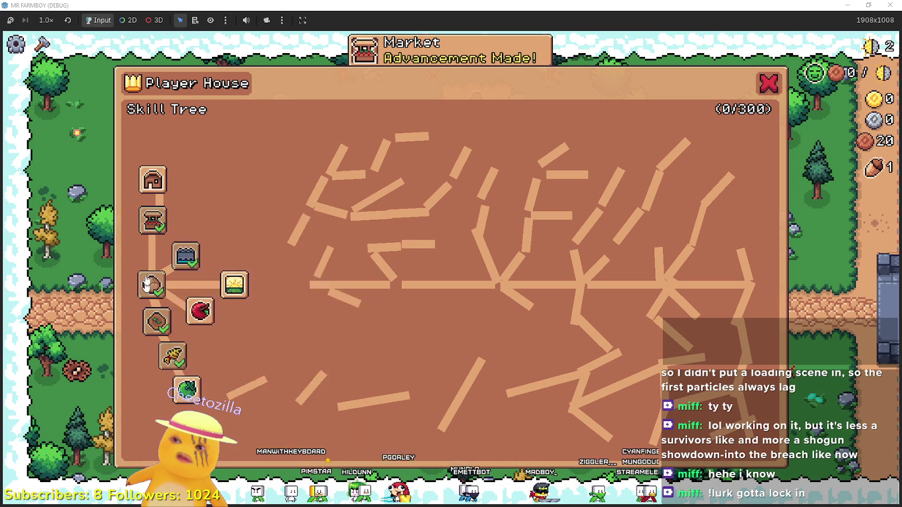
mouse_move(157, 175)
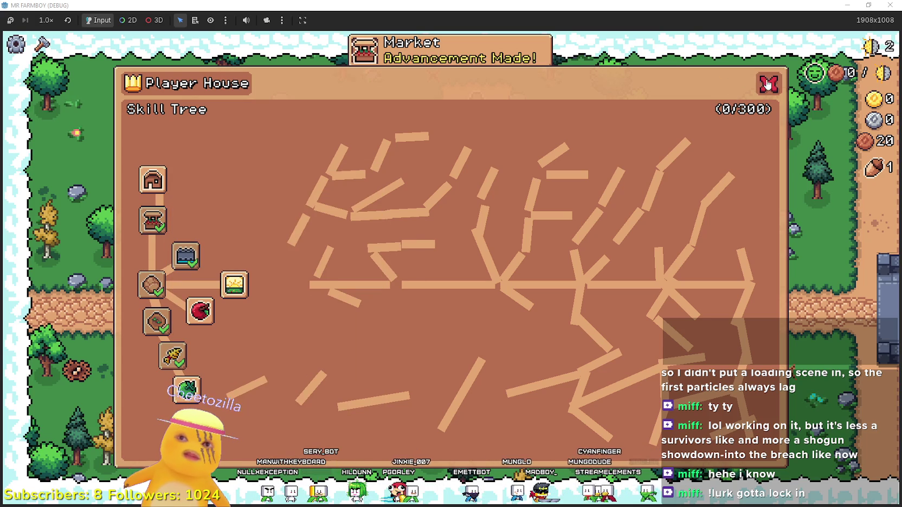
left_click(767, 84)
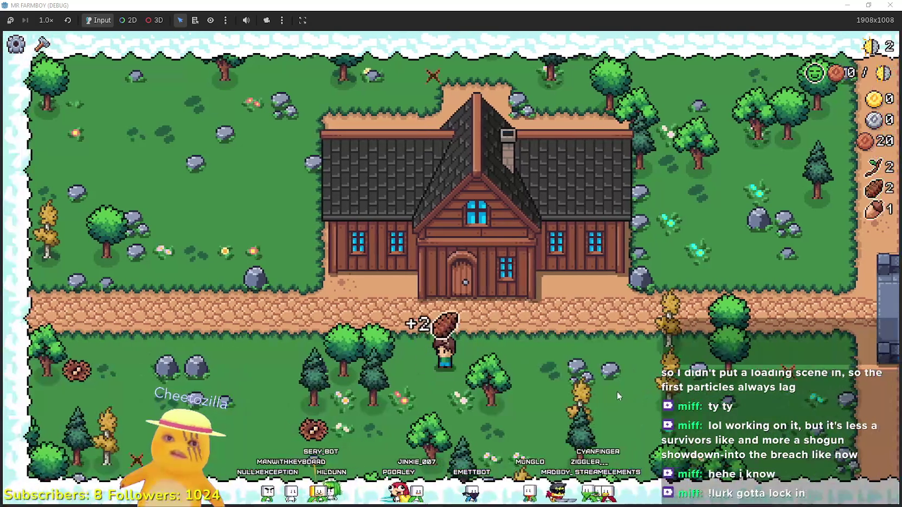
- Walk across the grass gathering wood and acorns
key("a")
key("w")
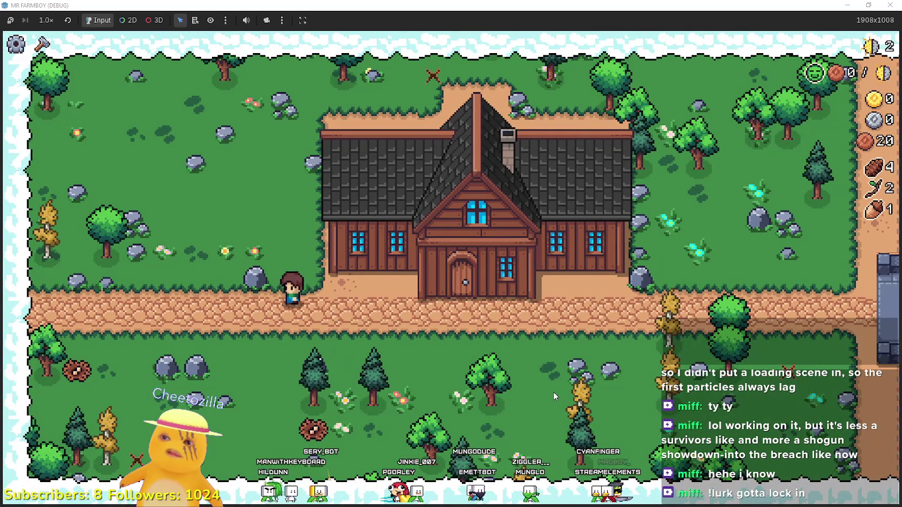
key("w")
key("a")
key("w")
key("a")
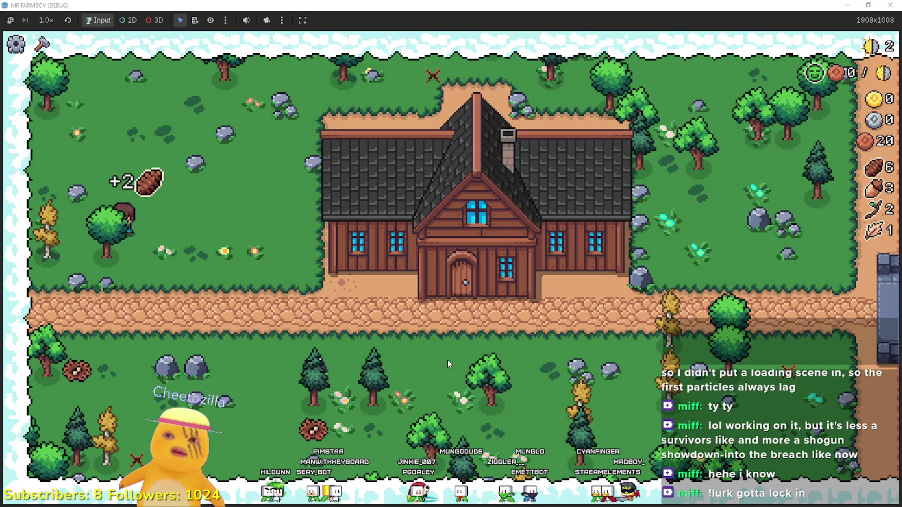
scroll(441, 353, "up", 1)
key("d")
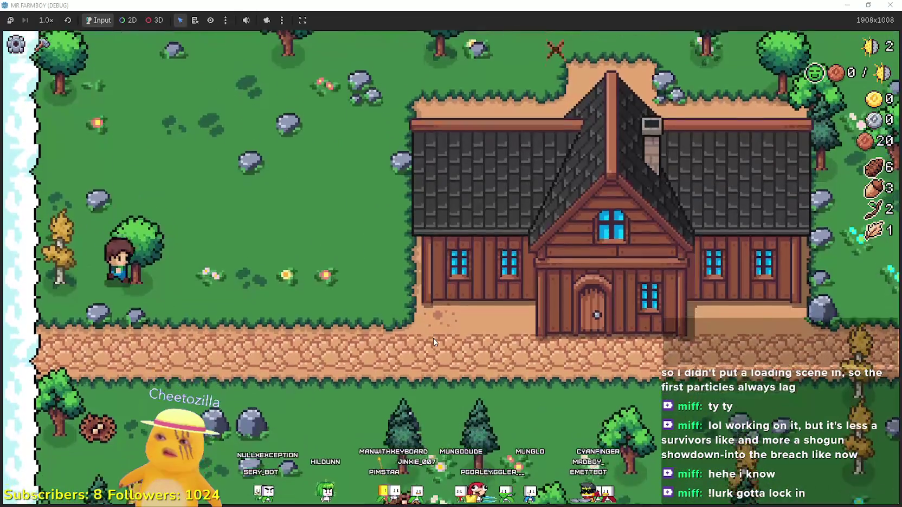
- Build a Market from Crafting > Buildings to the left of the house
key("c")
scroll(41, 401, "down", 5)
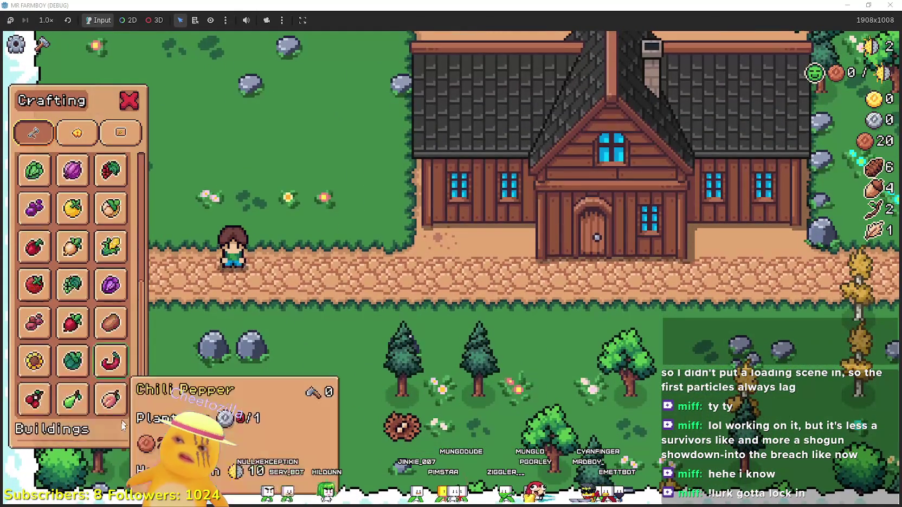
left_click(44, 423)
key("d")
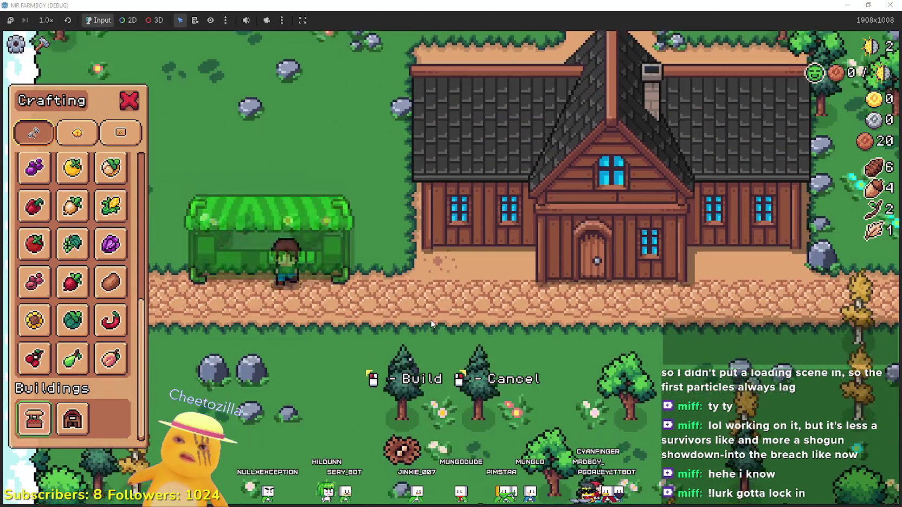
left_click(430, 318)
- Put the acorns and pinecones up for sale at the Market
key("e")
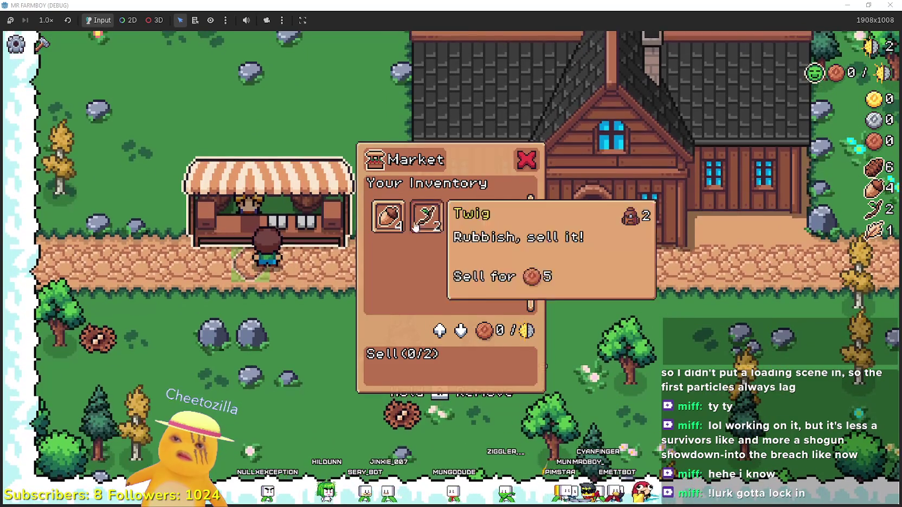
left_click(394, 216)
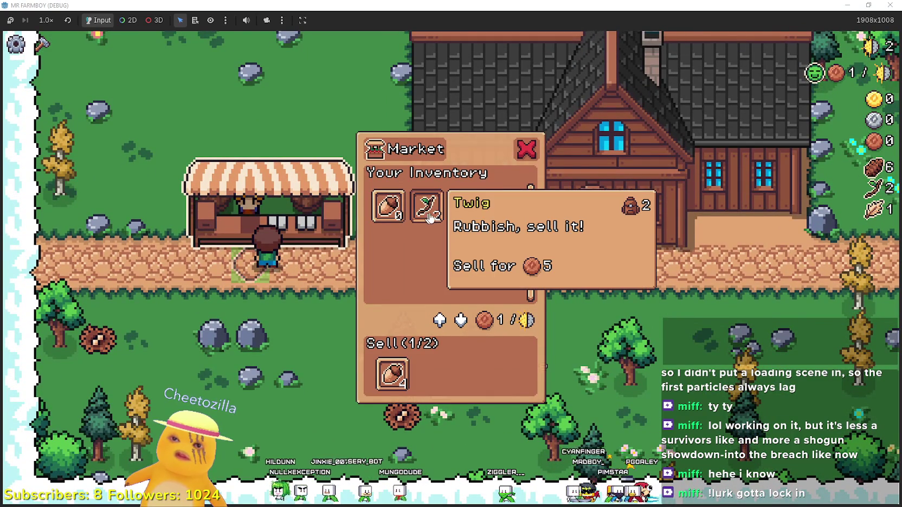
left_click(465, 207)
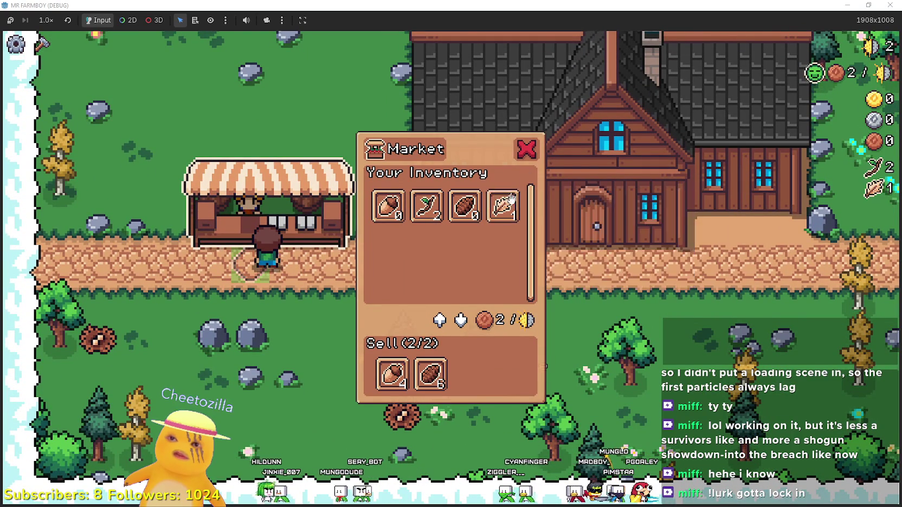
left_click(526, 150)
- Collect more acorns and items in the grass while walking back past the house
key("a")
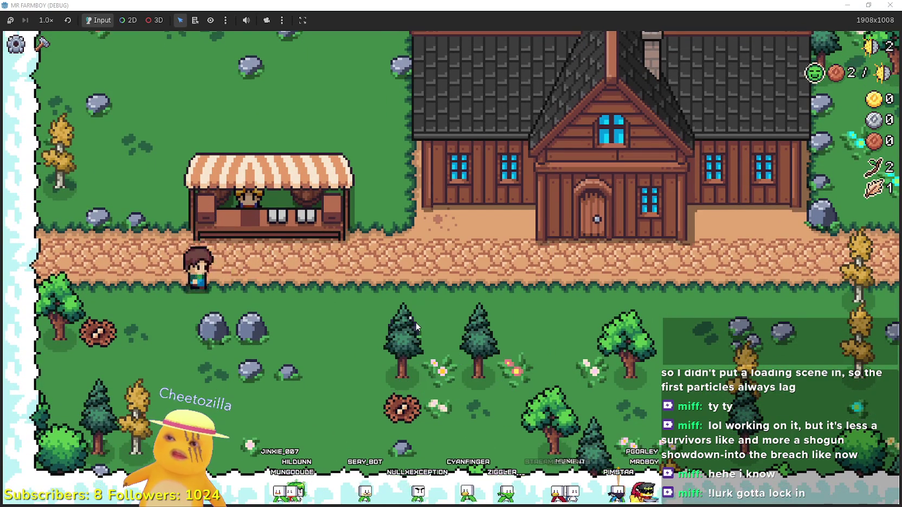
key("s")
key("d")
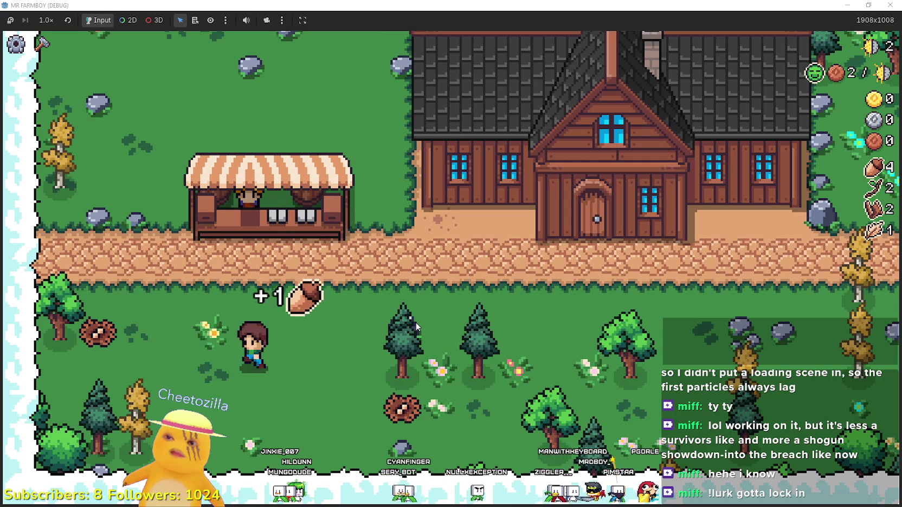
key("a")
key("w")
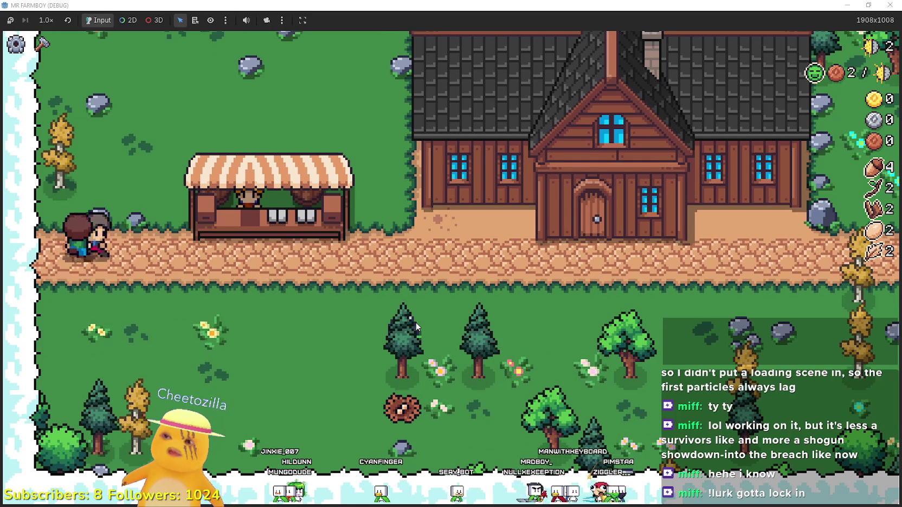
key("w")
key("d")
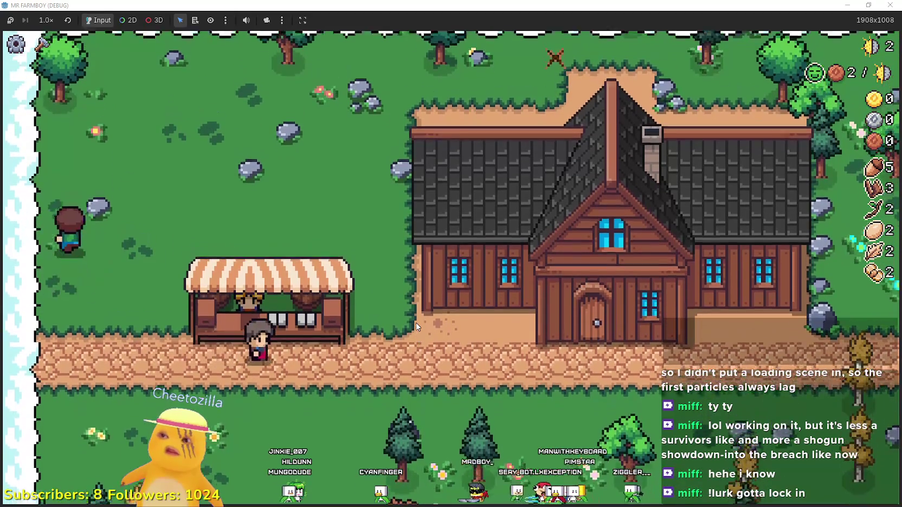
key("d")
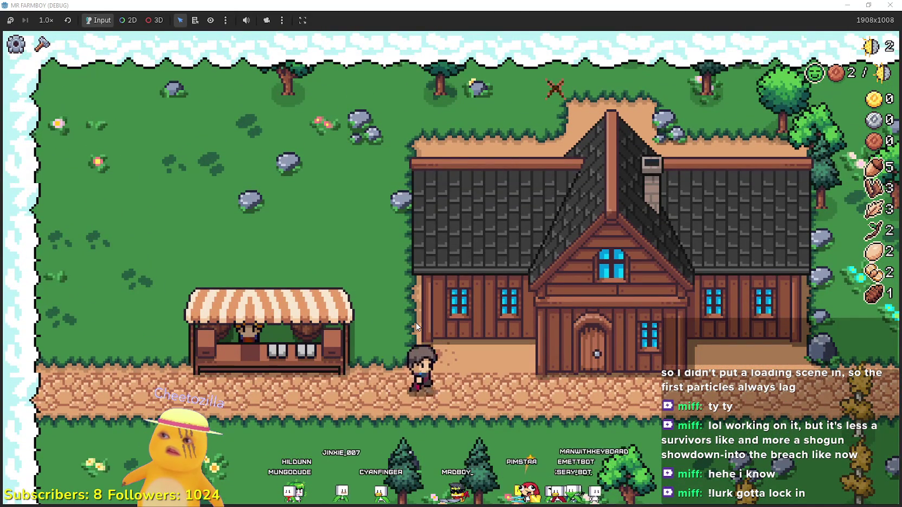
key("d")
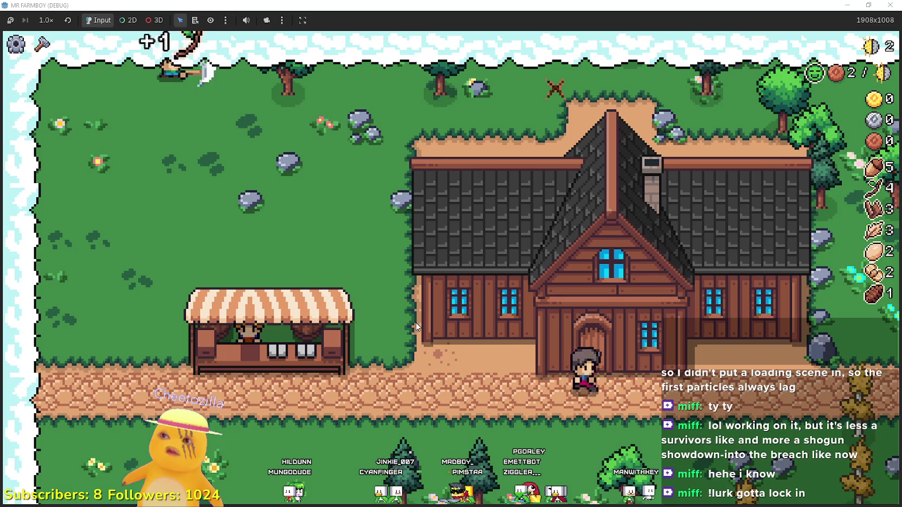
key("d")
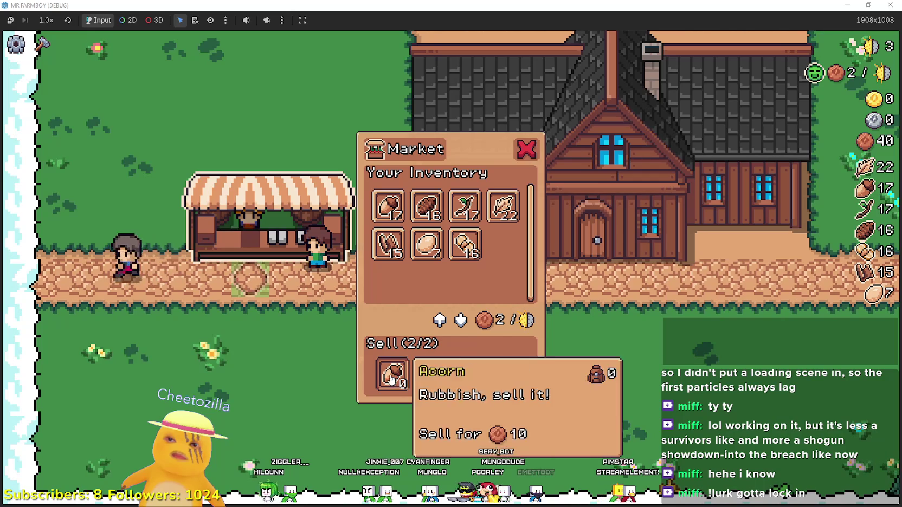
- Swap a stack for the Acorns in the sell list and walk around the stall
left_click(392, 375)
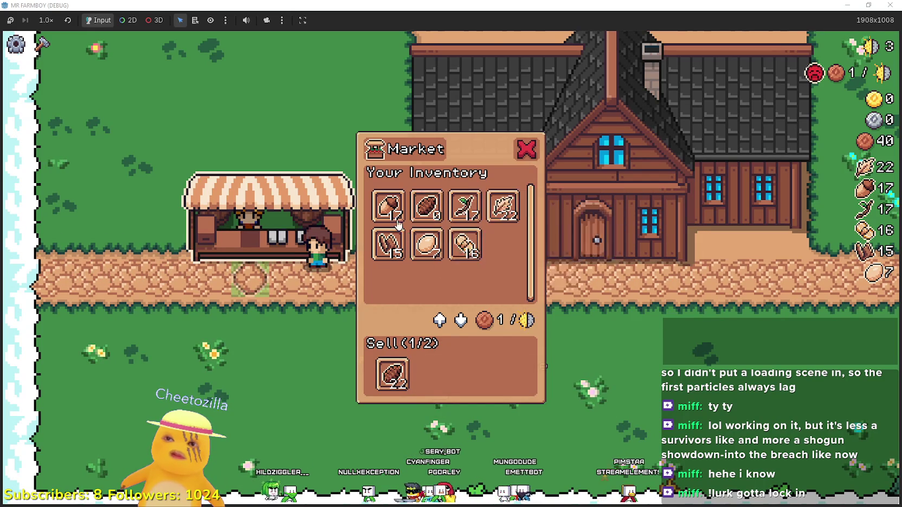
left_click(388, 206)
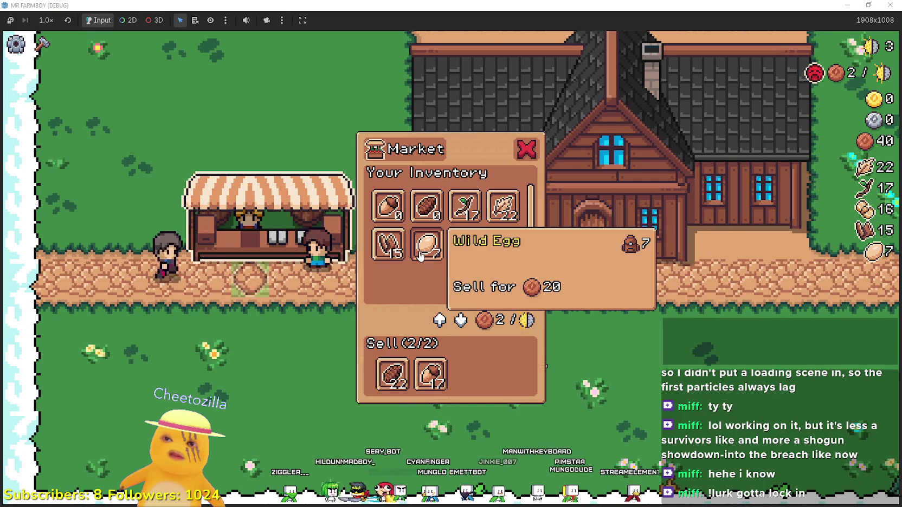
key("Escape")
key("s")
key("d")
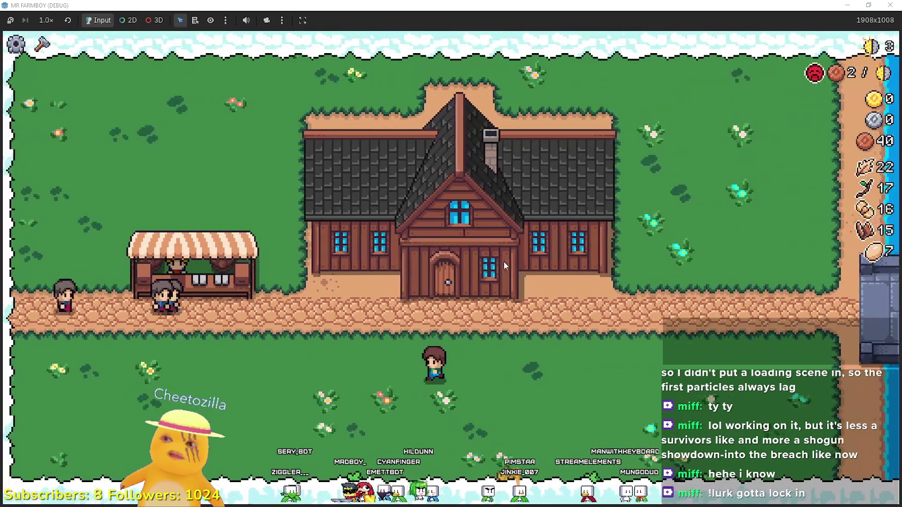
key("a")
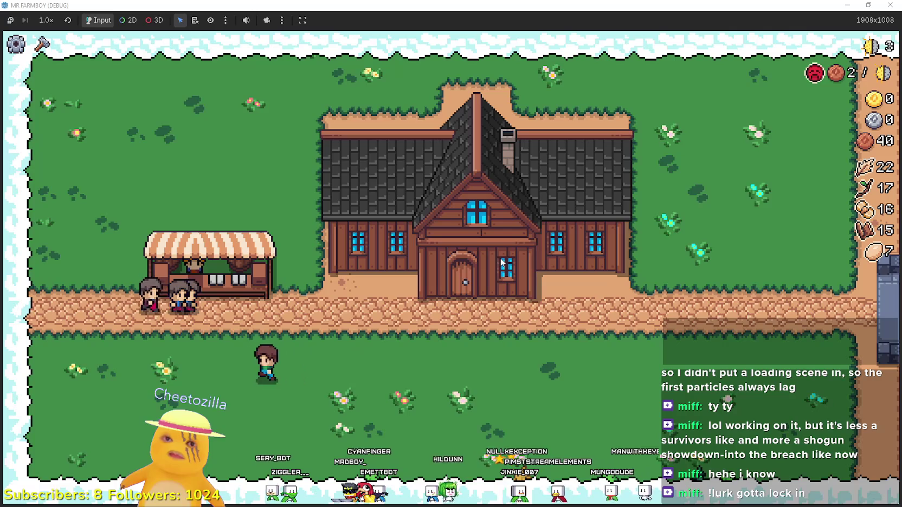
key("w")
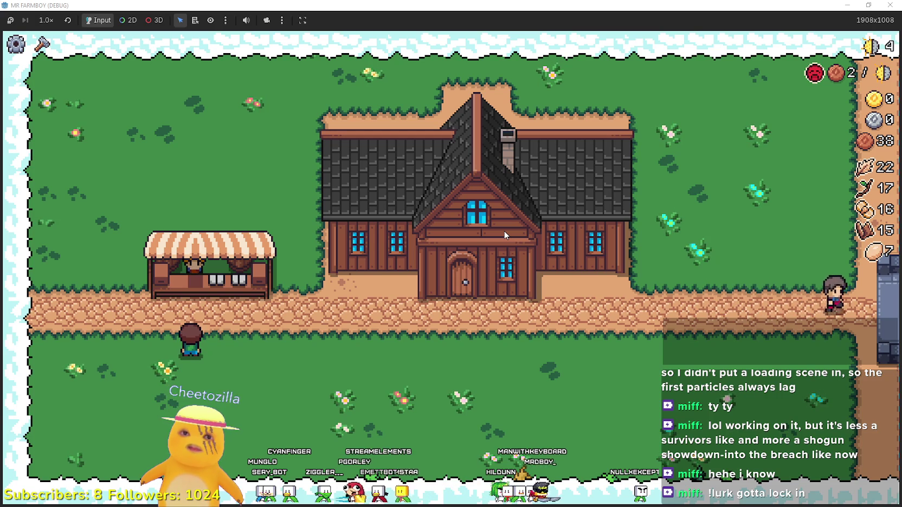
- Sell the queued items at the stall, replacing the bread with a twig in the sell slots
key("w")
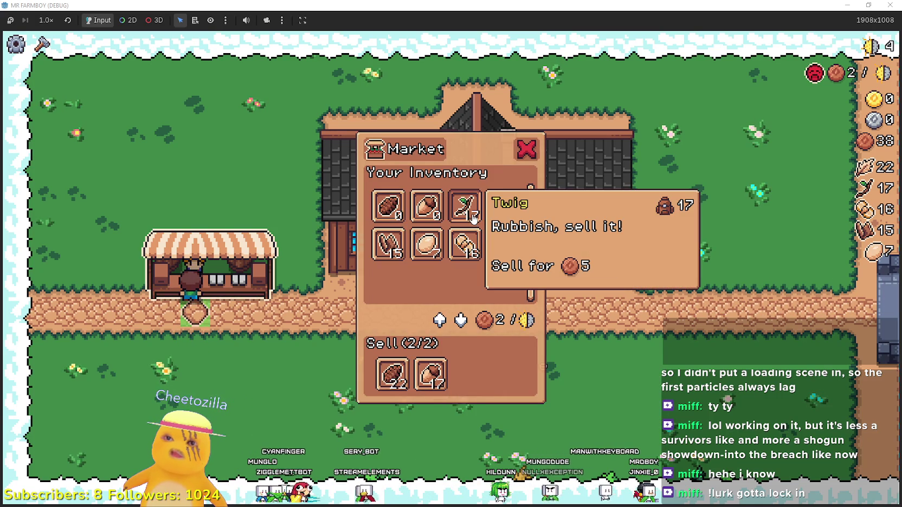
key("Escape")
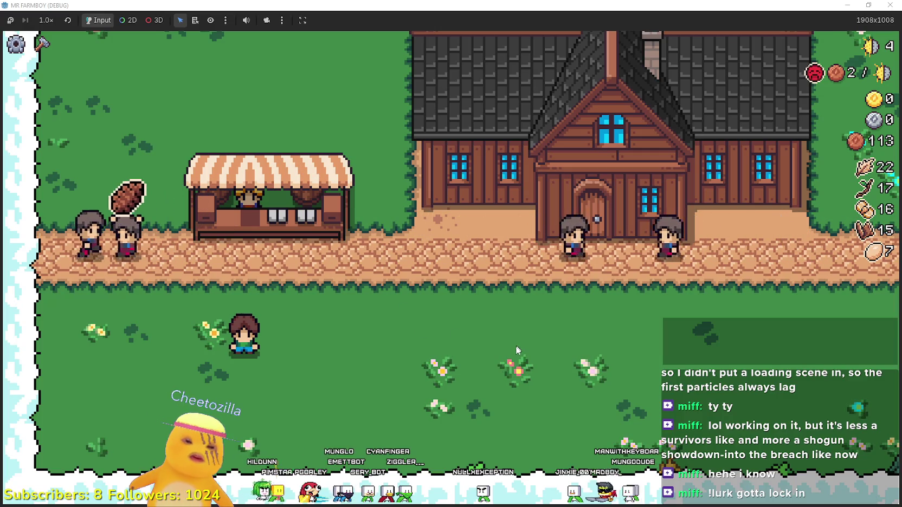
key("w")
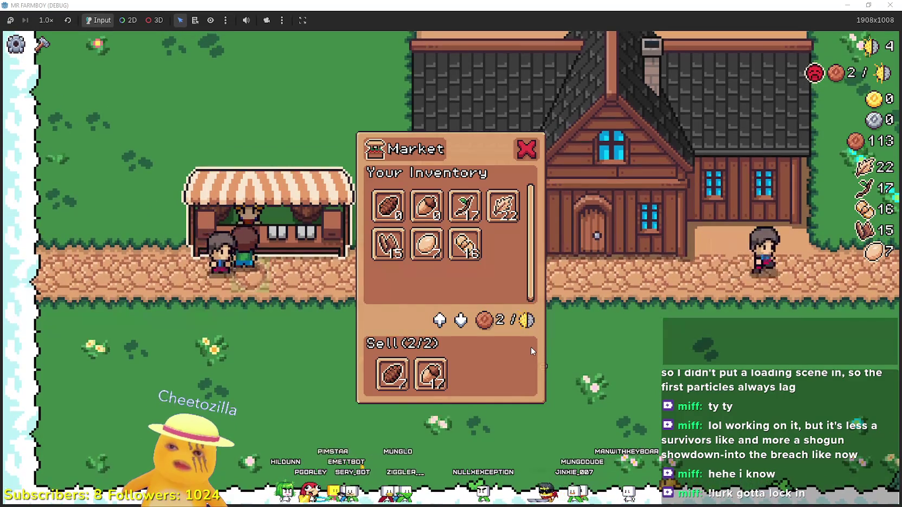
key("Escape")
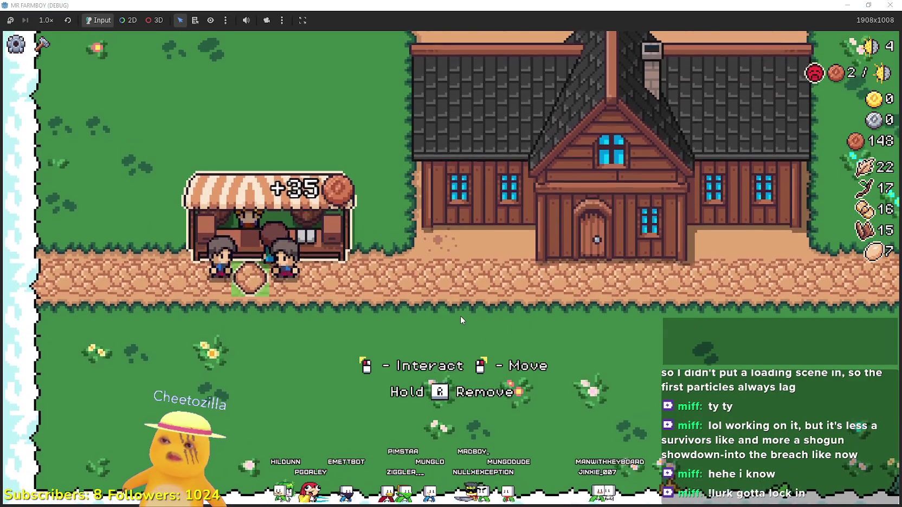
key("e")
left_click(392, 374)
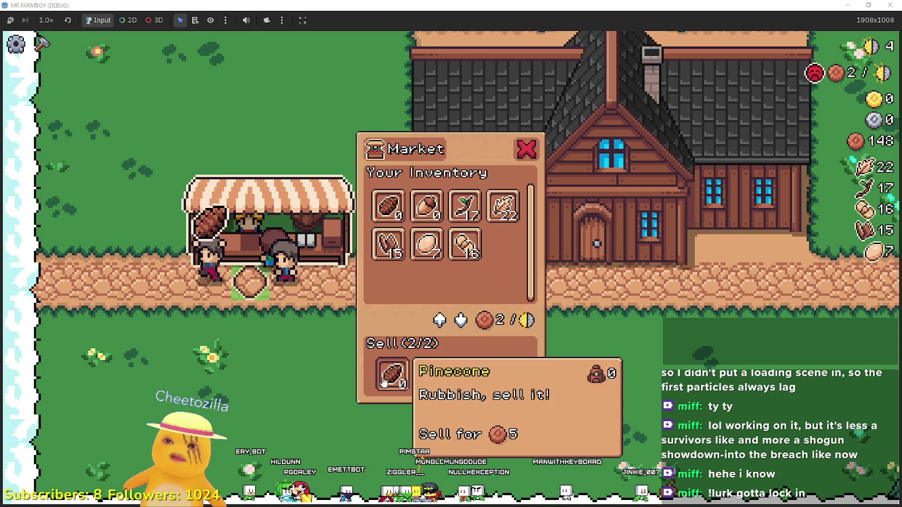
left_click(464, 206)
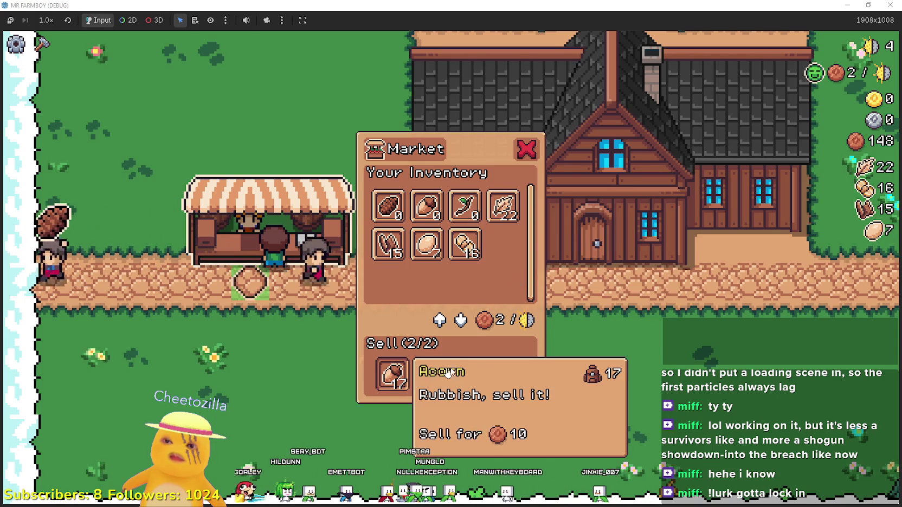
key("Escape")
key("s")
- Walk east toward the bridge, then return to the stall to sell the remaining rubbish
key("d")
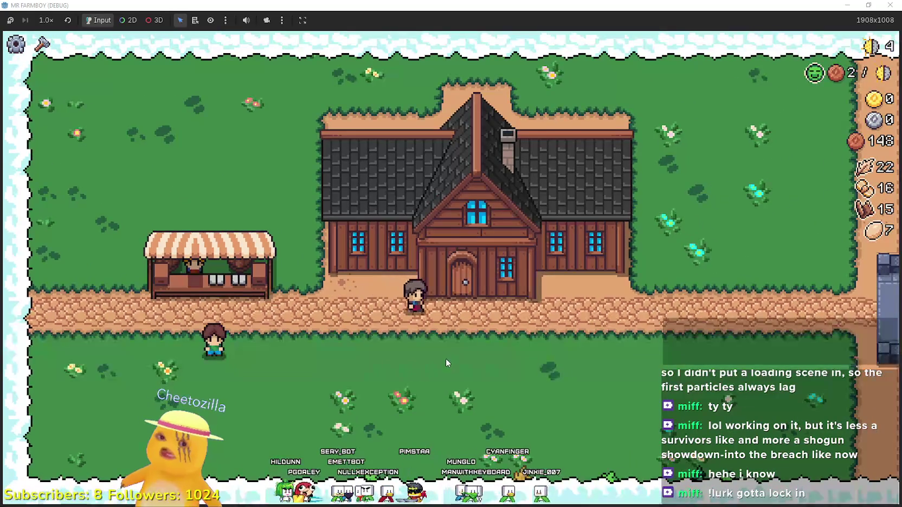
key("d")
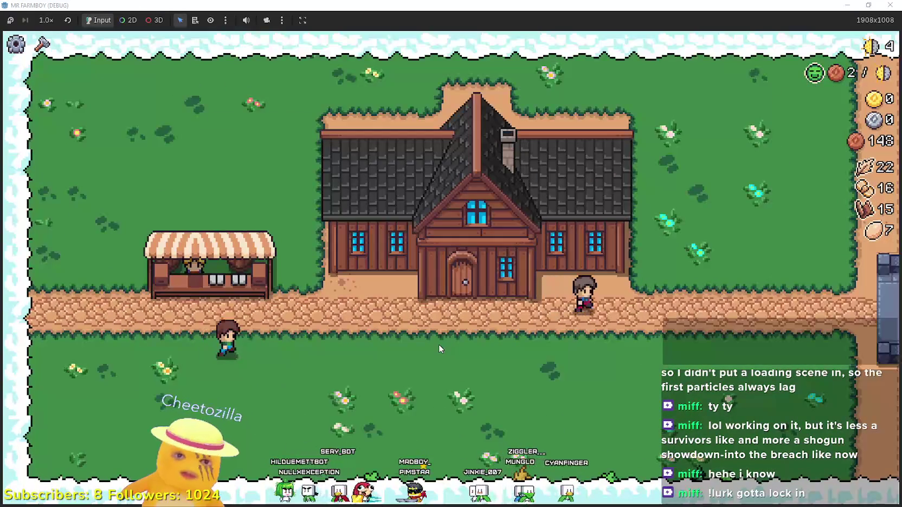
key("w")
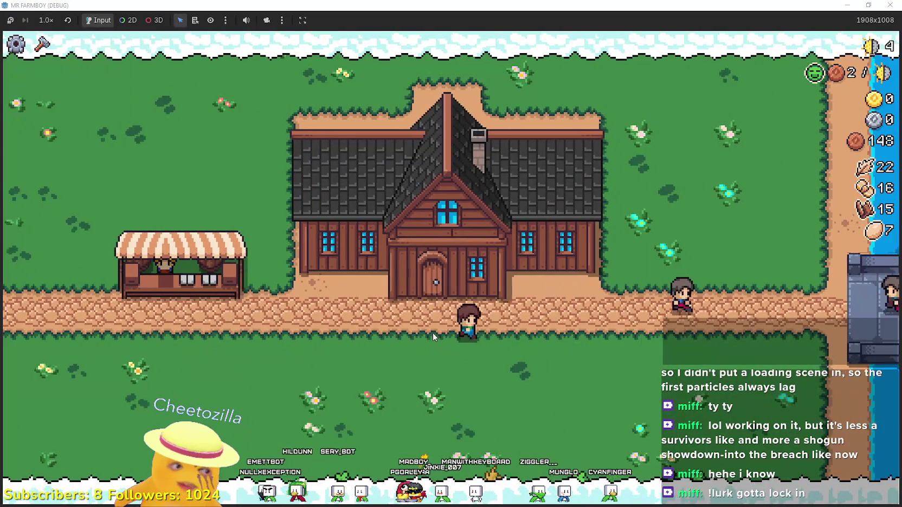
key("d")
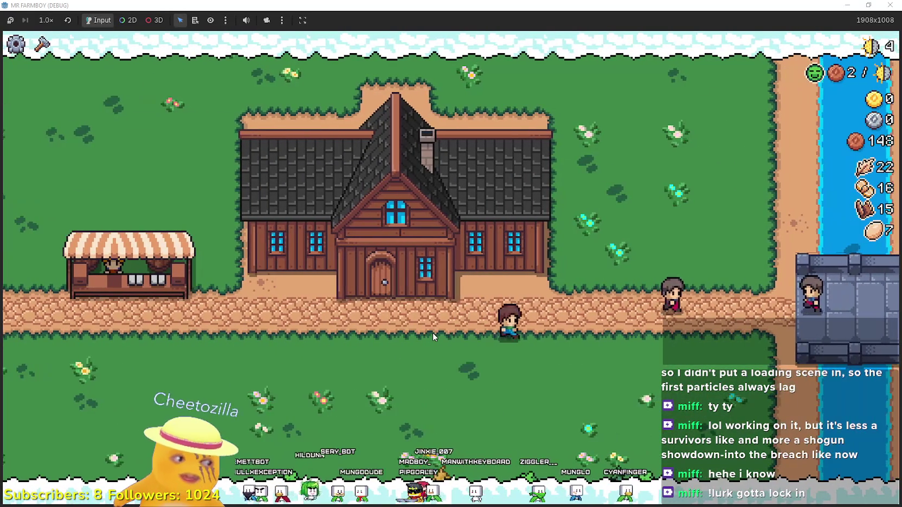
key("w")
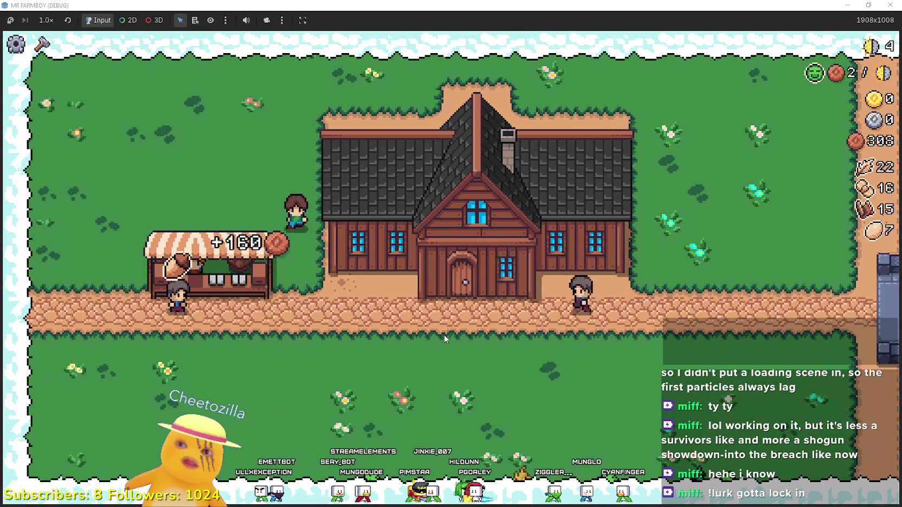
key("a")
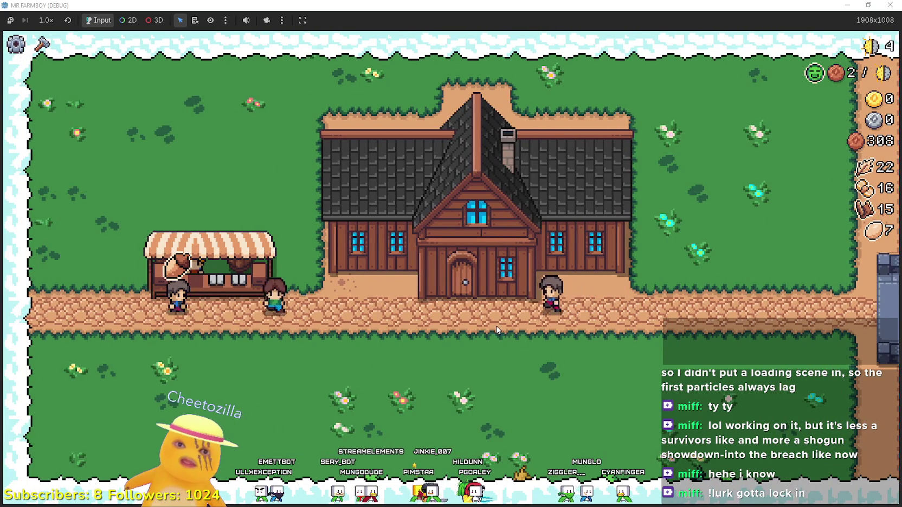
key("e")
key("s")
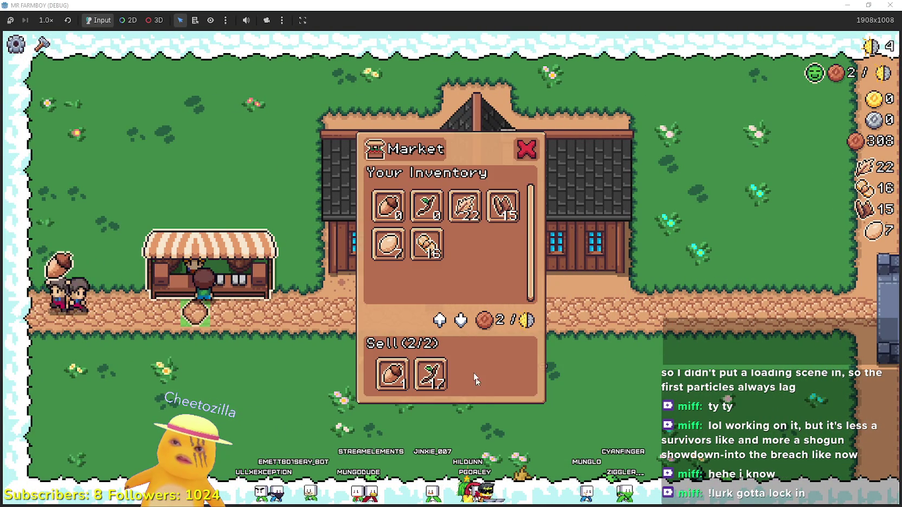
key("d")
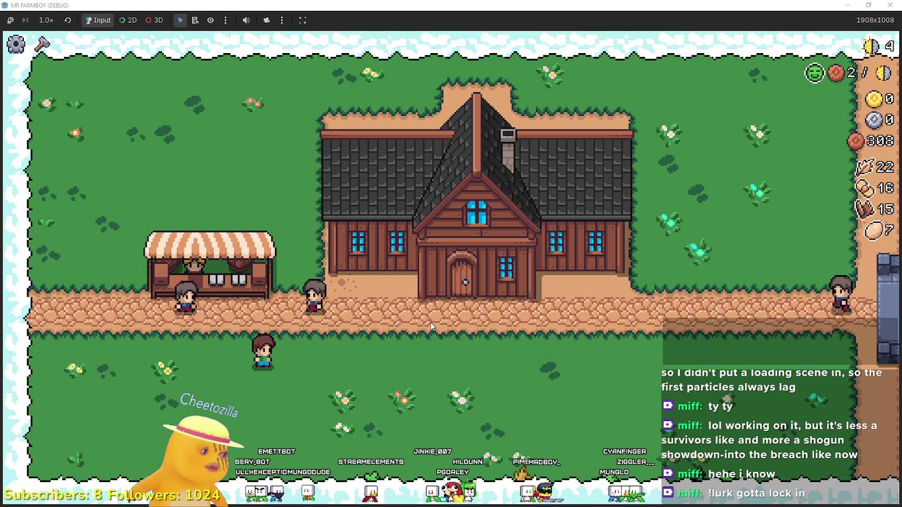
- Walk the farmer back onto the path beside the market stall
key("w")
key("a")
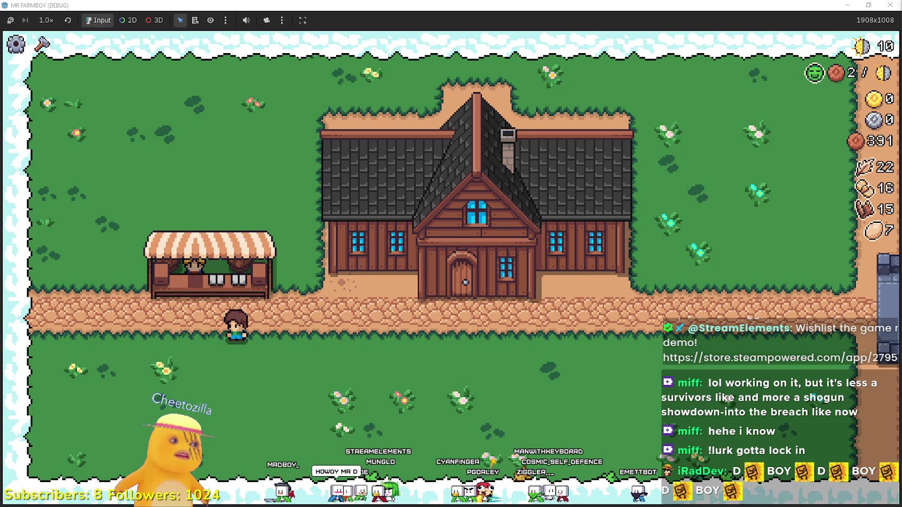
- Walk the farmer to the market stall and open the market
key("d")
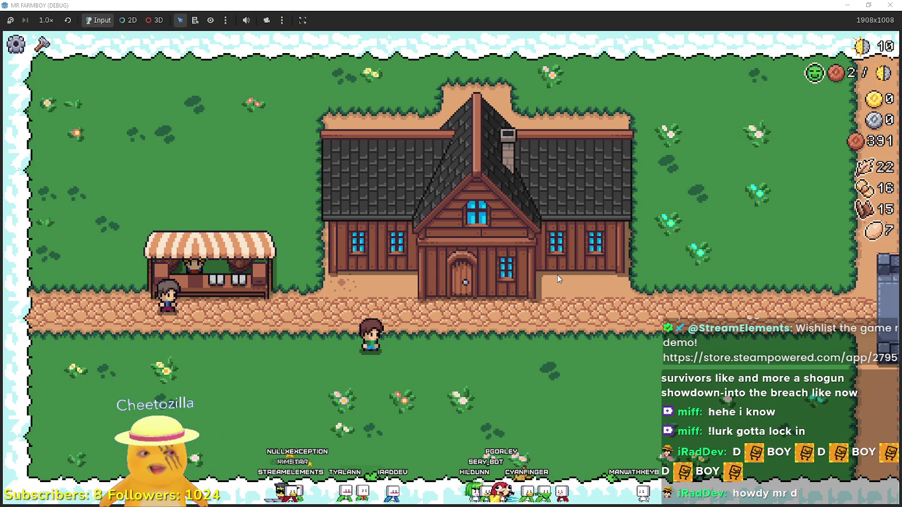
key("a")
key("w")
key("e")
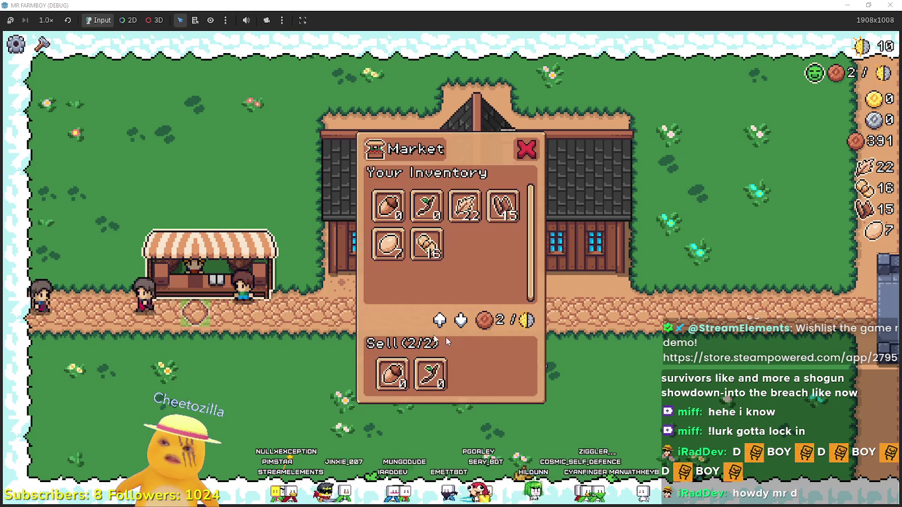
- Swap the acorn and sprout on the sell list for the Leaf and Paper Scroll stacks
left_click(392, 374)
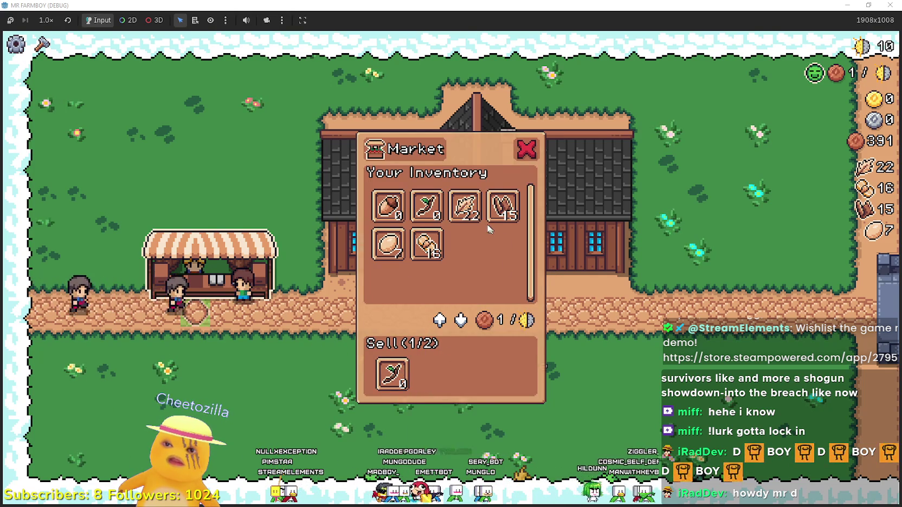
left_click(394, 375)
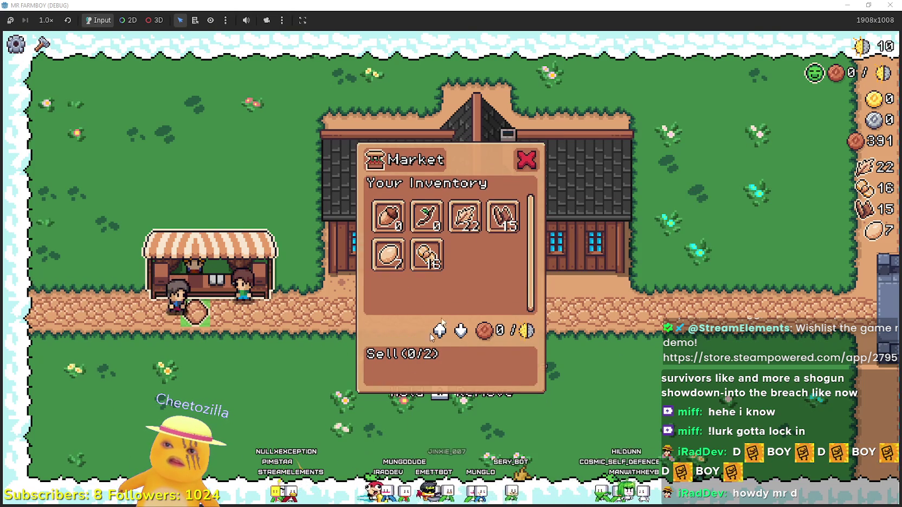
left_click(479, 219)
left_click(489, 209)
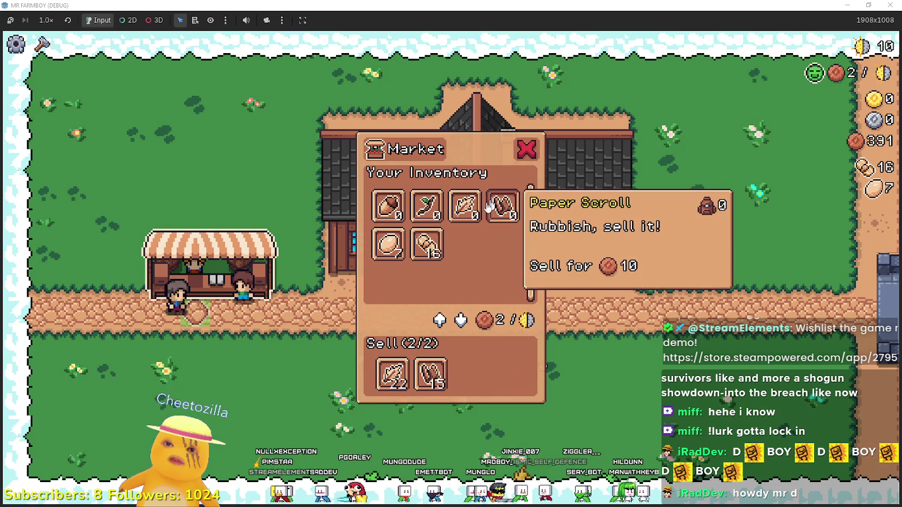
key("Escape")
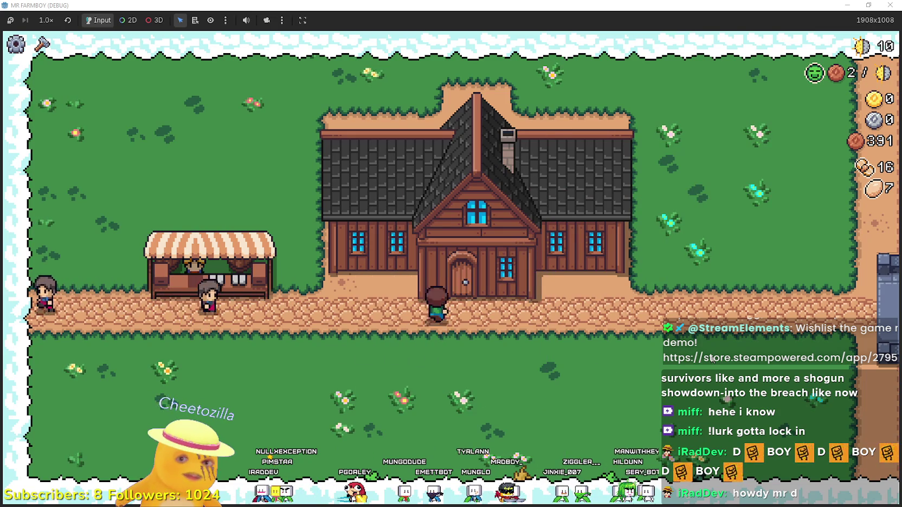
- Walk the farmer to the farmhouse door and open the Player House skill tree
key("d")
key("w")
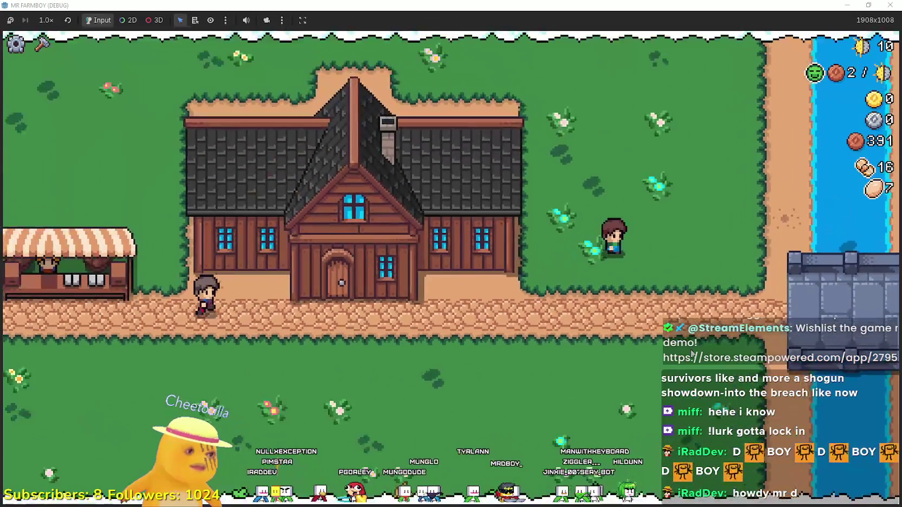
key("a")
key("s")
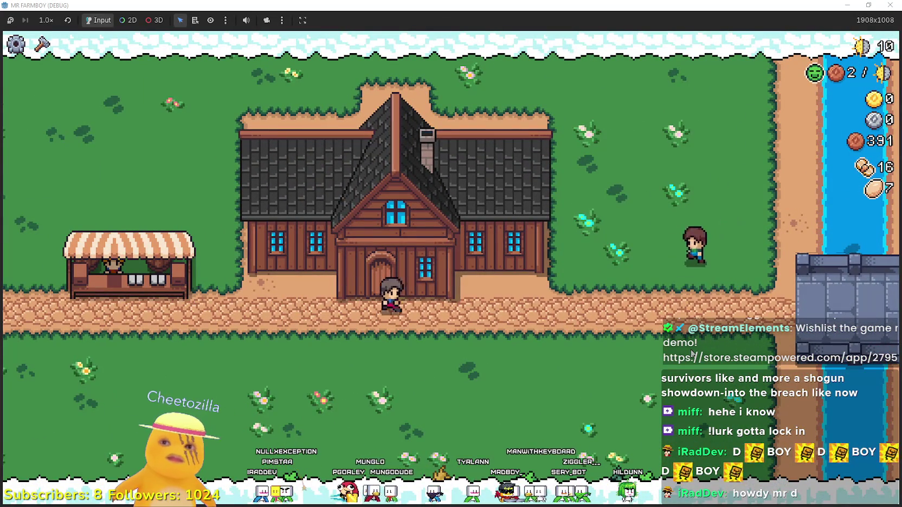
key("w")
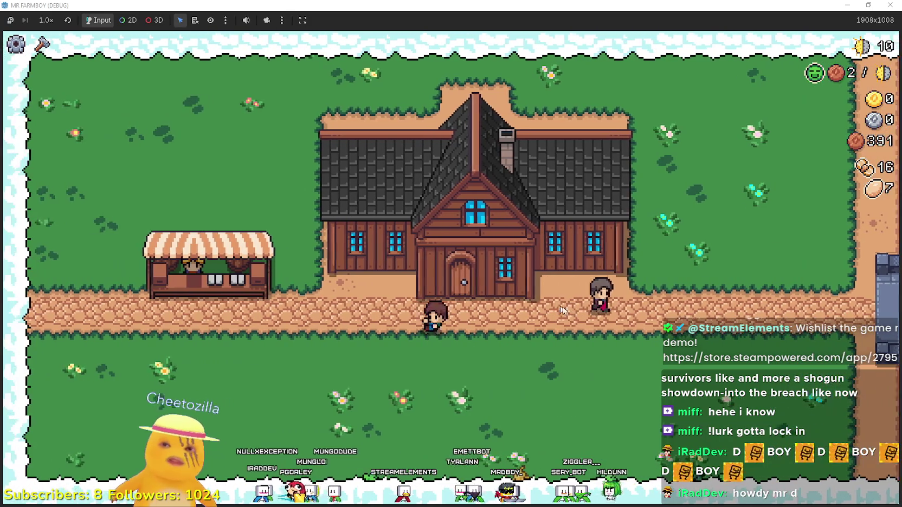
key("d")
key("w")
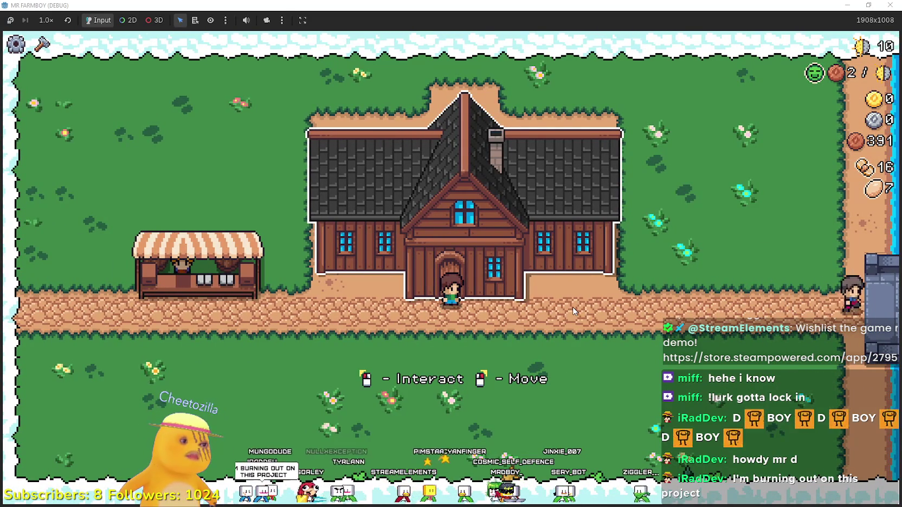
key("d")
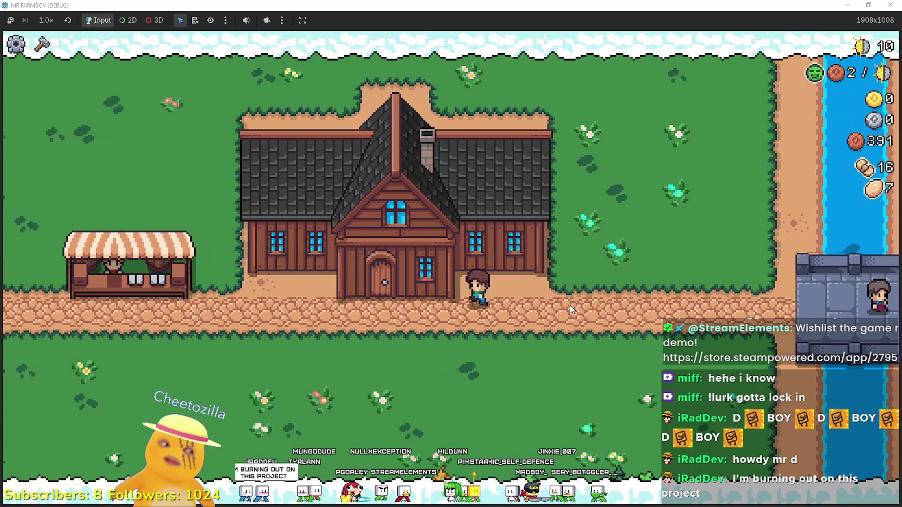
key("a")
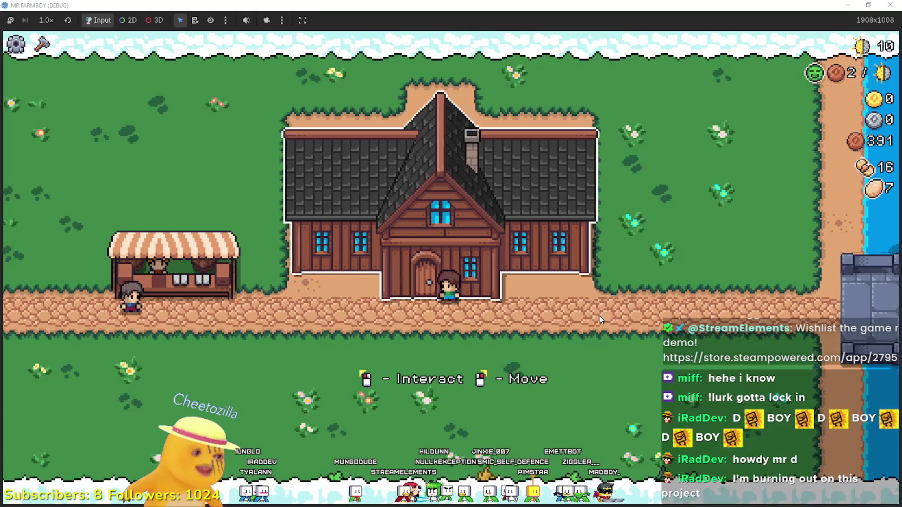
left_click(598, 306)
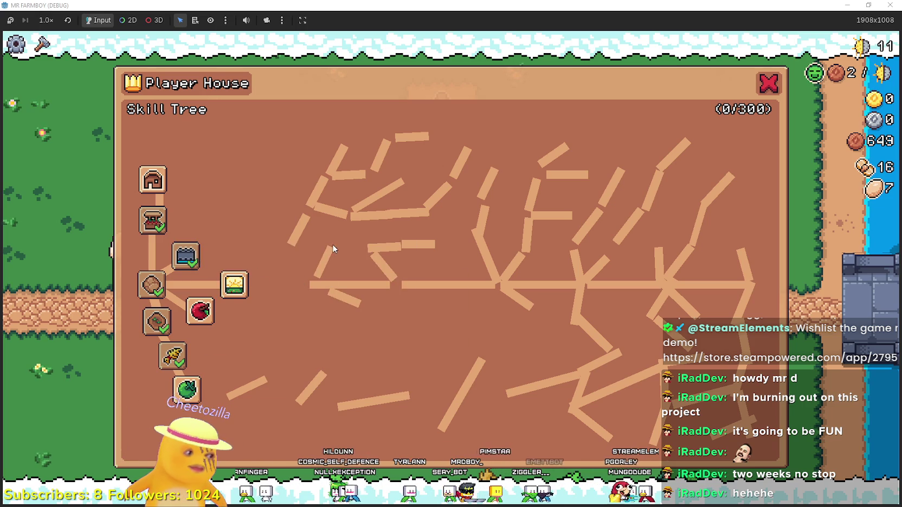
- Unlock the Green Tomato advancement for 100 coins, dropping coins from 647 to 547
left_click(778, 83)
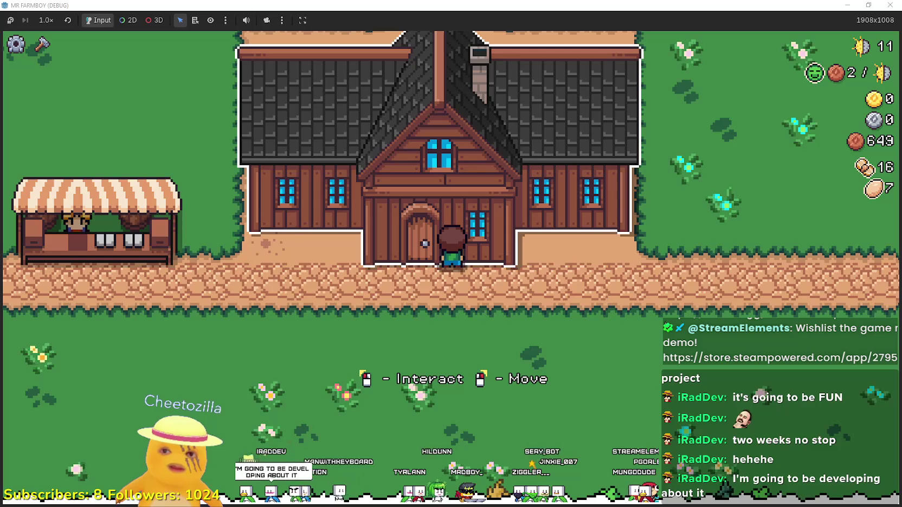
left_click(642, 290)
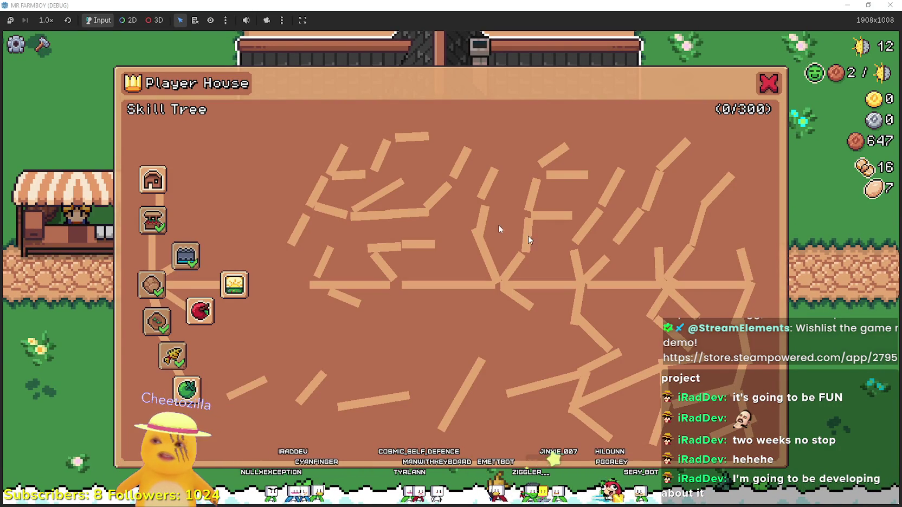
key("Escape")
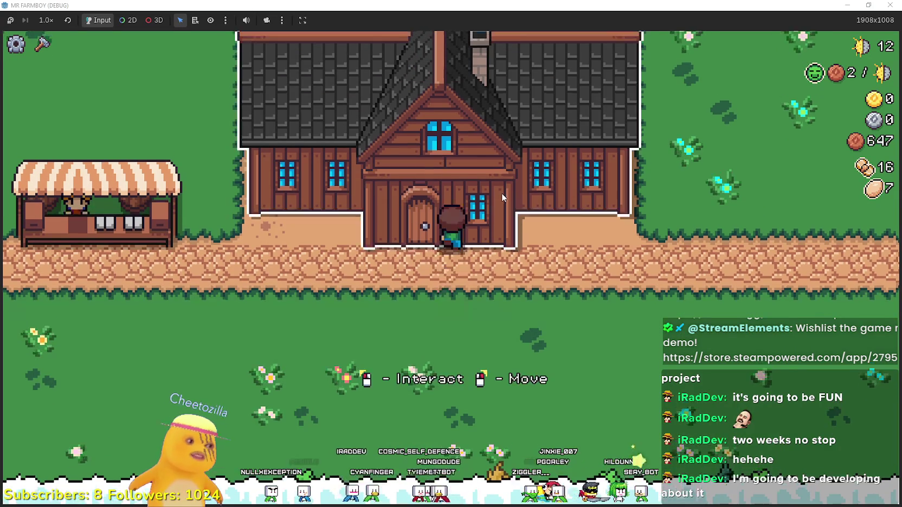
key("d")
key("a")
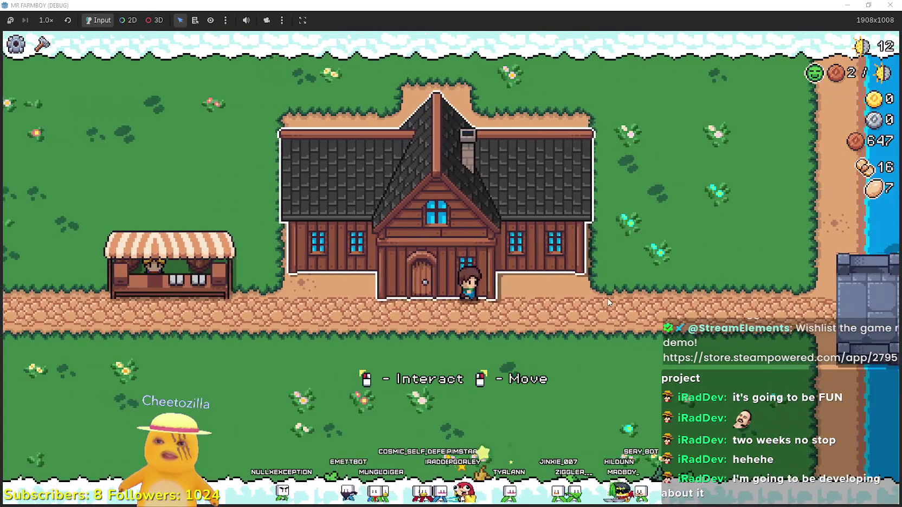
left_click(608, 302)
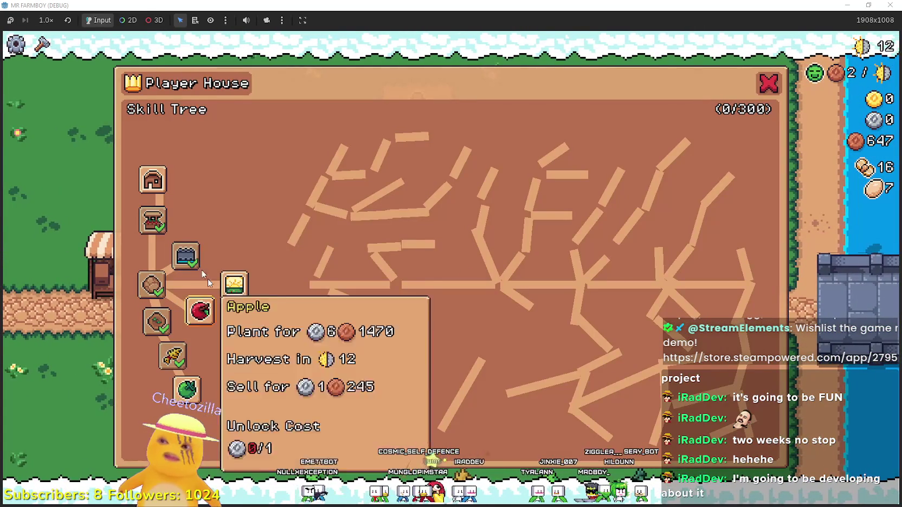
key("a")
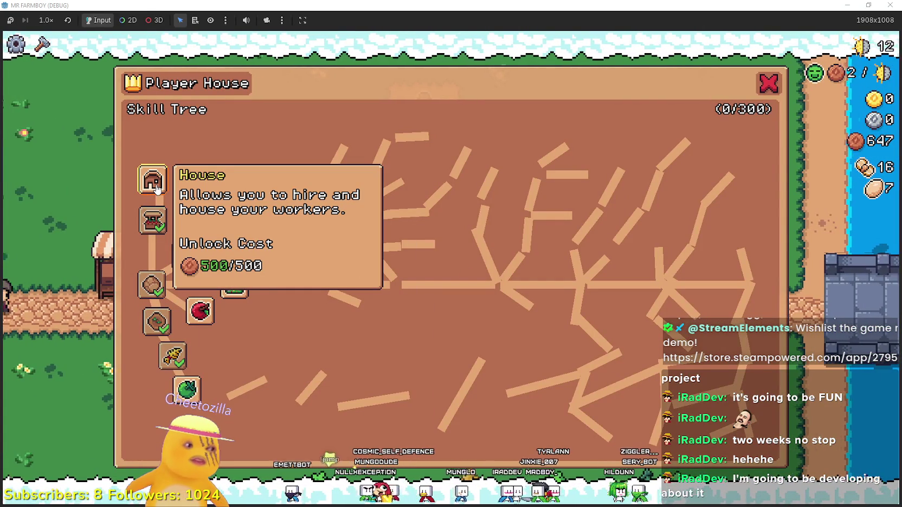
left_click(185, 388)
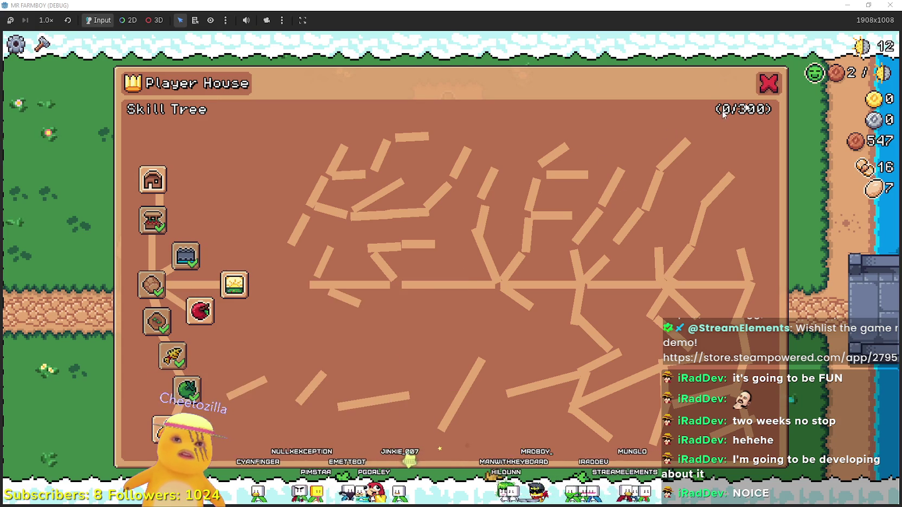
- Close the skill tree, select the Farm Tile recipe, and place a first dirt tile below the path
key("Escape")
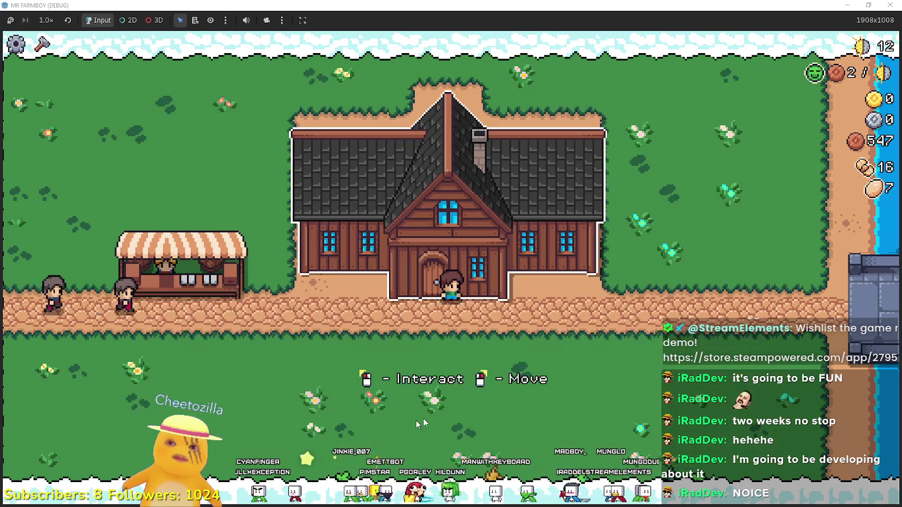
key("c")
key("a")
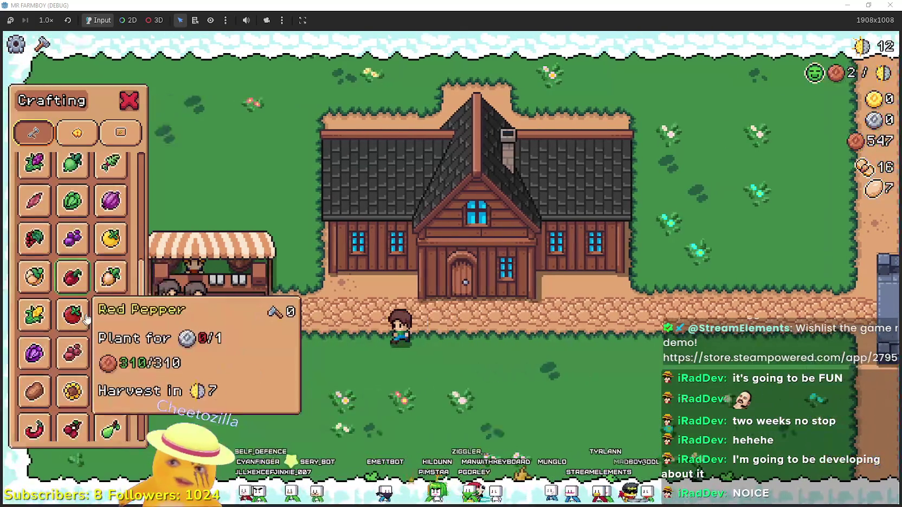
scroll(93, 305, "up", 5)
key("w")
key("s")
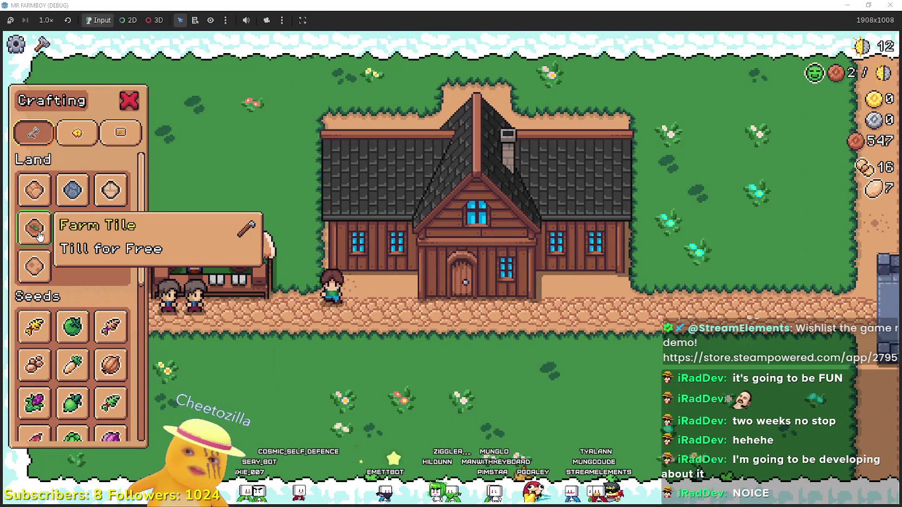
key("d")
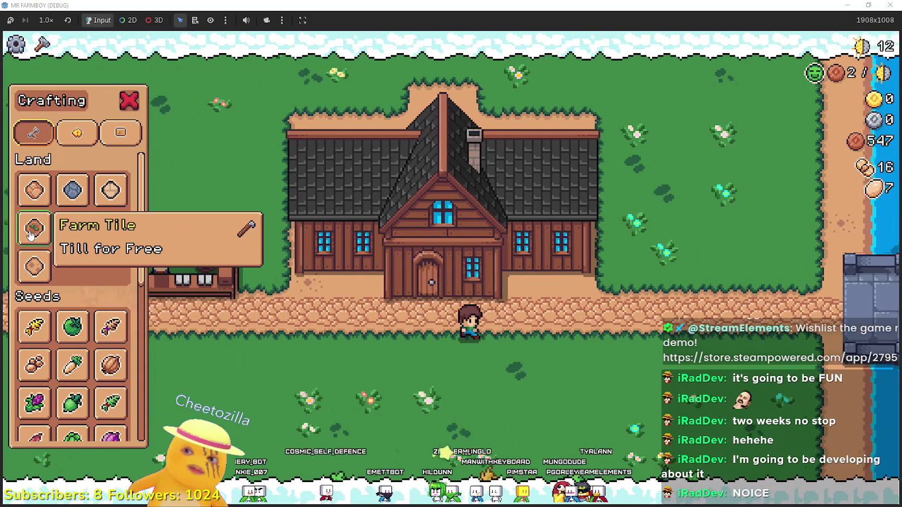
left_click(31, 234)
key("a")
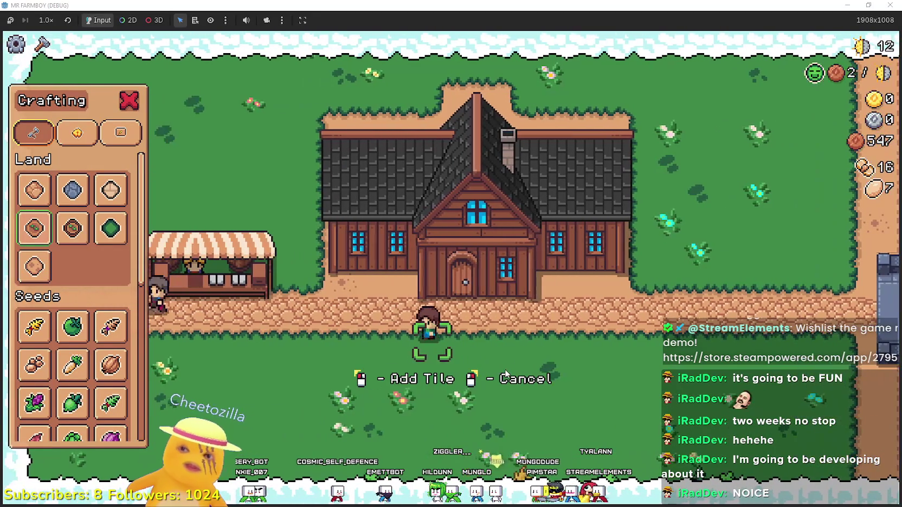
left_click(505, 374)
- Lay more farm tiles below the first ones, filling the plot's right column
key("d")
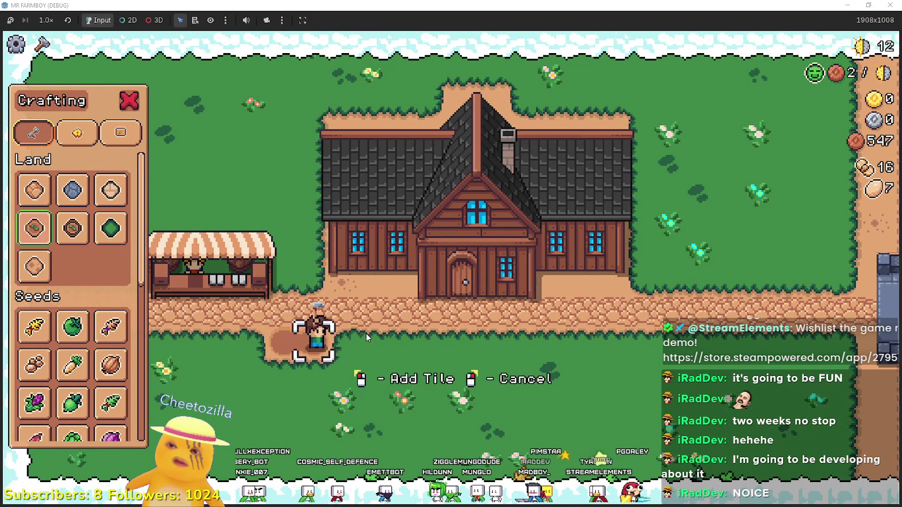
key("s")
key("a")
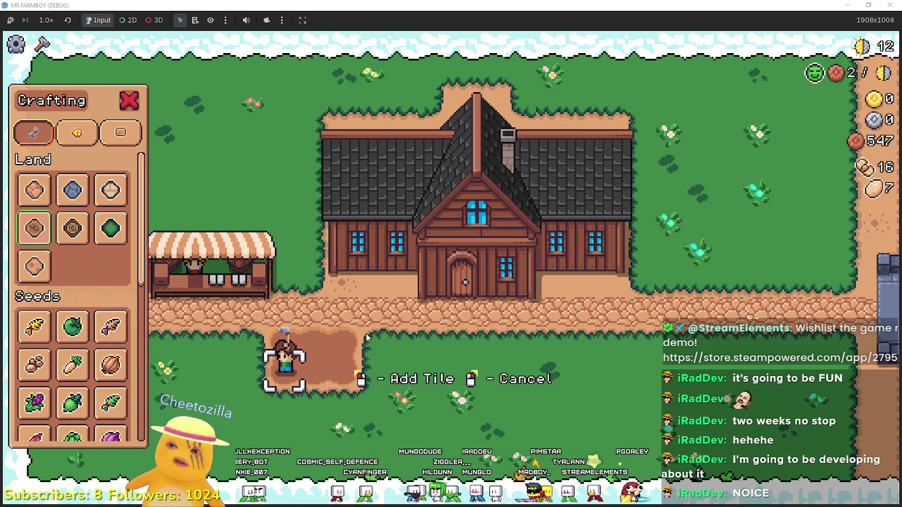
key("s")
left_click(366, 335)
key("d")
key("d")
left_click(316, 423)
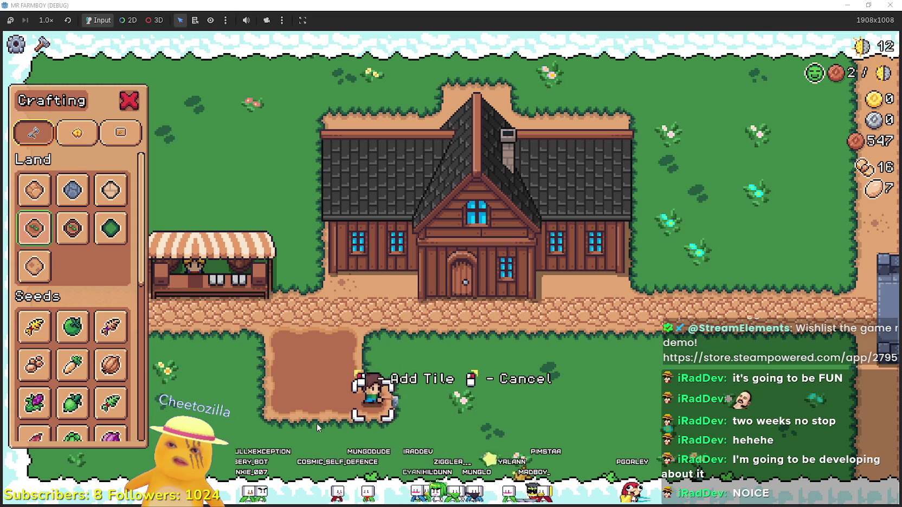
key("w")
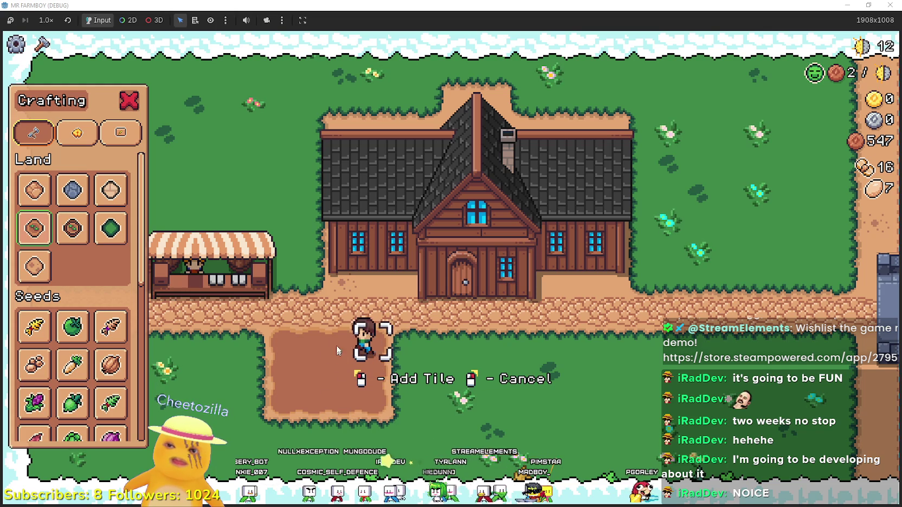
key("a")
key("d")
left_click(367, 350)
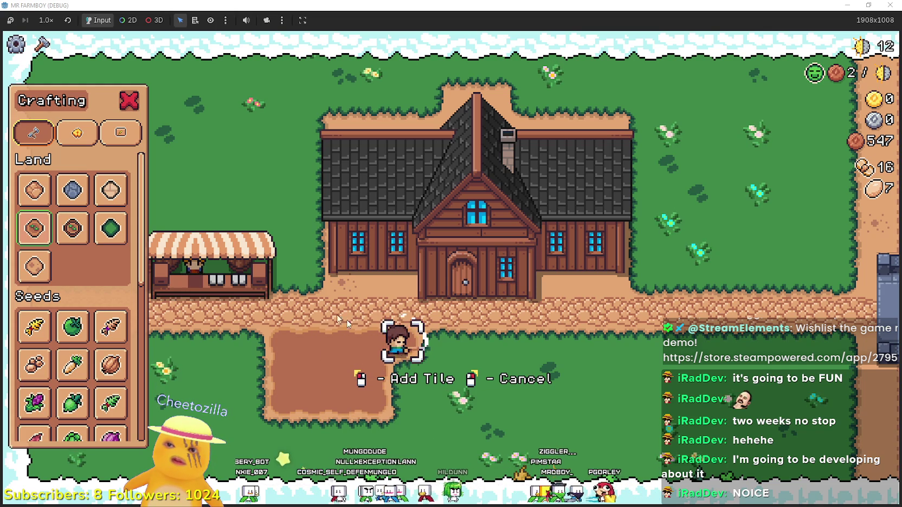
- Extend the dirt plot with another column and its lower-left corner
key("s")
key("s")
left_click(324, 315)
key("s")
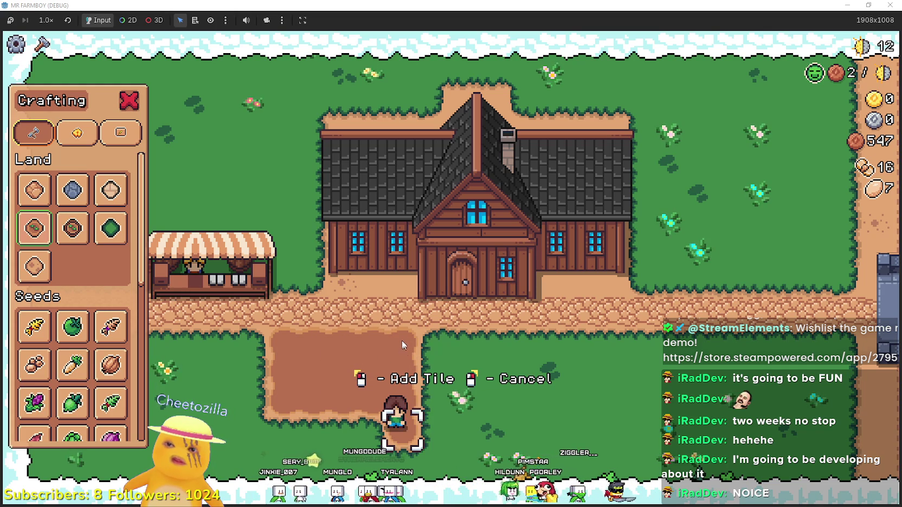
key("a")
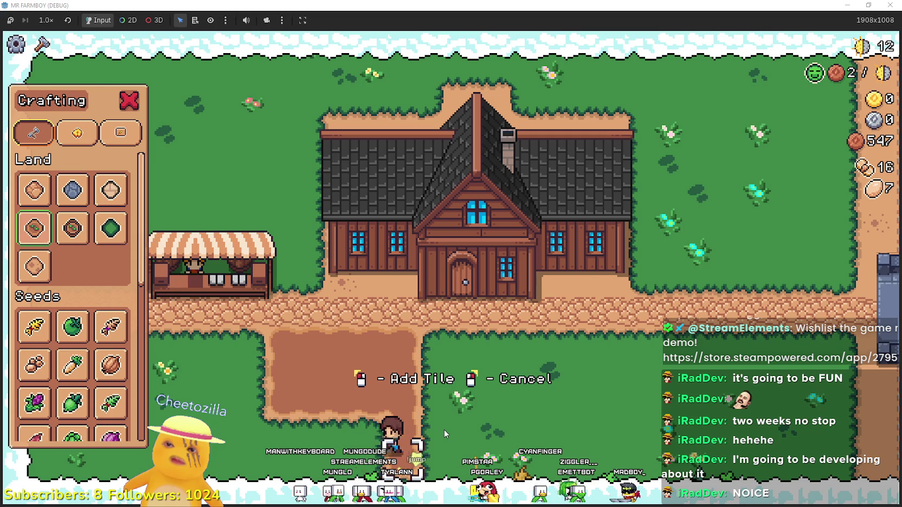
left_click(444, 428)
key("a")
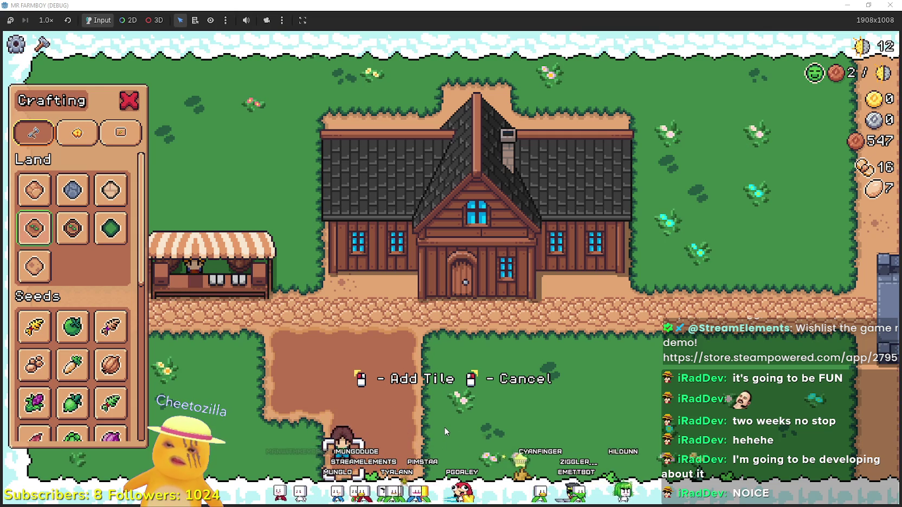
left_click(444, 426)
key("a")
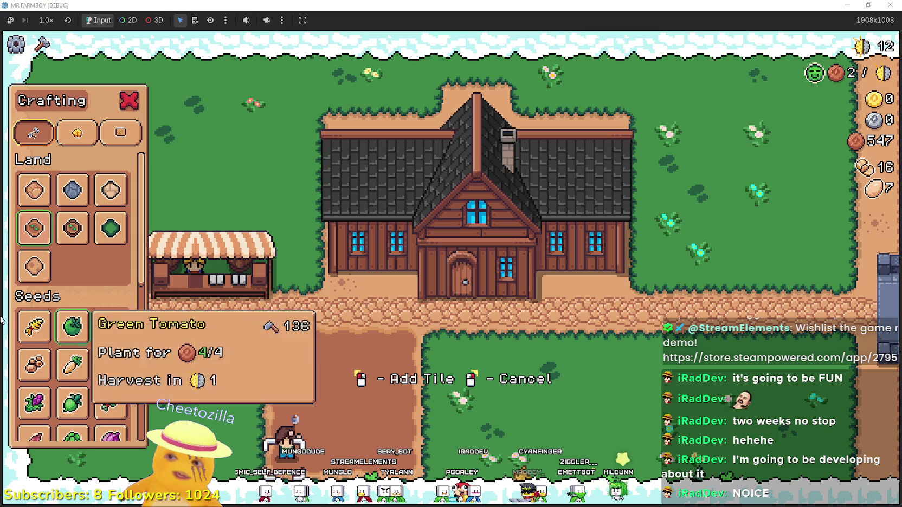
- Plant wheat seeds along the top row of the dirt plot
left_click(34, 327)
key("w")
key("w")
left_click(410, 384)
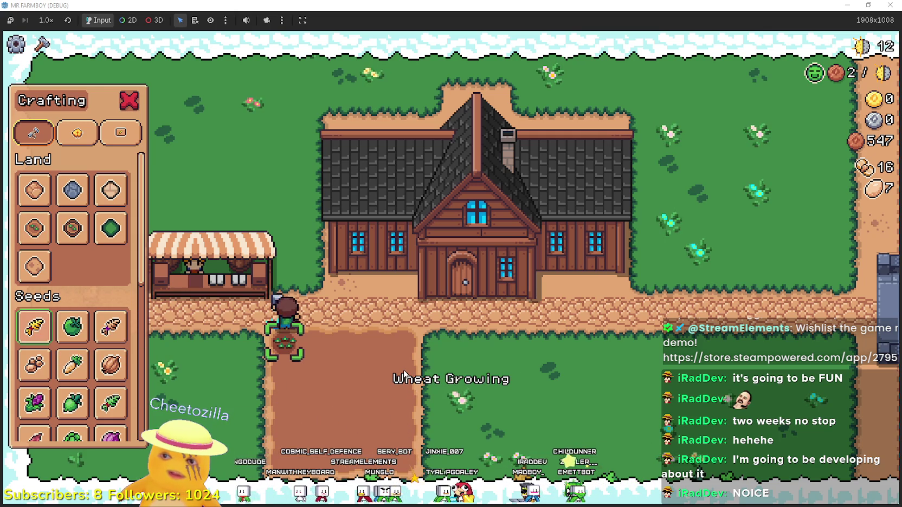
key("d")
left_click(404, 374)
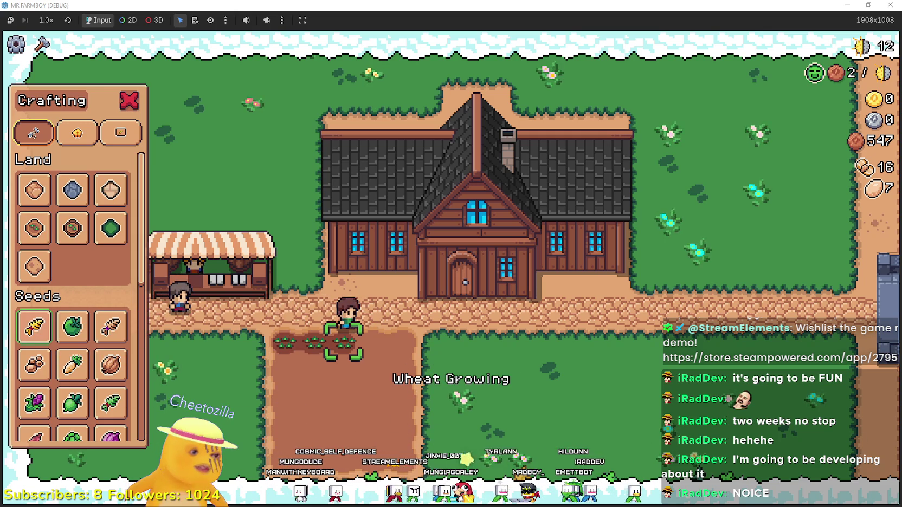
- Resume the paused music in the music player and return to the game
key("alt+Tab")
left_click(529, 290)
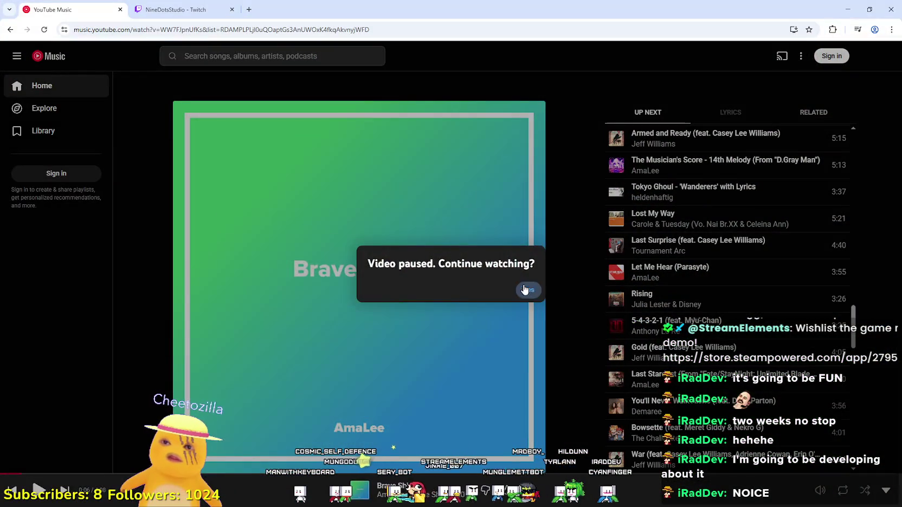
left_click(847, 9)
- Plant wheat left along the rest of the field, then stop the game with F8
key("d")
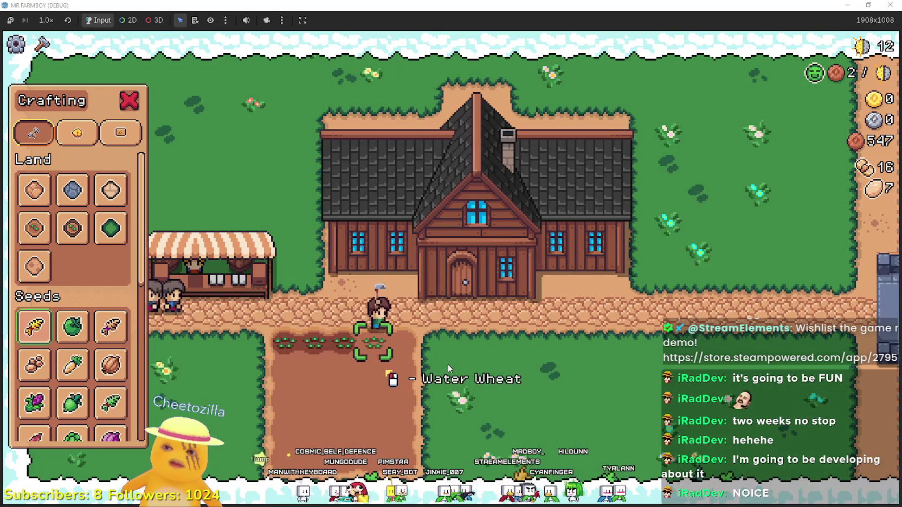
key("s")
key("a")
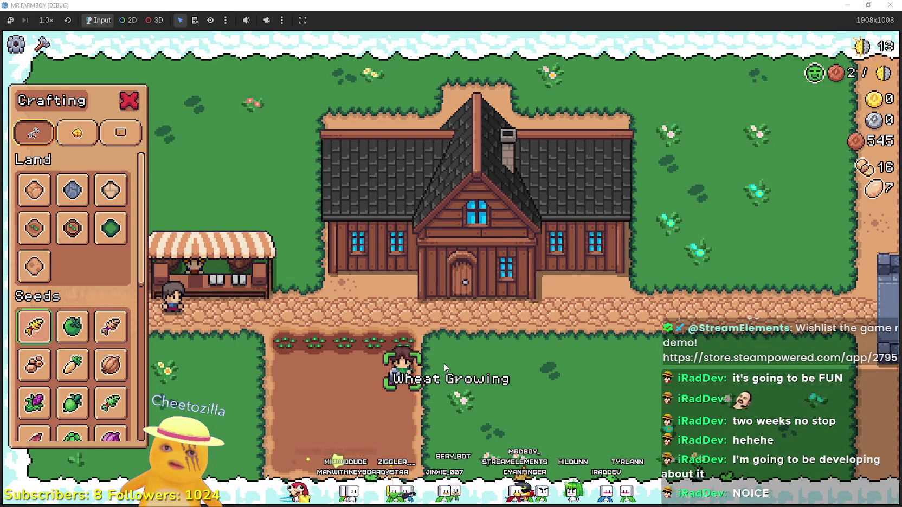
key("a")
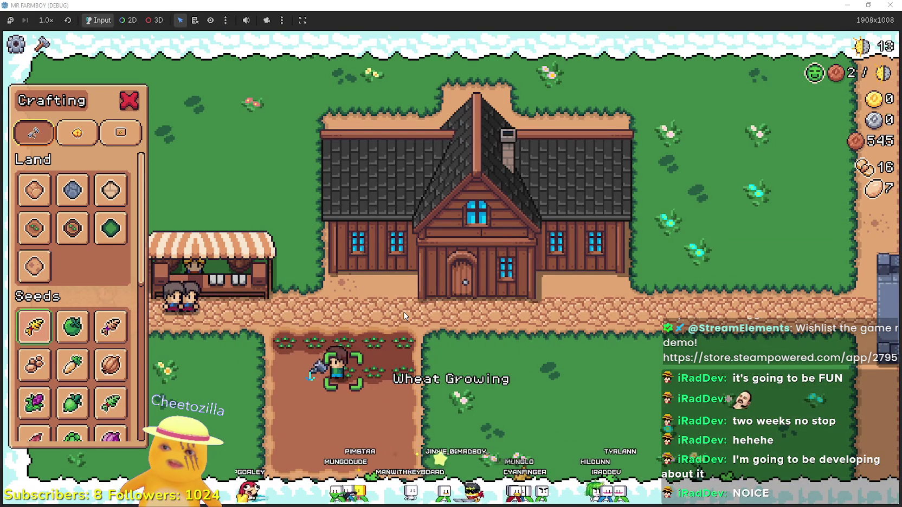
key("a")
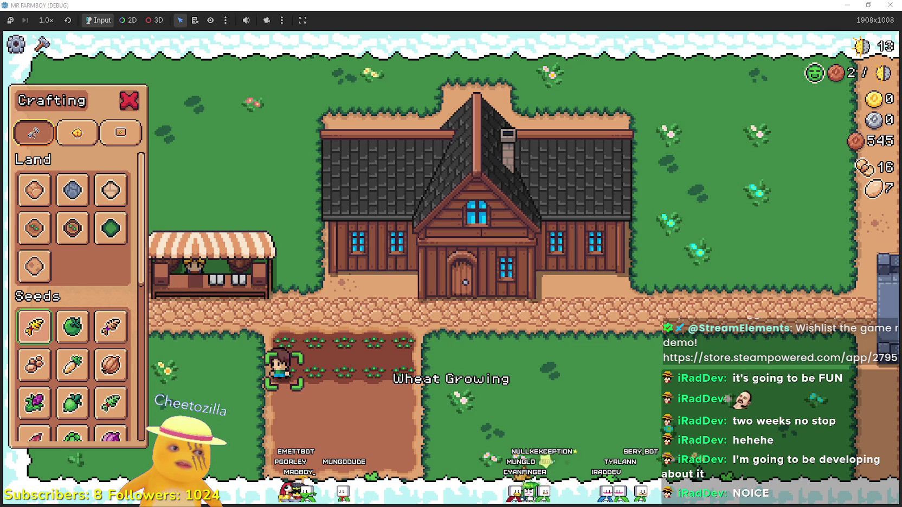
key("F8")
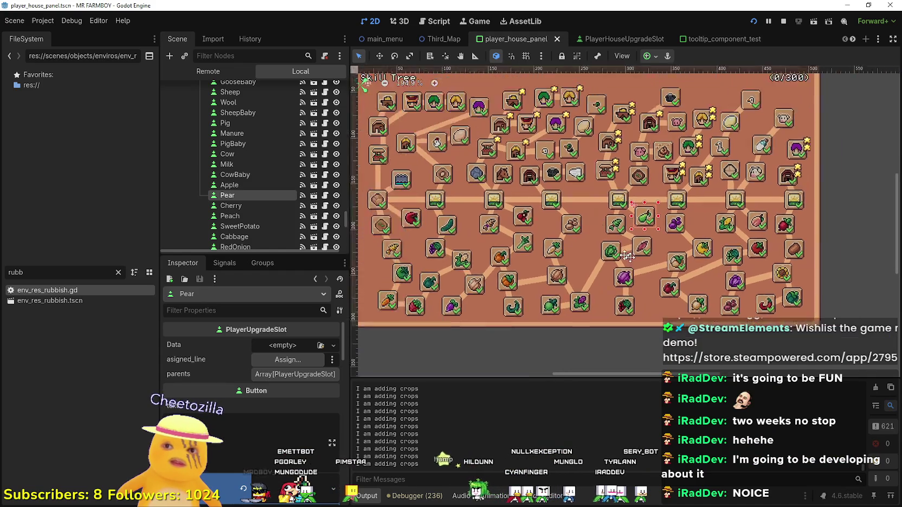
- Scroll the editor canvas and deselect the Pear node
scroll(635, 239, "right", 1)
scroll(634, 238, "down", 1)
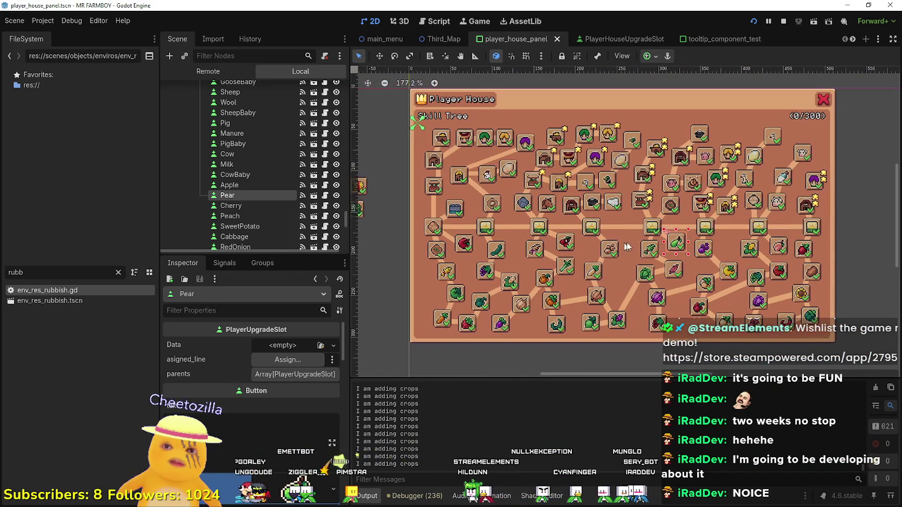
left_click(848, 276)
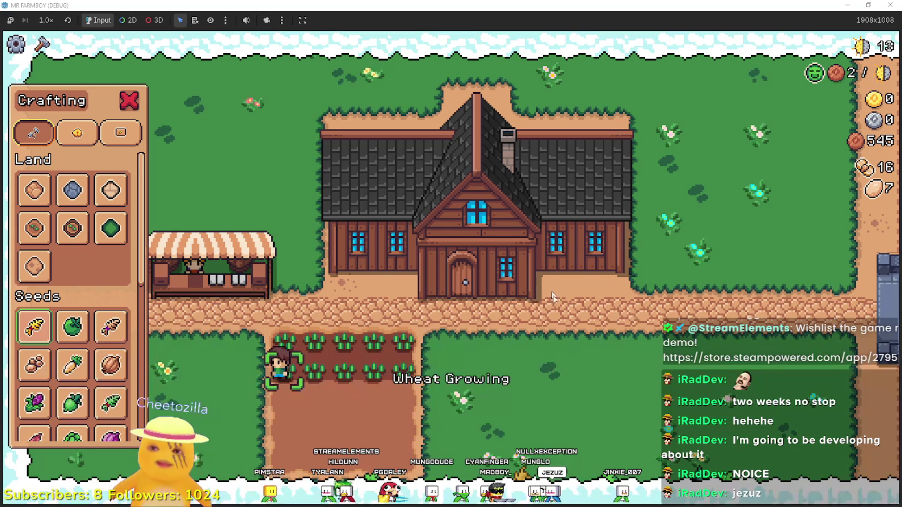
- Walk across the wheat plot watering plants and sowing a new bottom row of seedlings
key("d")
key("s")
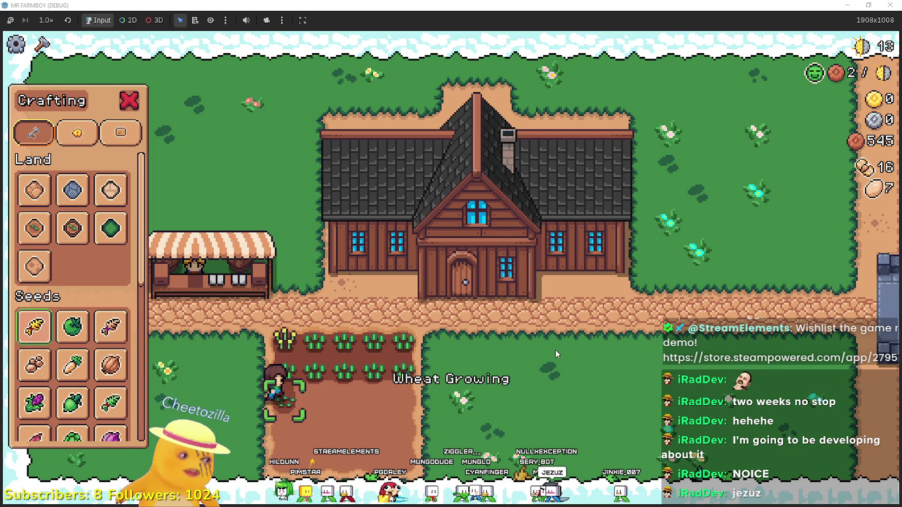
key("d")
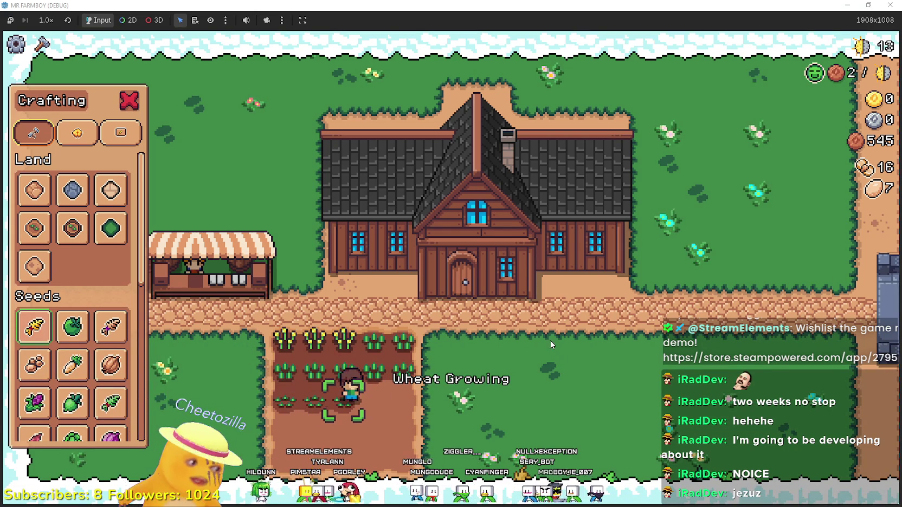
key("d")
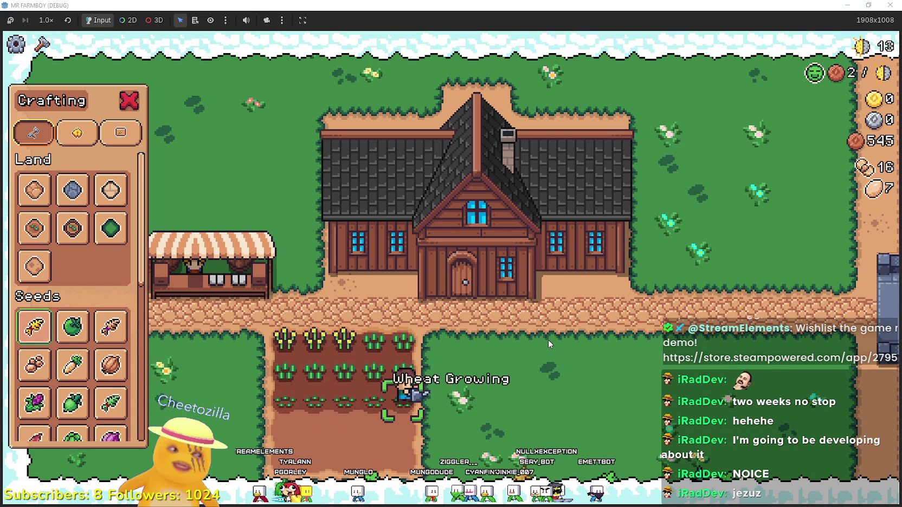
key("s")
key("a")
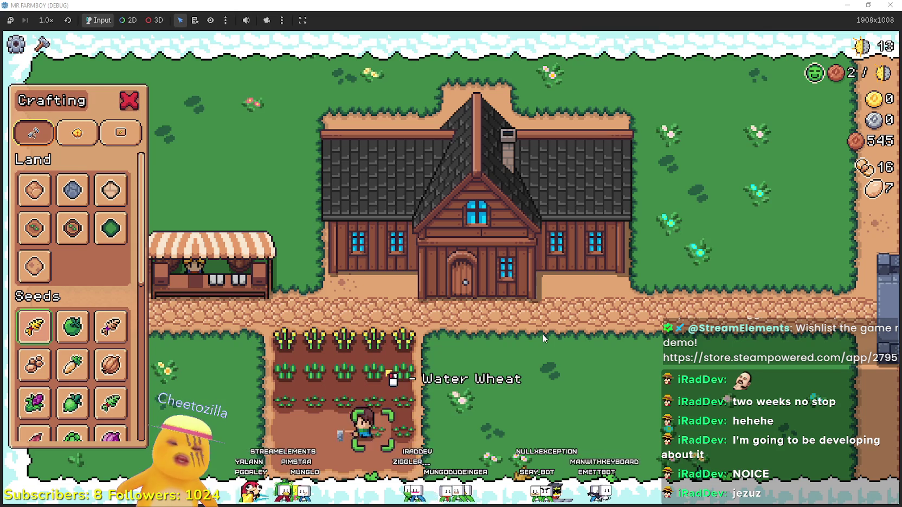
key("a")
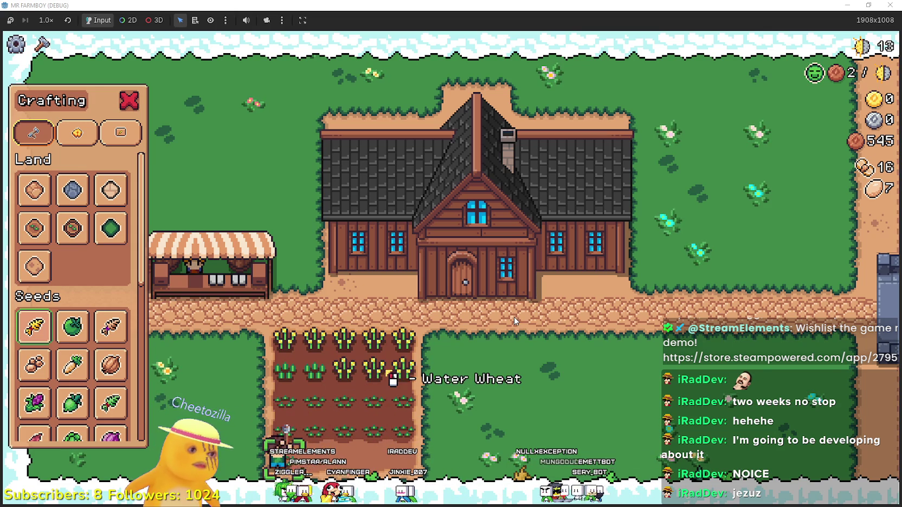
key("d")
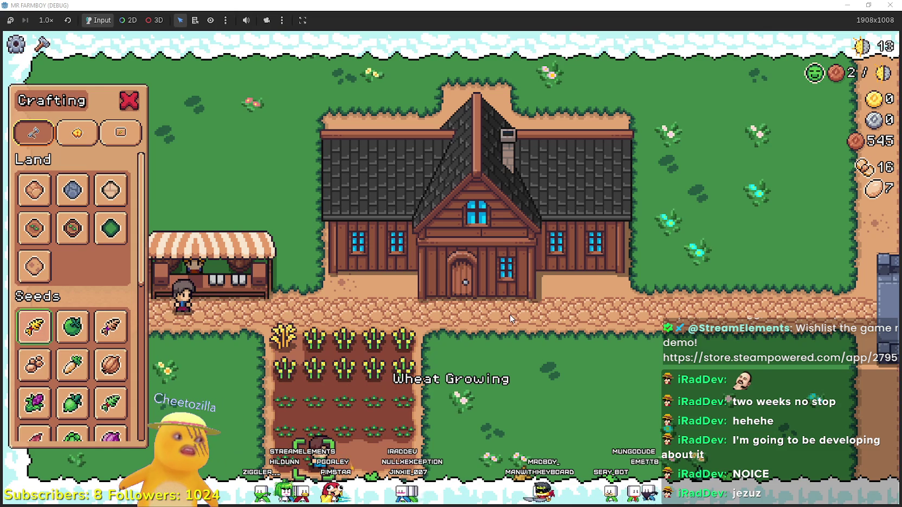
key("d")
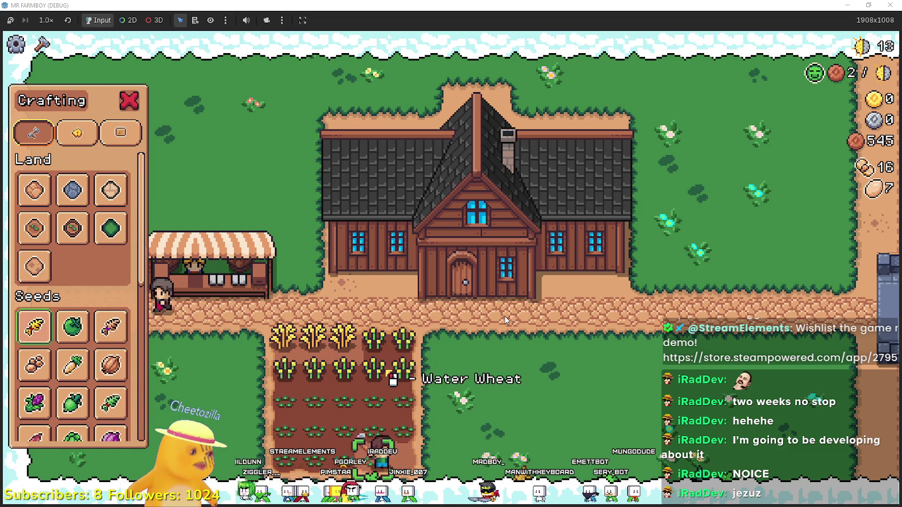
- Lay dirt tiles through the grass below the path and back up toward the house
key("w")
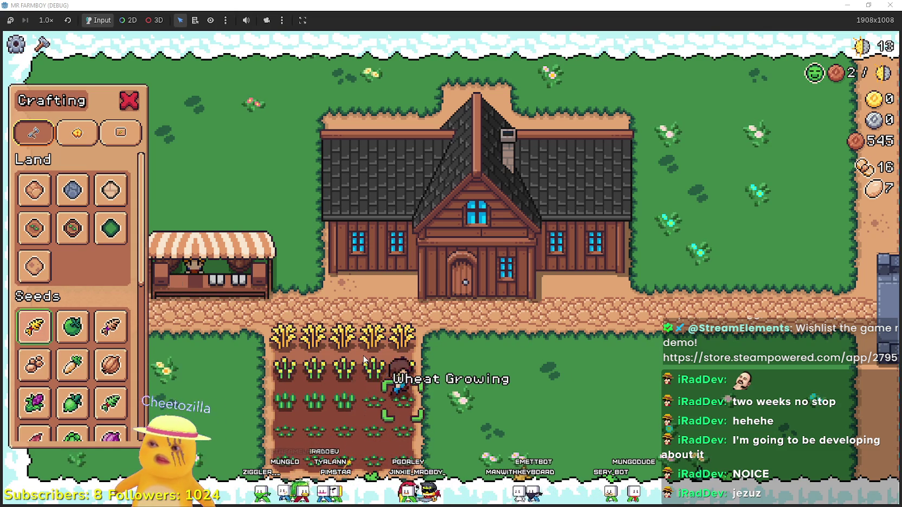
key("d")
key("w")
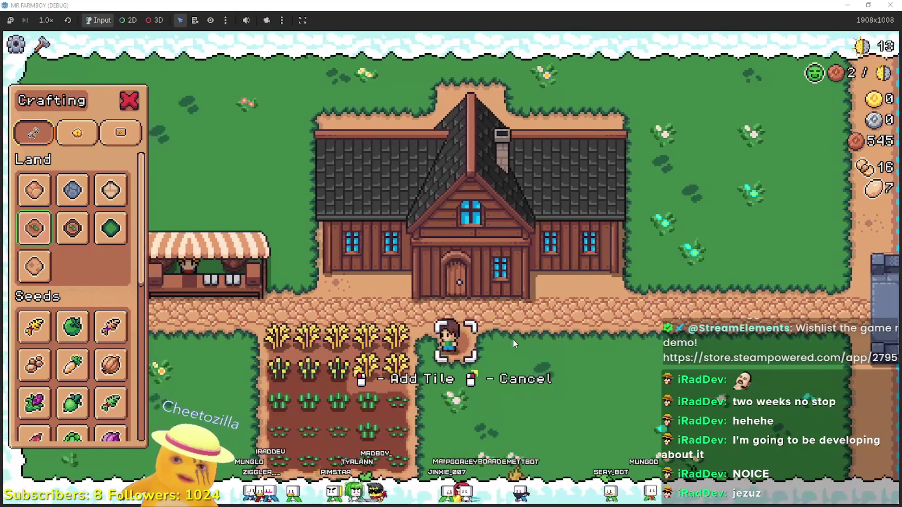
key("s")
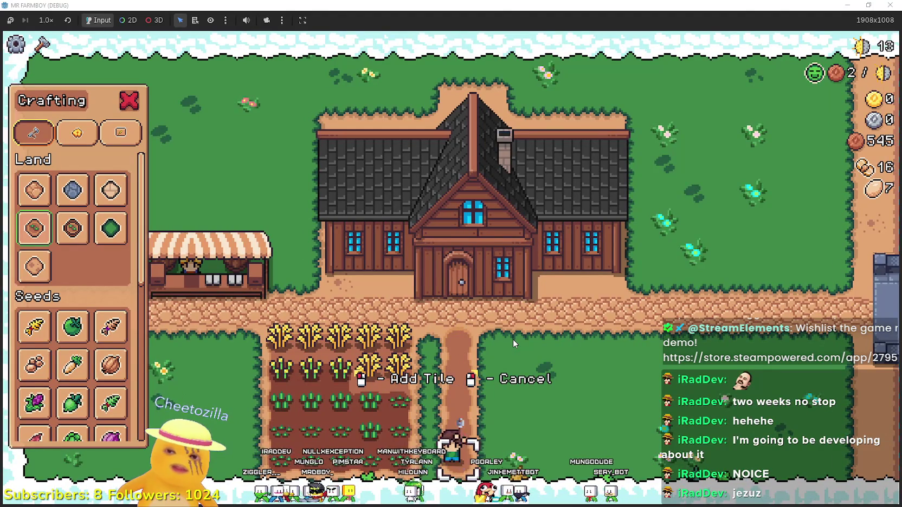
key("d")
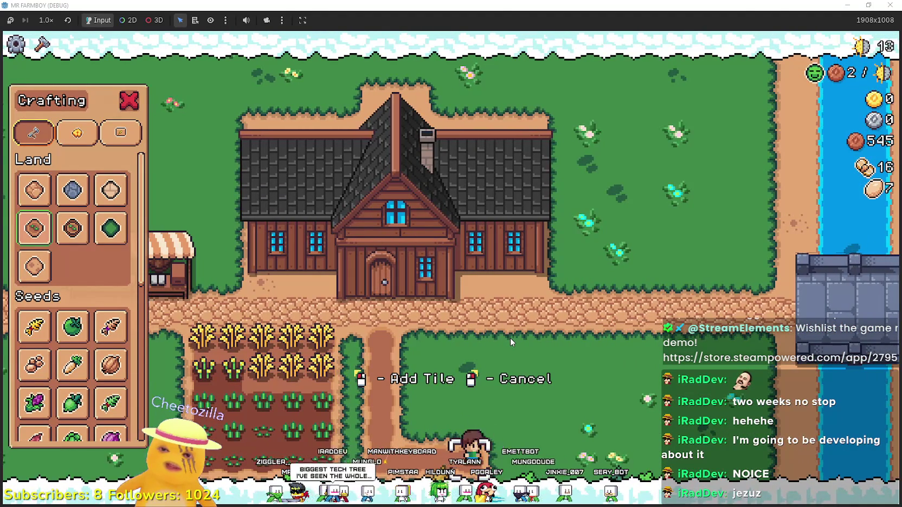
key("w")
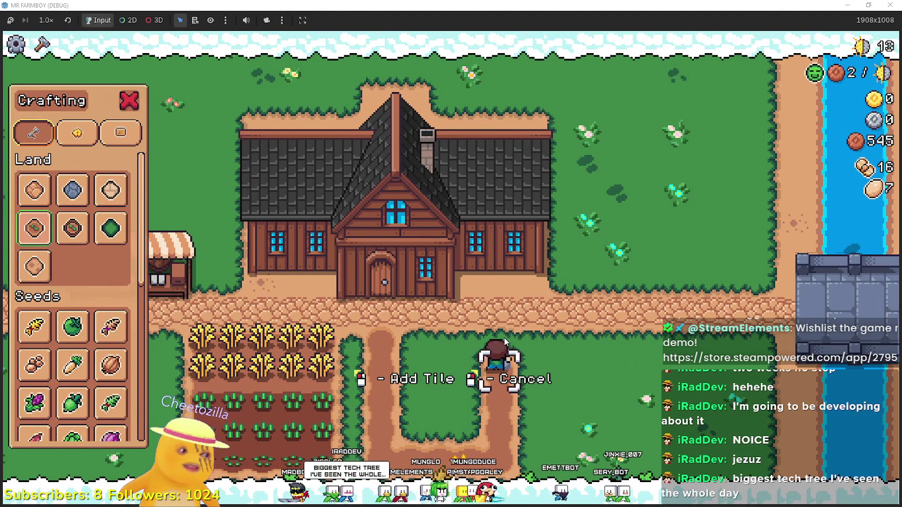
key("w")
key("a")
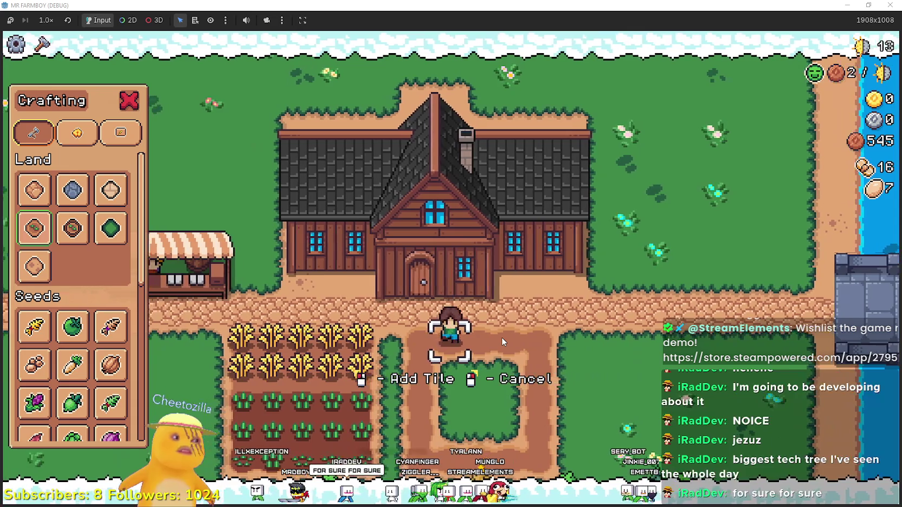
- Convert the grass patch below and the strip beside the crops into dirt
key("s")
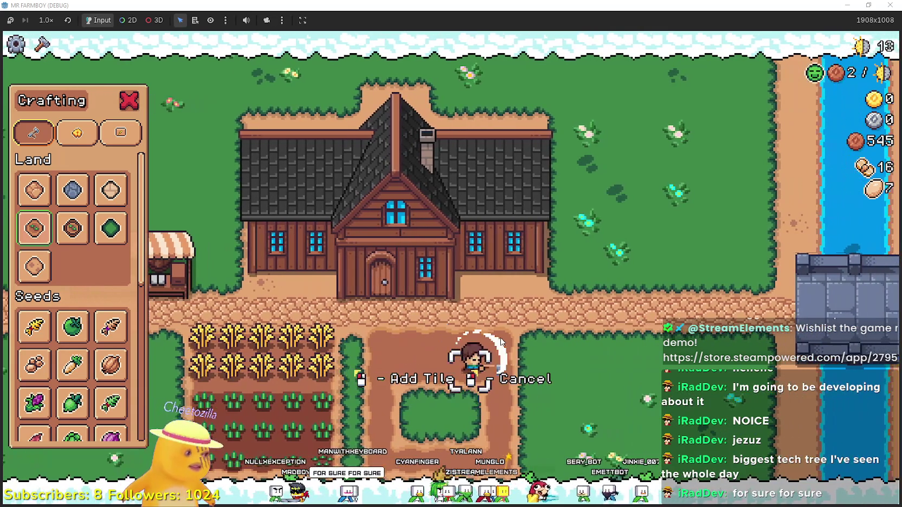
key("s")
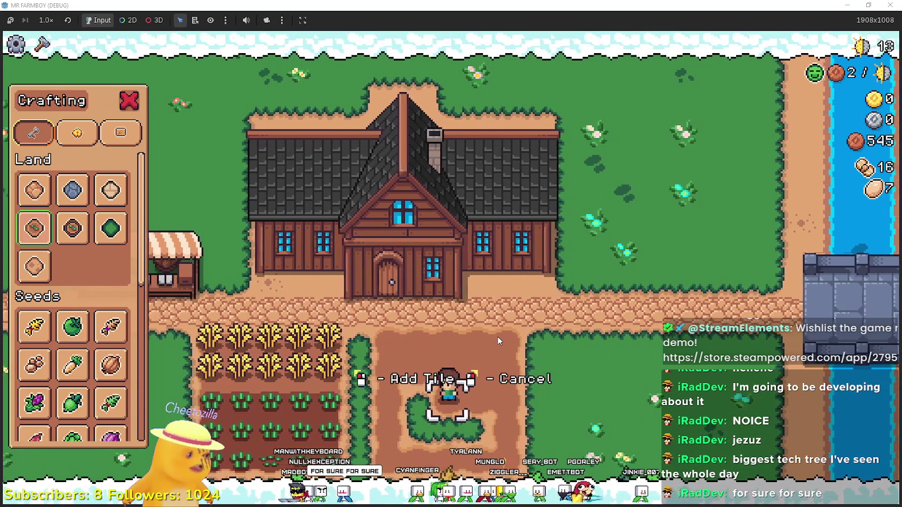
key("s")
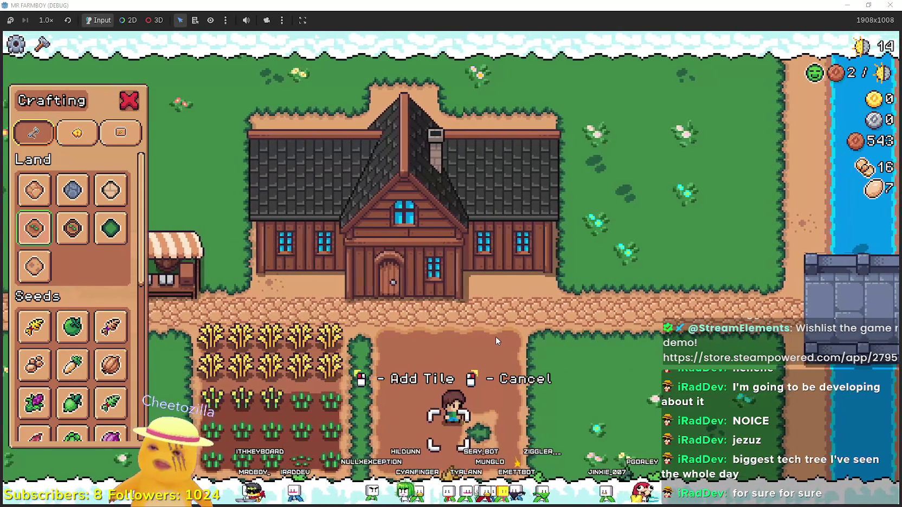
key("a")
key("w")
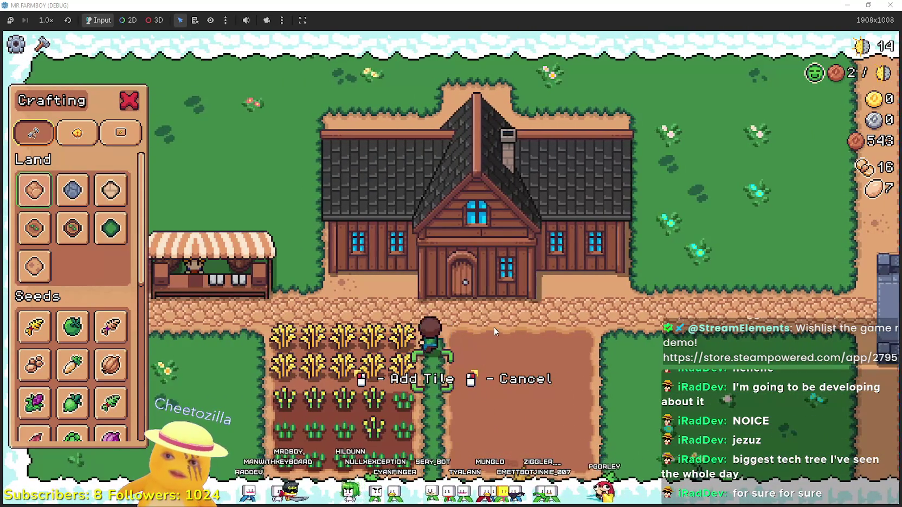
key("s")
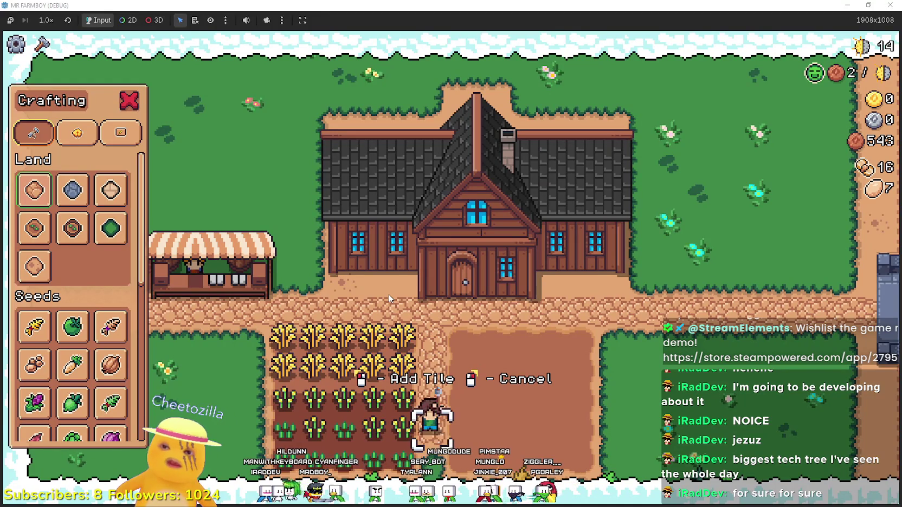
- Plant Green Tomato seeds in the new dirt tiles, then reselect land tile placement
left_click(72, 327)
key("w")
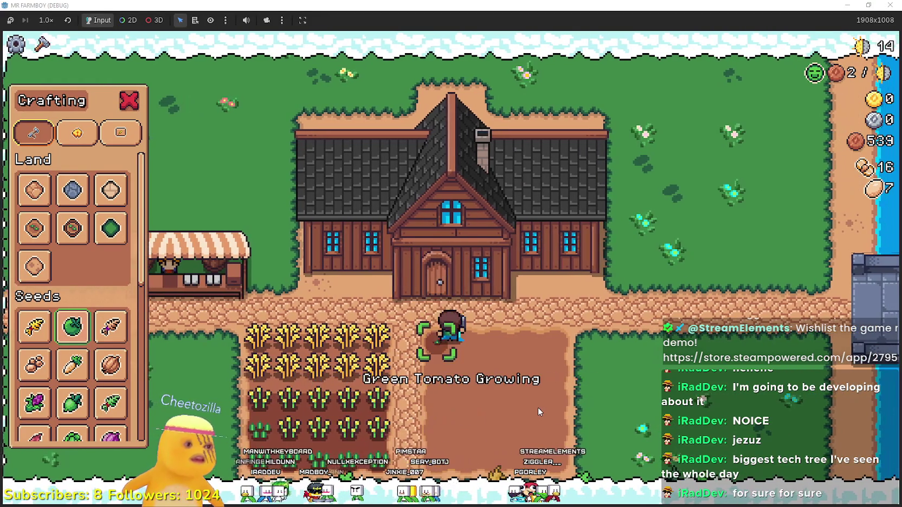
key("d")
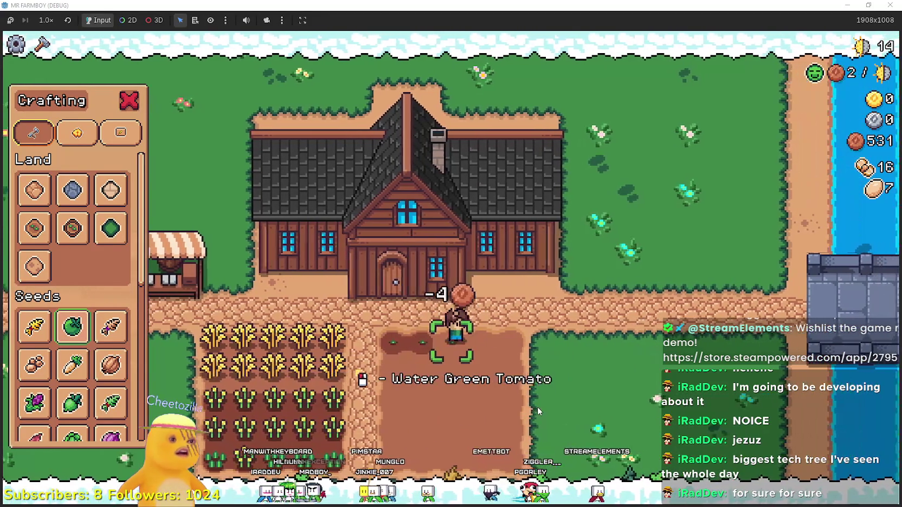
key("d")
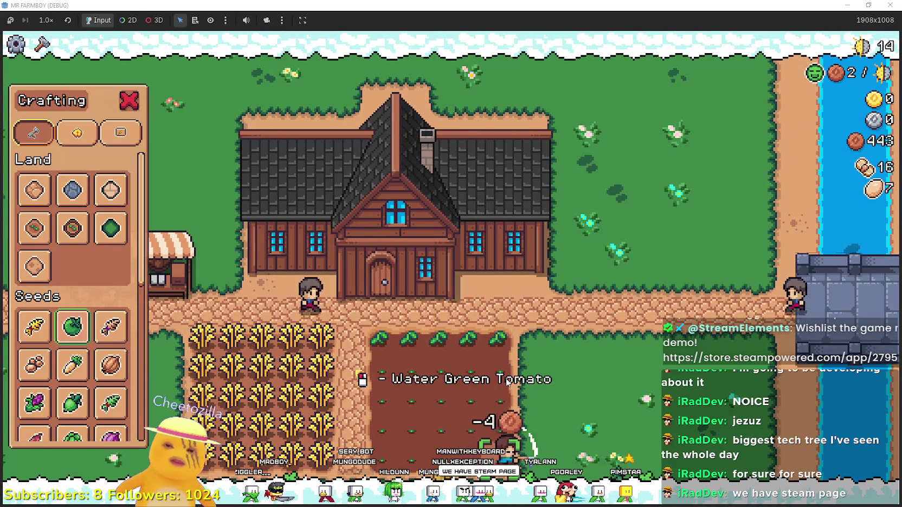
left_click(69, 328)
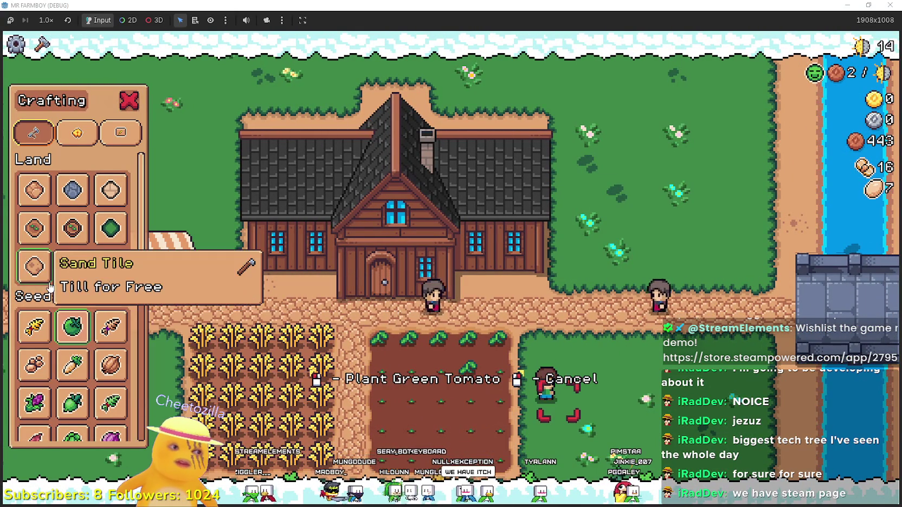
left_click(22, 187)
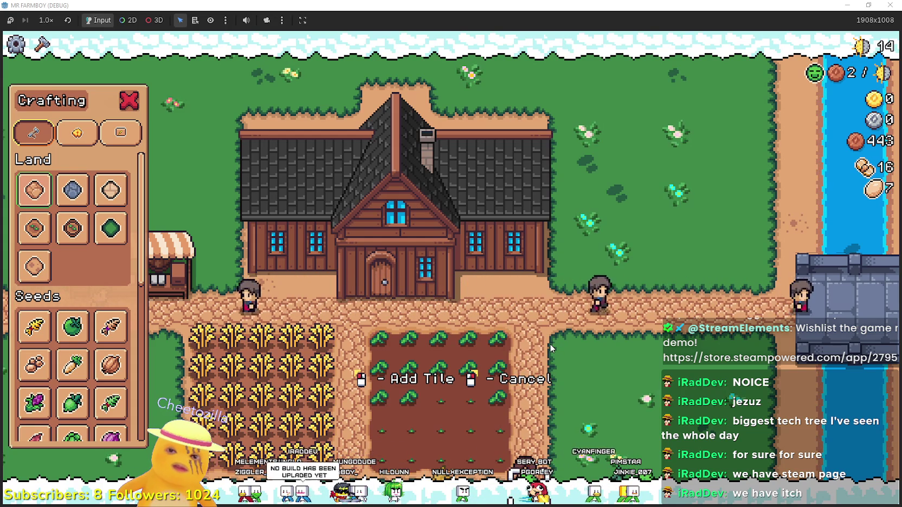
key("a")
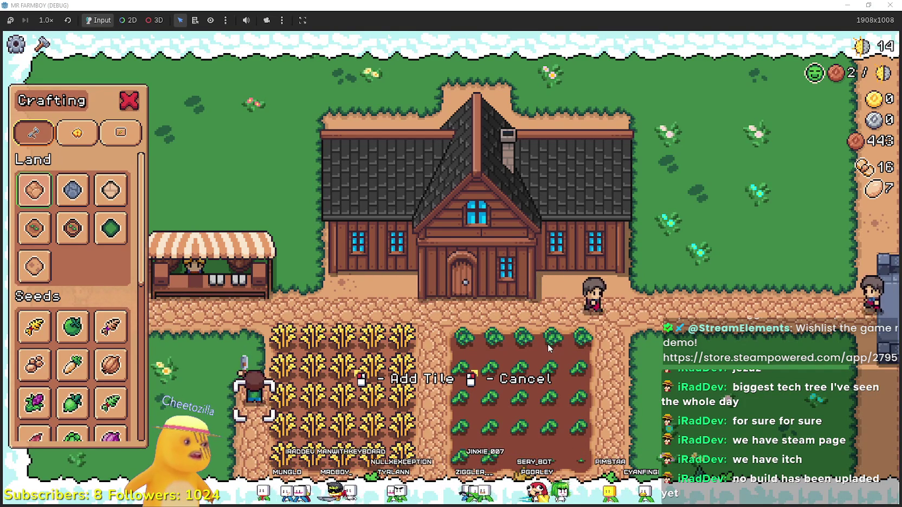
- Cancel tile placement, close the Crafting panel, and head into the wheat field
key("w")
key("w")
key("w")
right_click(462, 364)
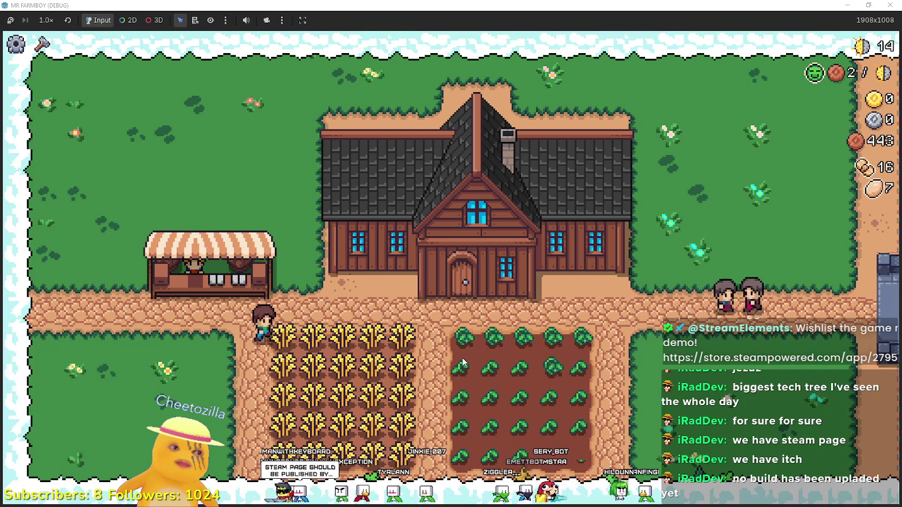
key("d")
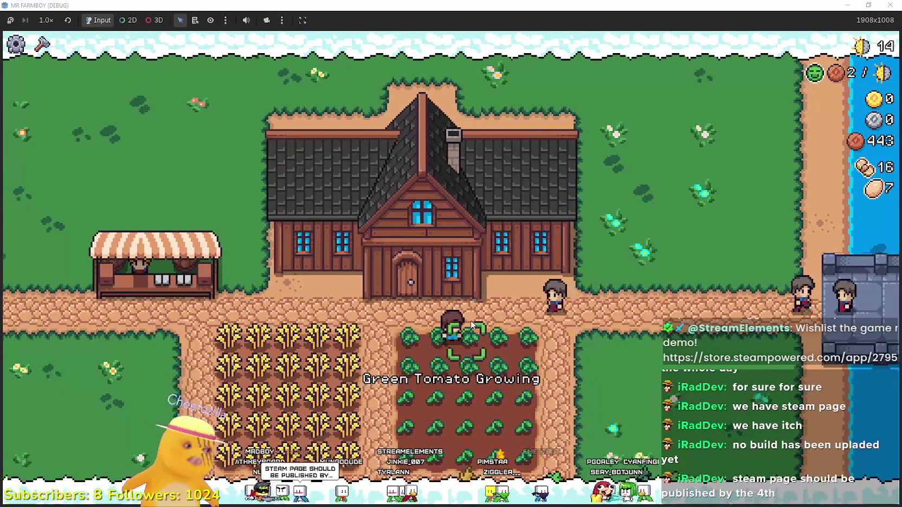
key("a")
key("a")
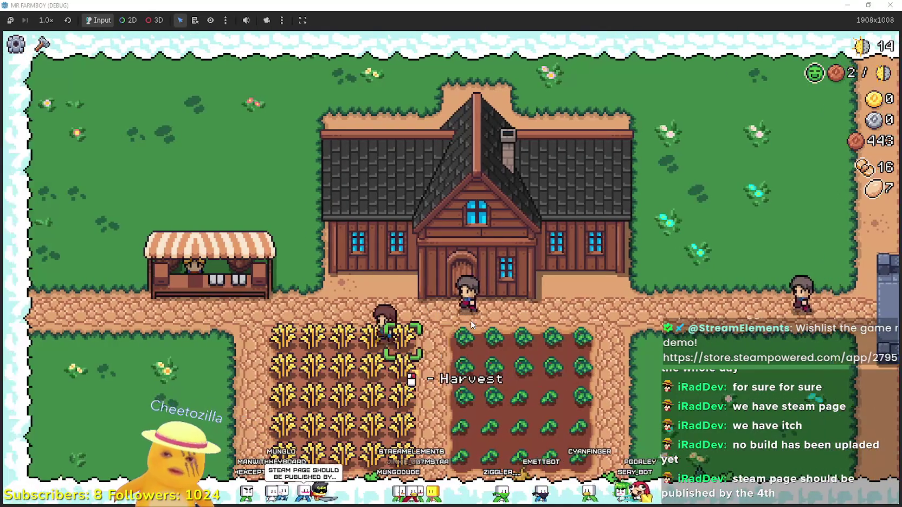
left_click(439, 332)
- Harvest every row of the wheat field and pick the green tomato
key("d")
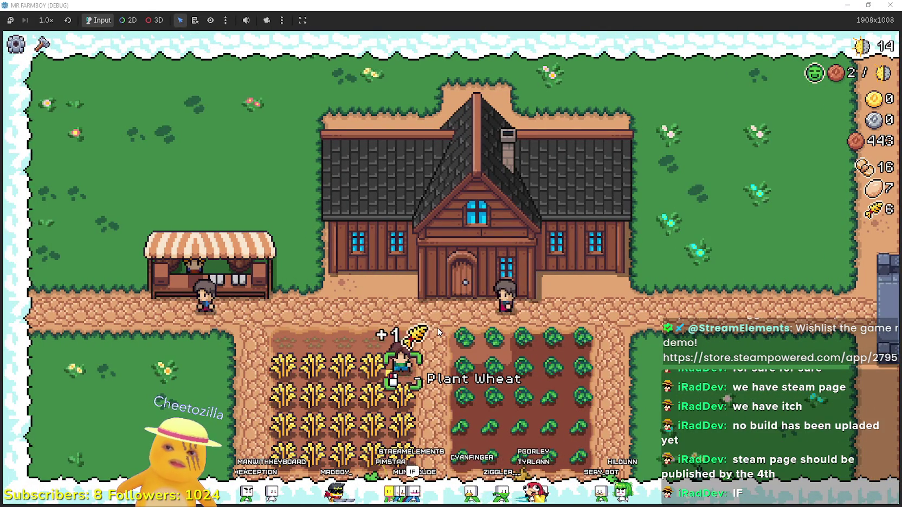
key("a")
key("a")
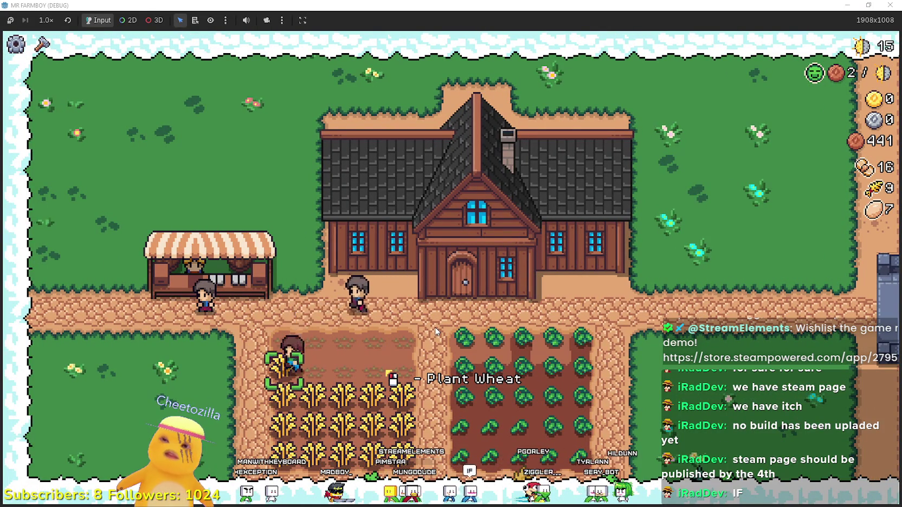
key("s")
key("d")
key("d")
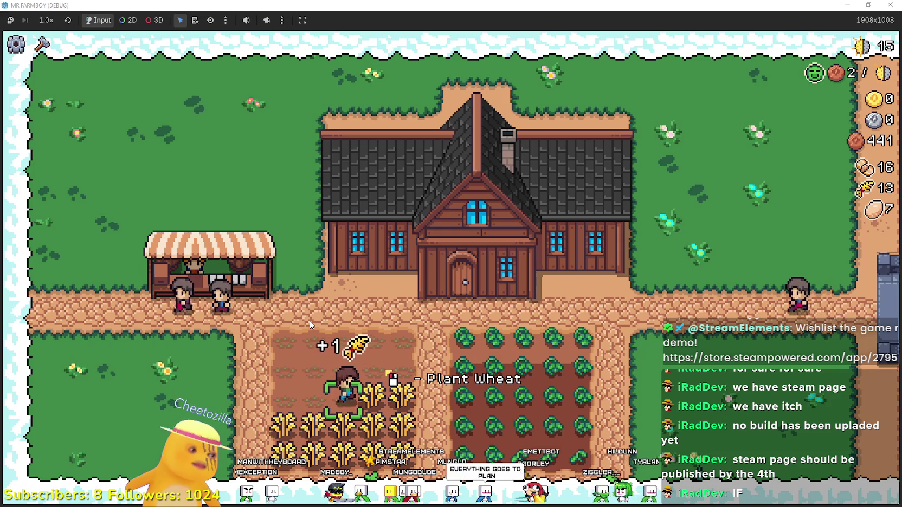
key("s")
key("a")
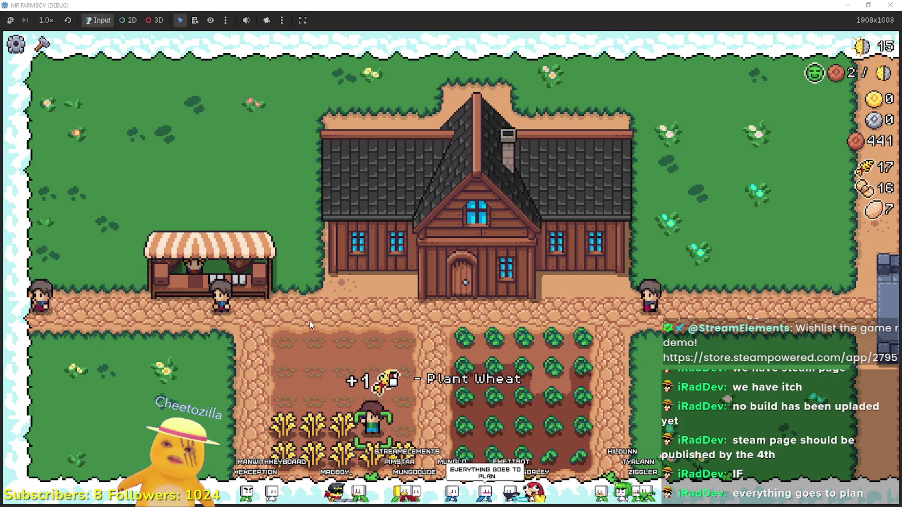
key("s")
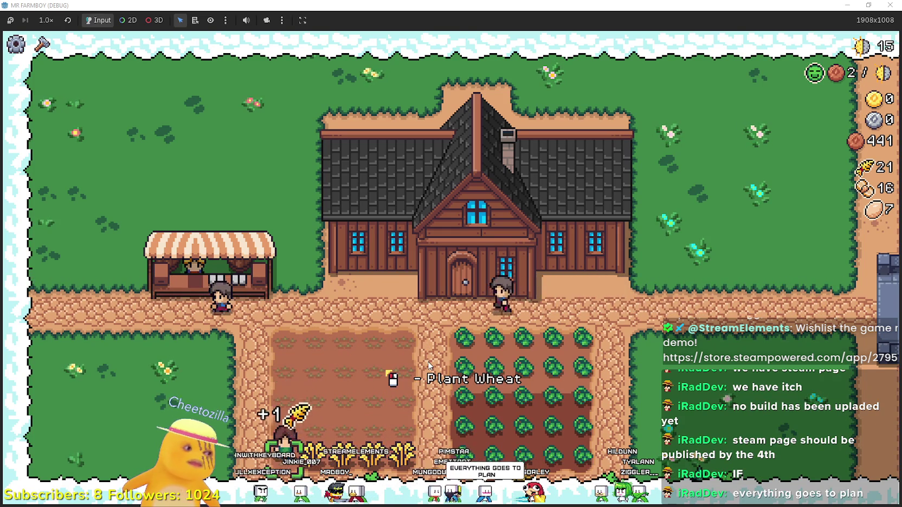
key("d")
key("d")
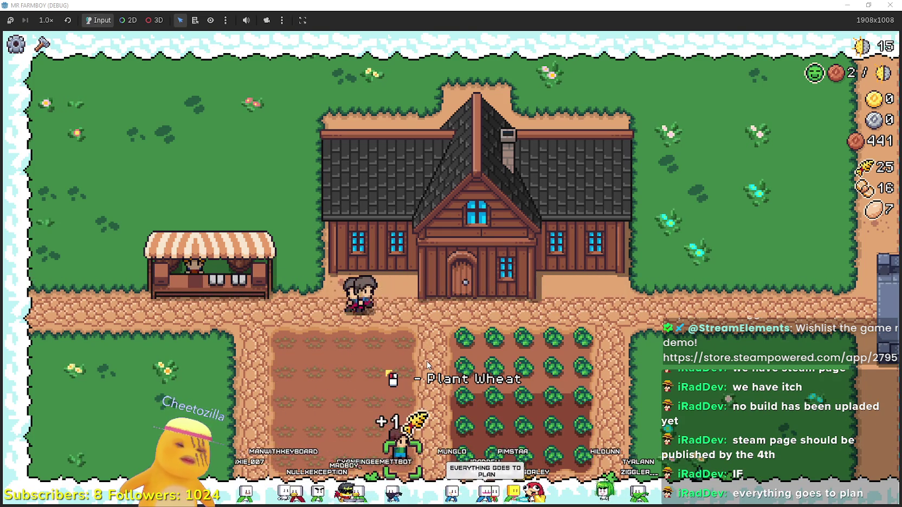
key("w")
- At the market stall, clear the old sell slots and put the 25 wheat up for sale
key("a")
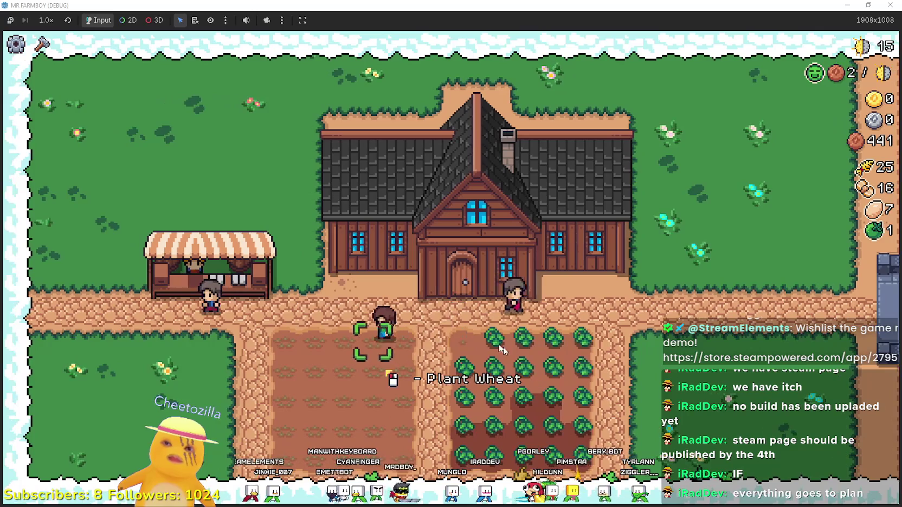
key("w")
left_click(430, 374)
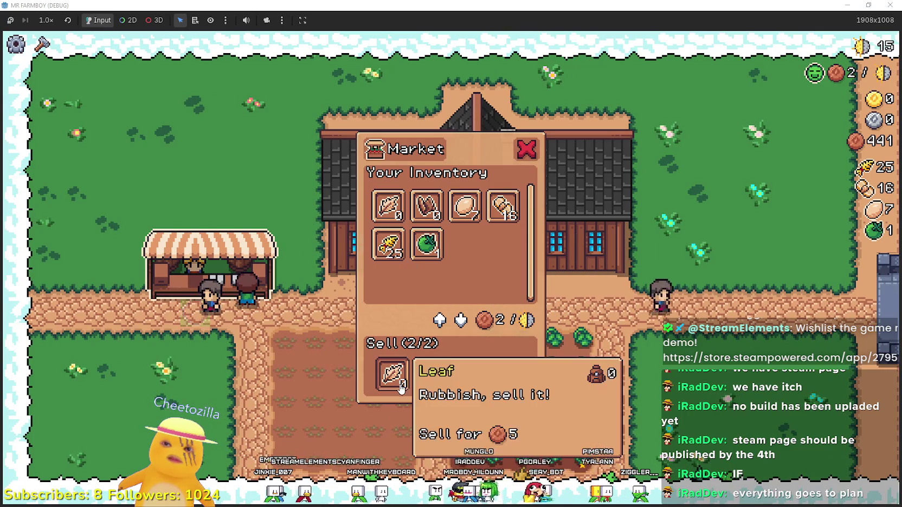
left_click(392, 374)
left_click(388, 244)
- Put the tomato up for sale and leave the market
left_click(438, 251)
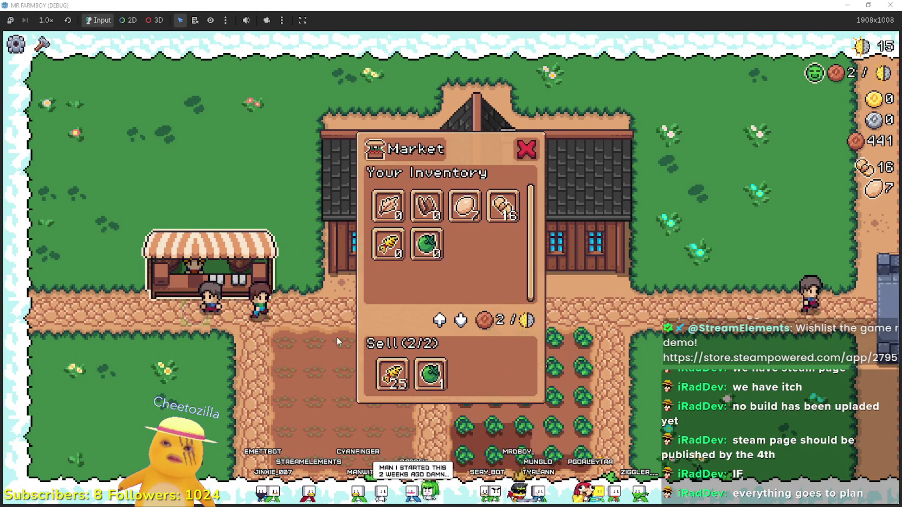
key("s")
key("d")
key("c")
key("c")
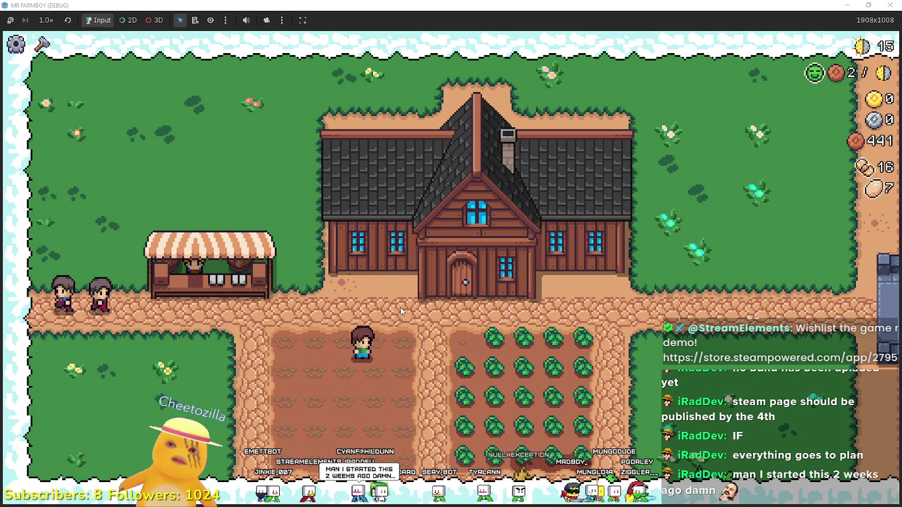
key("w")
- Walk the farmer back up to the Player House door
key("d")
key("Escape")
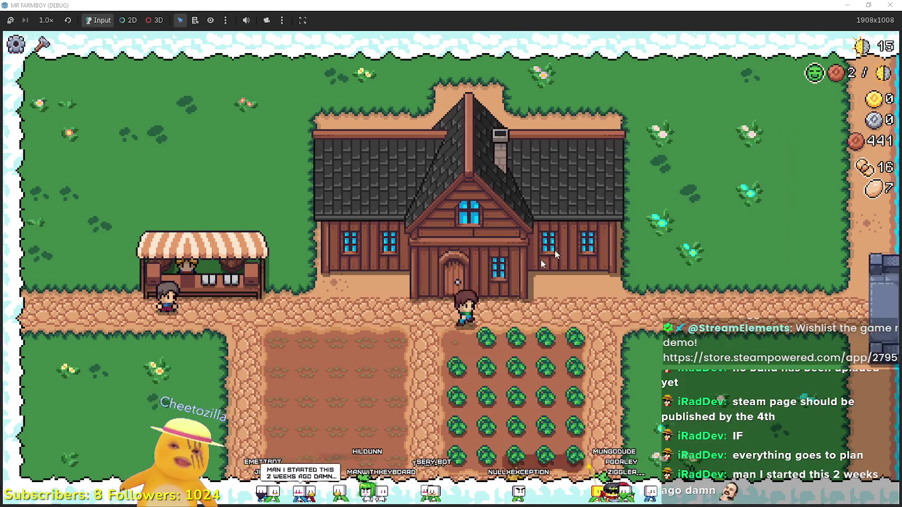
key("d")
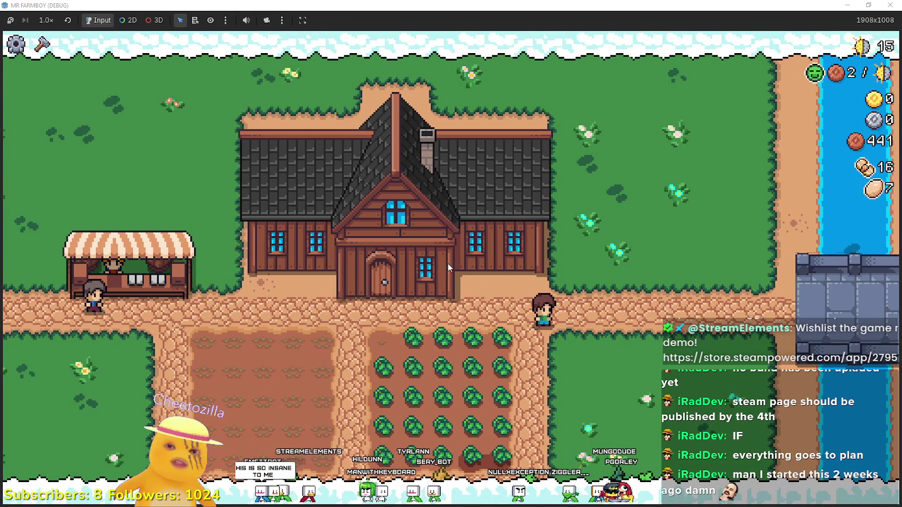
key("a")
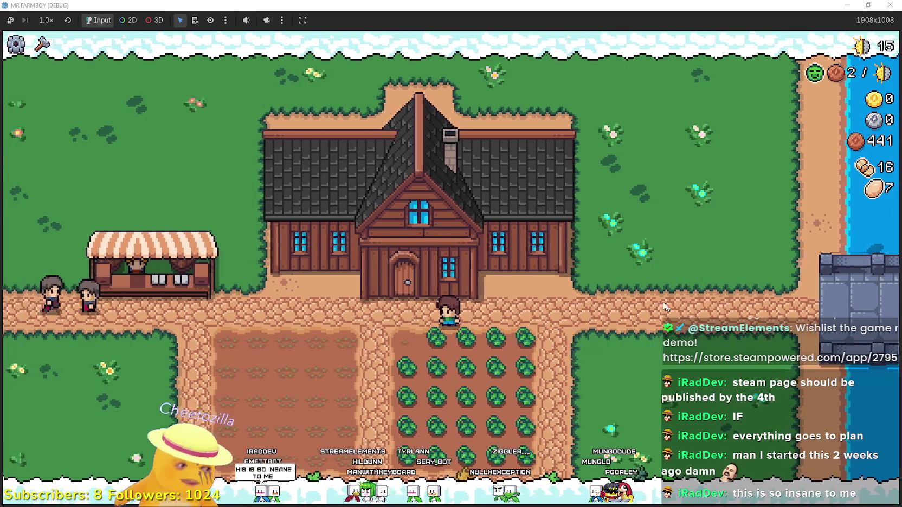
key("a")
key("w")
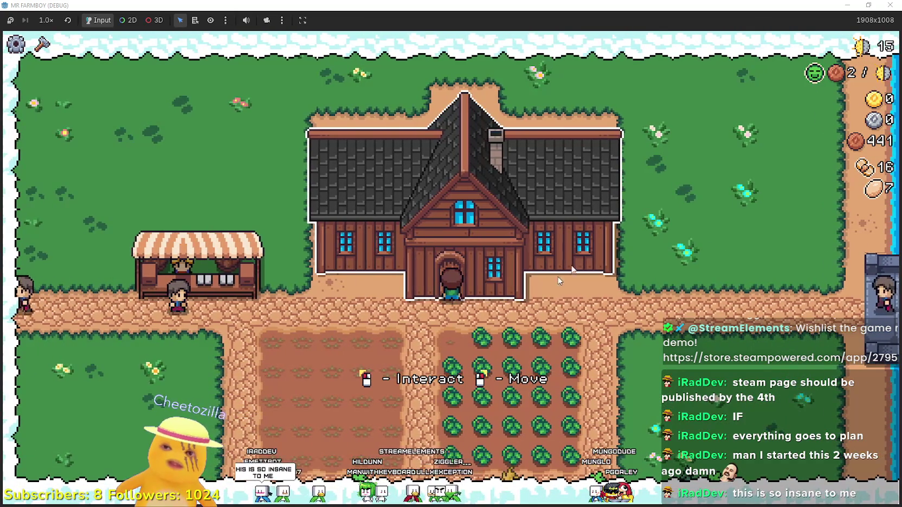
- Open the Player House skill tree, inspect the Carrot skill, then return to the Godot editor
key("d")
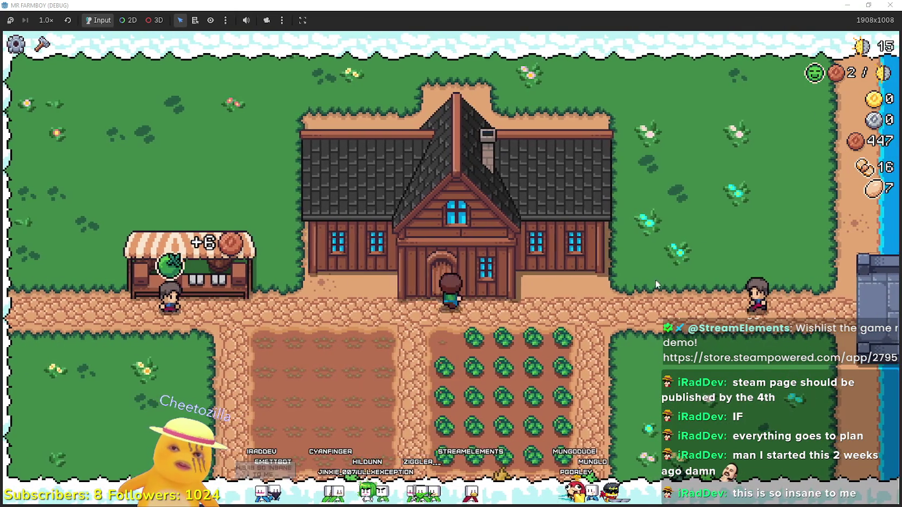
key("e")
mouse_move(166, 442)
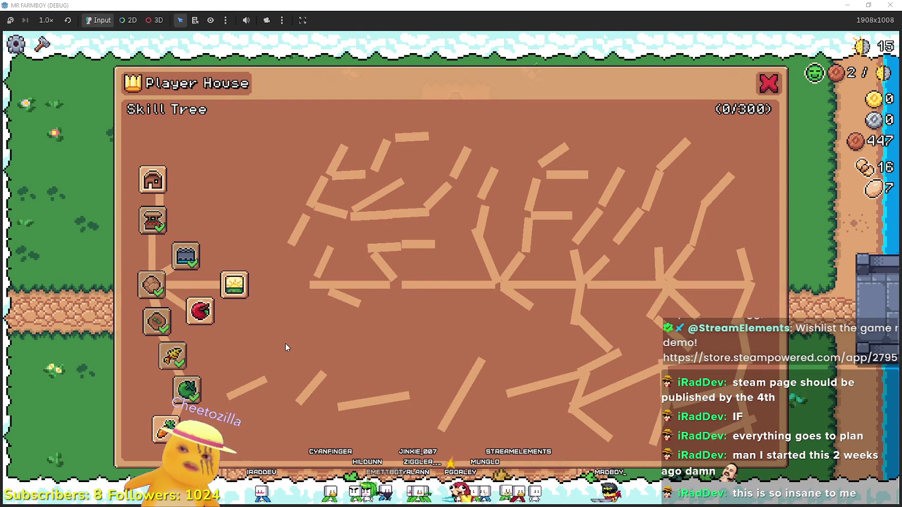
mouse_move(200, 311)
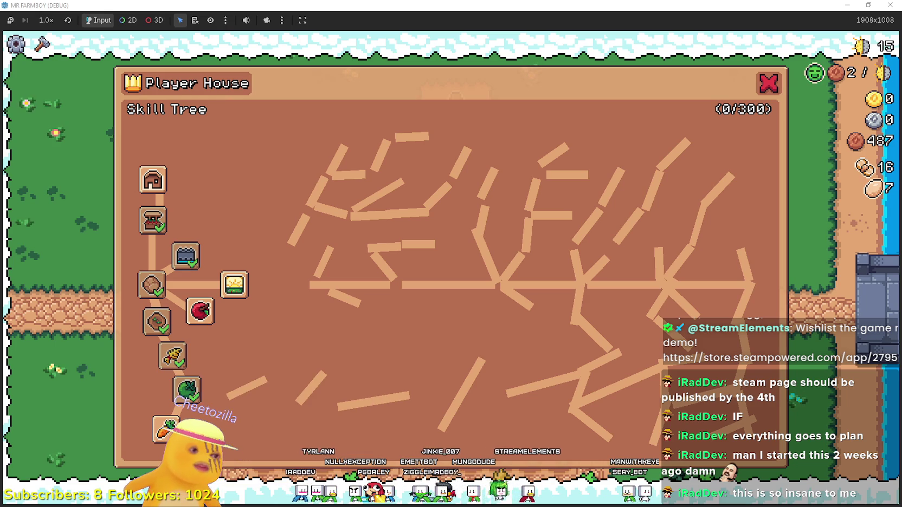
key("alt+Tab")
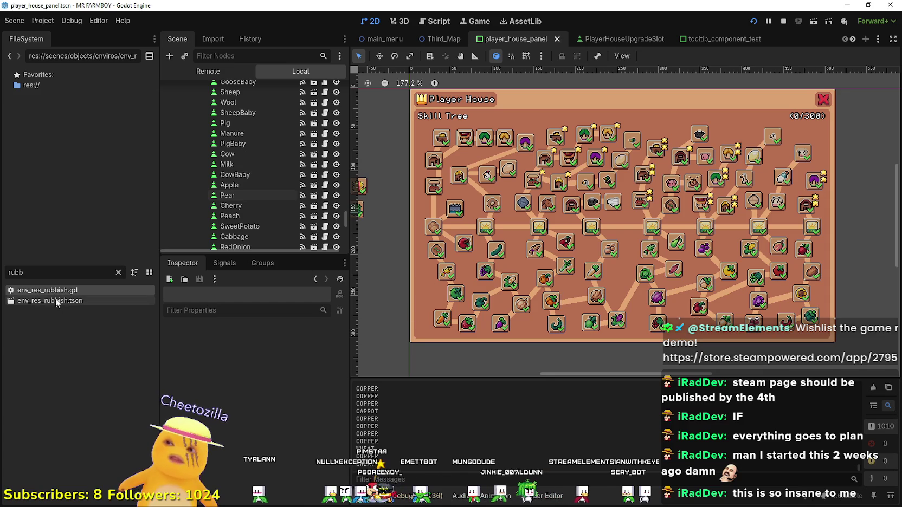
- Filter the file list for 'tooltip' and open tooltip_component_test.gd
key("BackSpace")
key("BackSpace")
key("BackSpace")
type("tool")
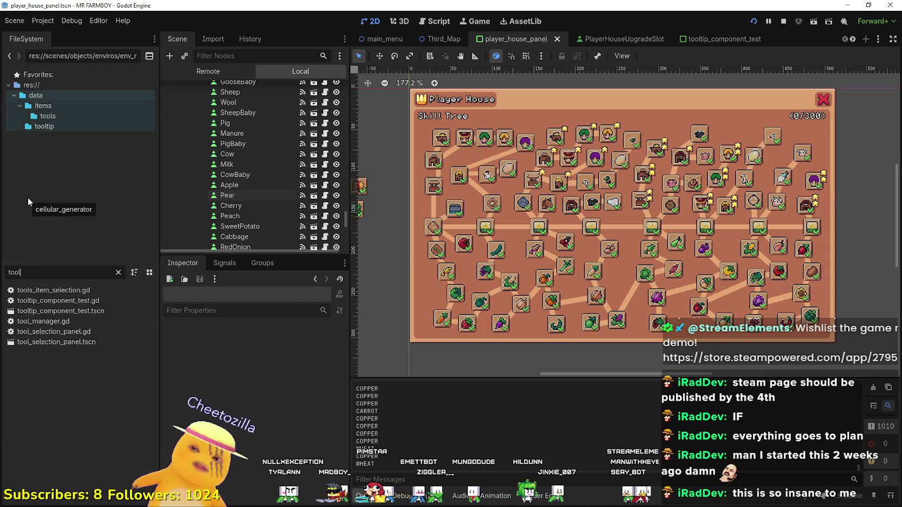
type("tip")
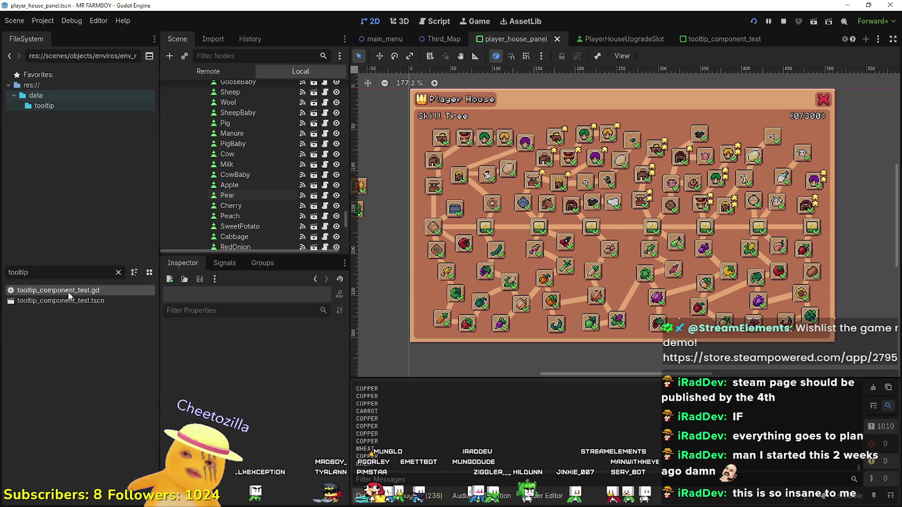
double_click(67, 292)
key("alt+Tab")
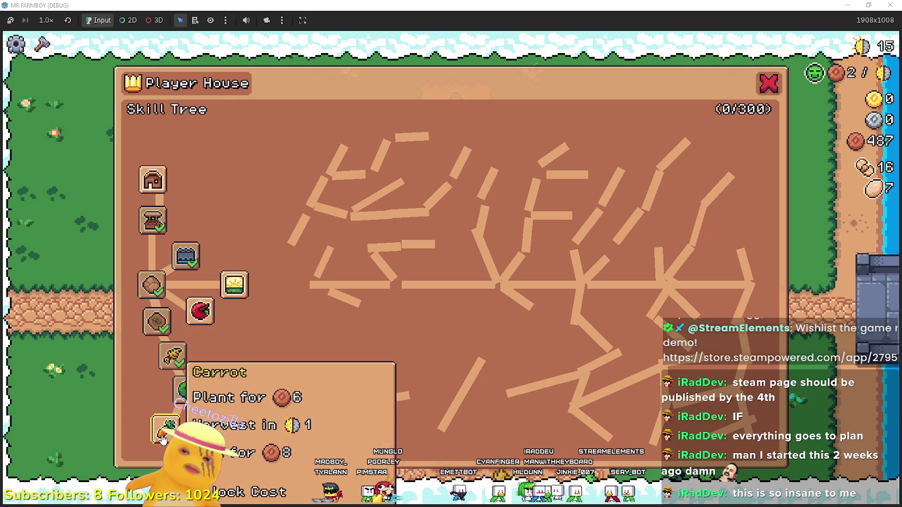
key("alt+Tab")
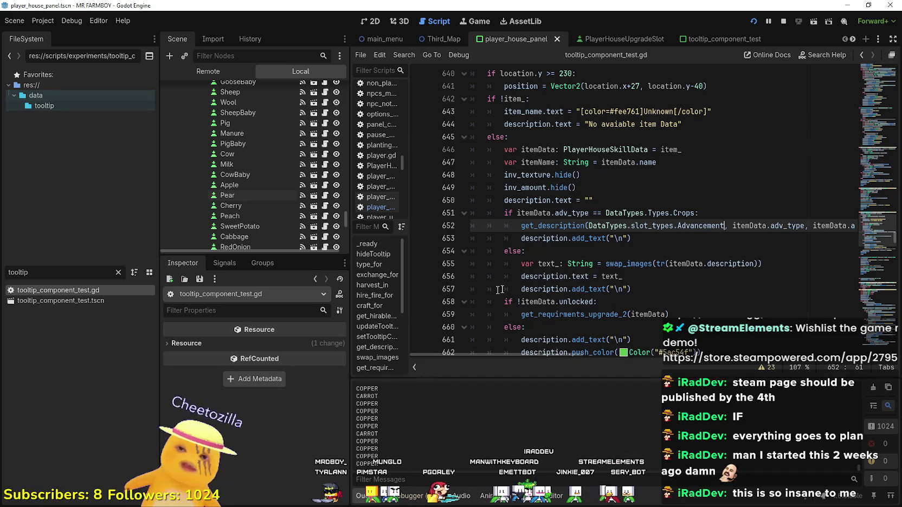
- Change the upgrade tooltip's offset on line 641 from location.y-40 to location.y-70 and save
scroll(558, 266, "up", 3)
left_click(657, 188)
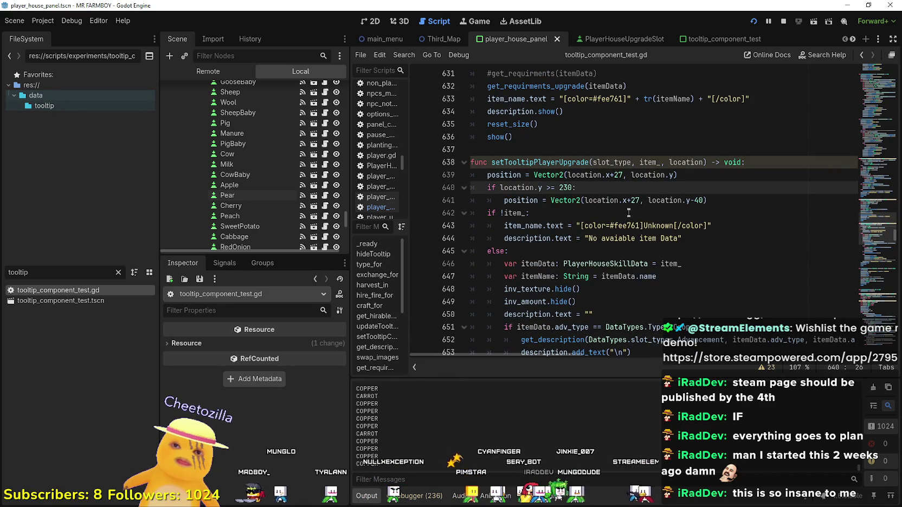
left_click(699, 201)
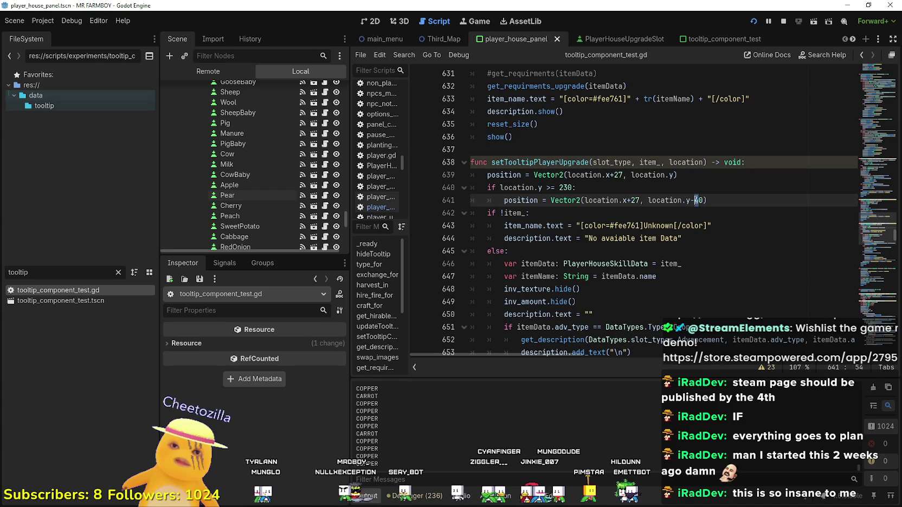
type("6")
key("ctrl+s")
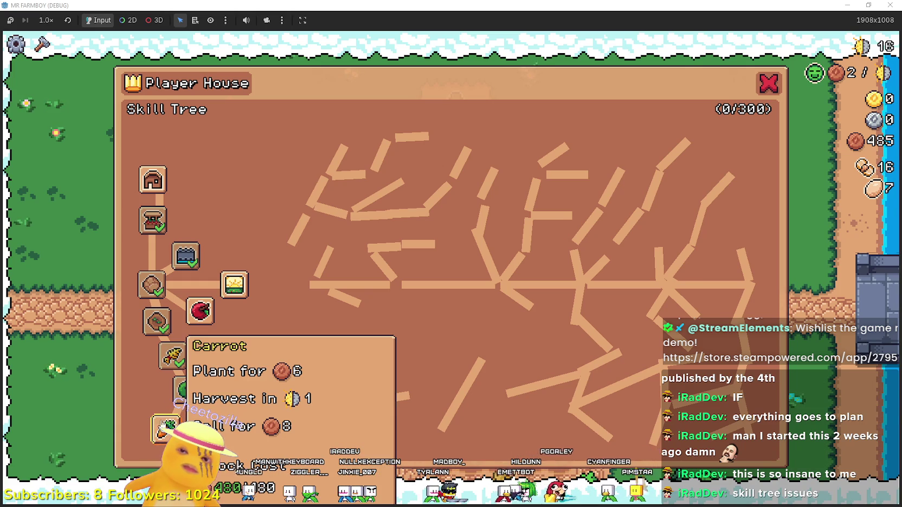
key("alt+Tab")
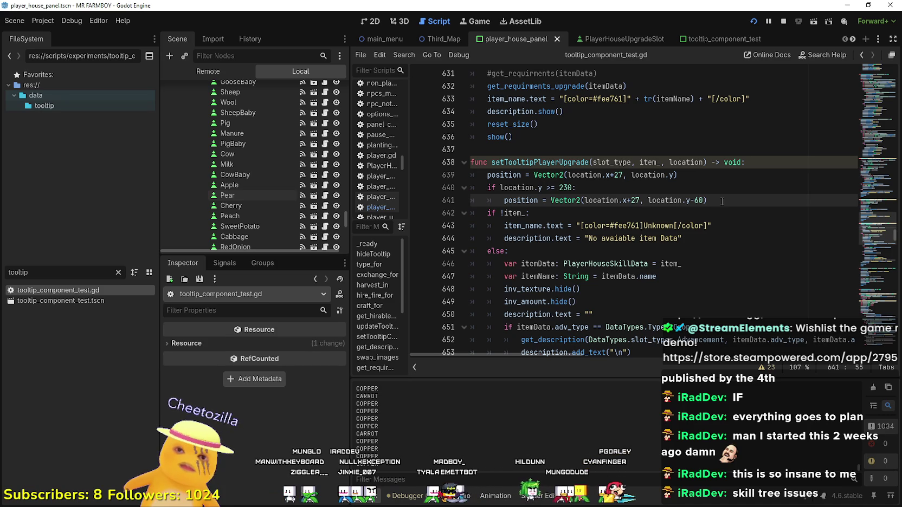
key("ctrl+s")
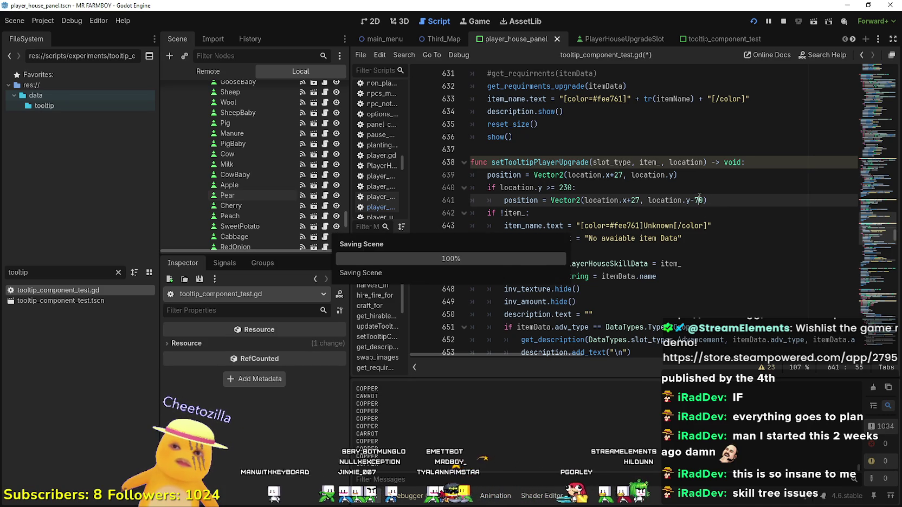
key("alt+Tab")
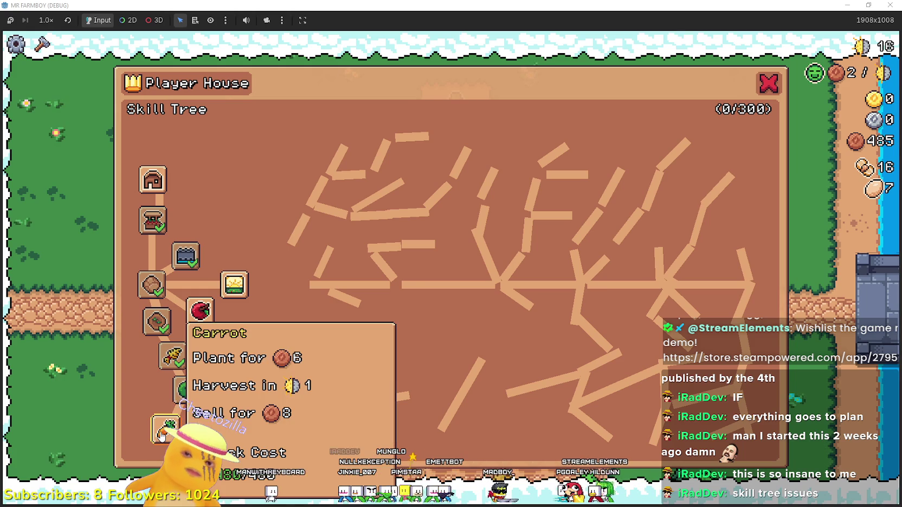
- Buy the Carrot advancement, dropping coins from 495 to 15, and close the Player House window
mouse_move(195, 384)
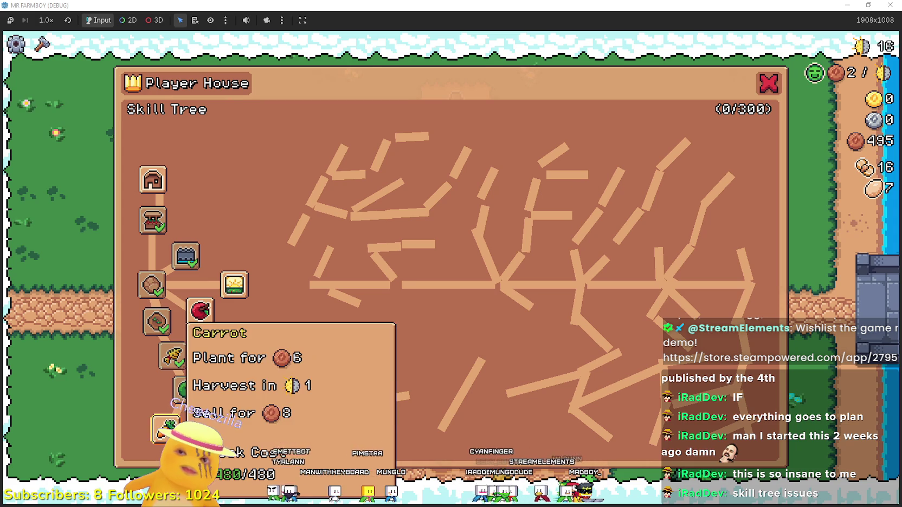
left_click(169, 428)
left_click(768, 88)
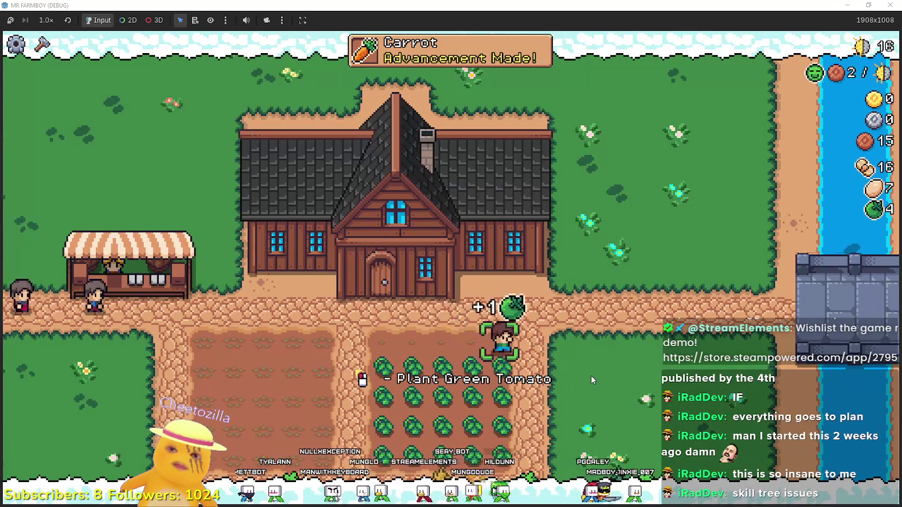
- Select the Road Tile under Land and lay tiles downward beside the crops
key("c")
left_click(34, 228)
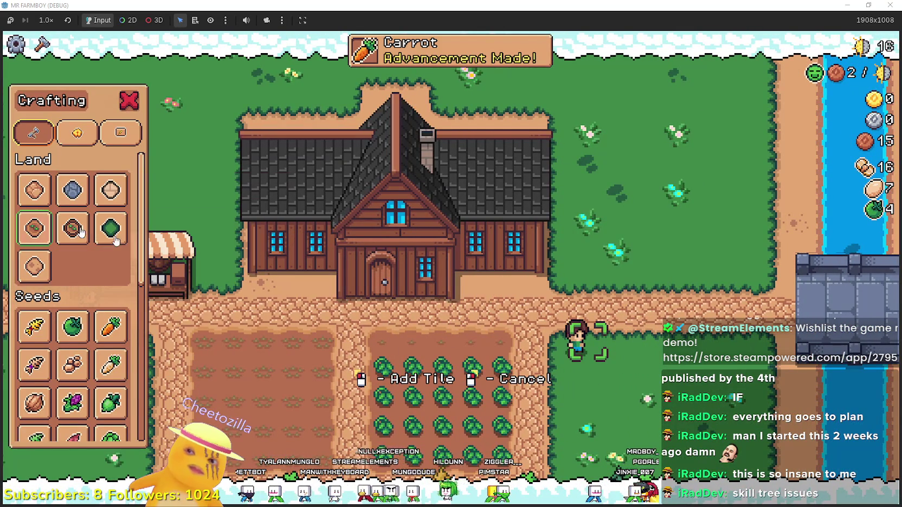
key("a")
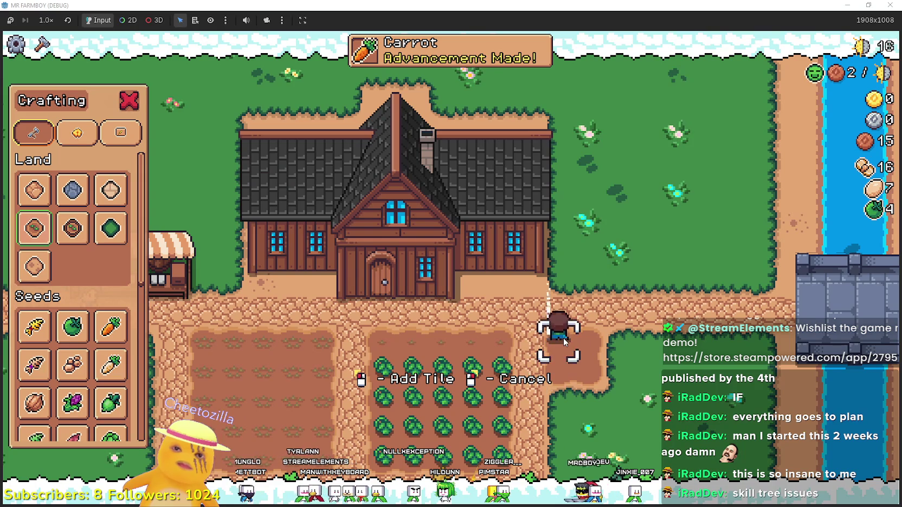
key("s")
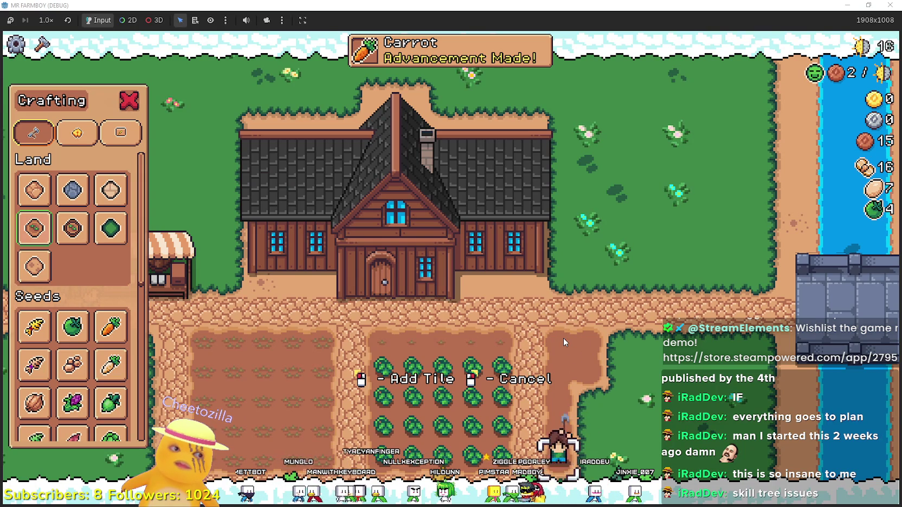
key("d")
key("w")
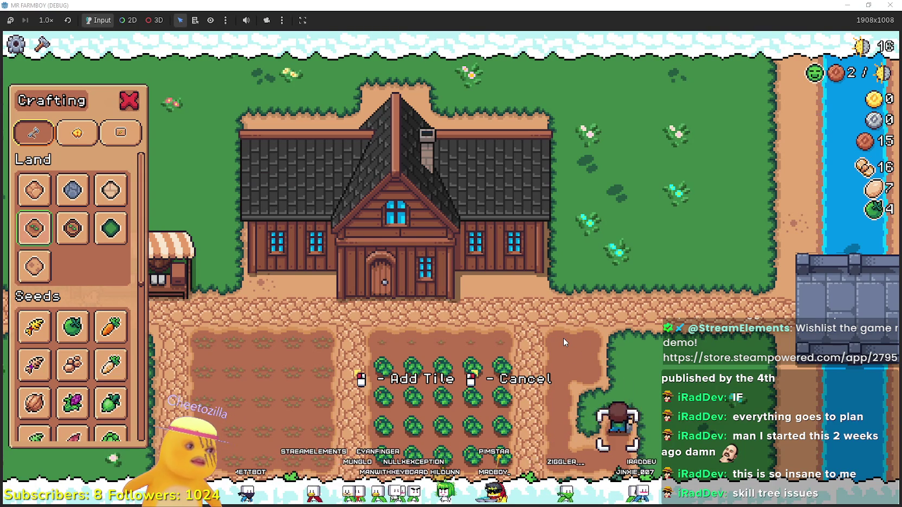
- Extend the road-tile area around the right edge of the crop field
key("a")
key("w")
key("d")
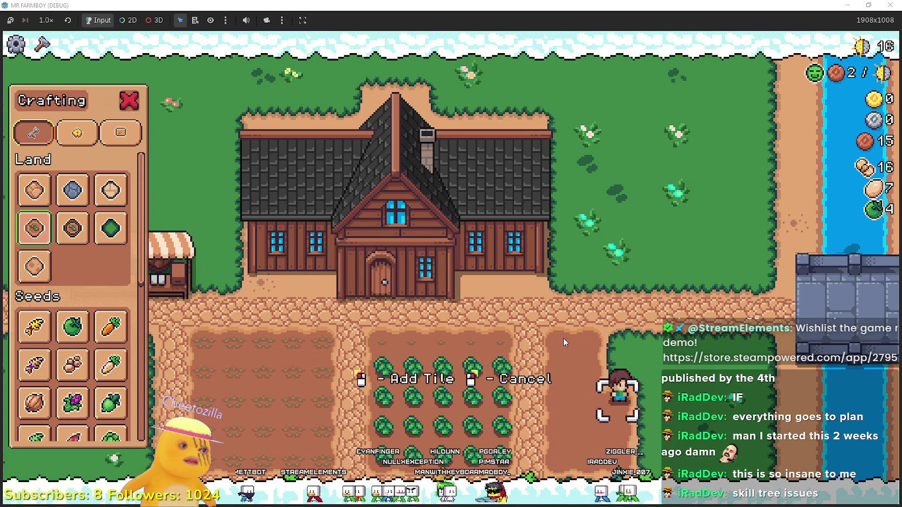
key("w")
key("d")
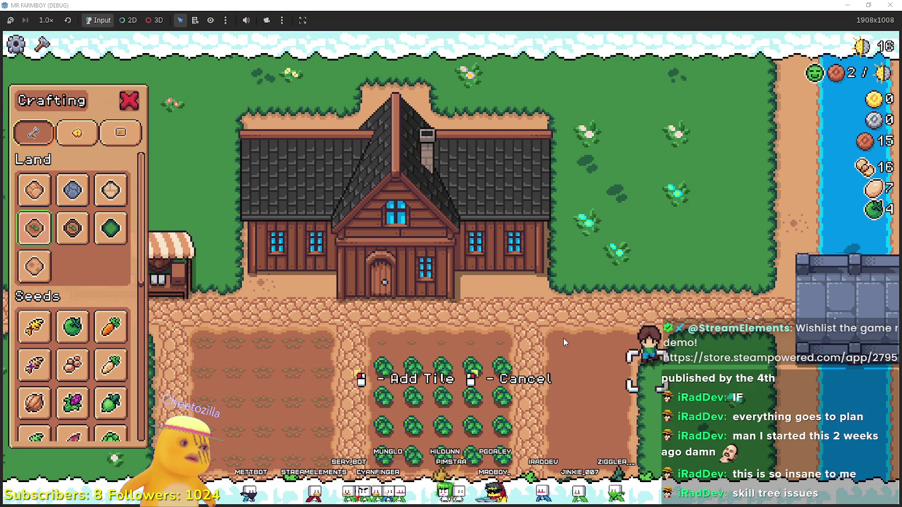
key("s")
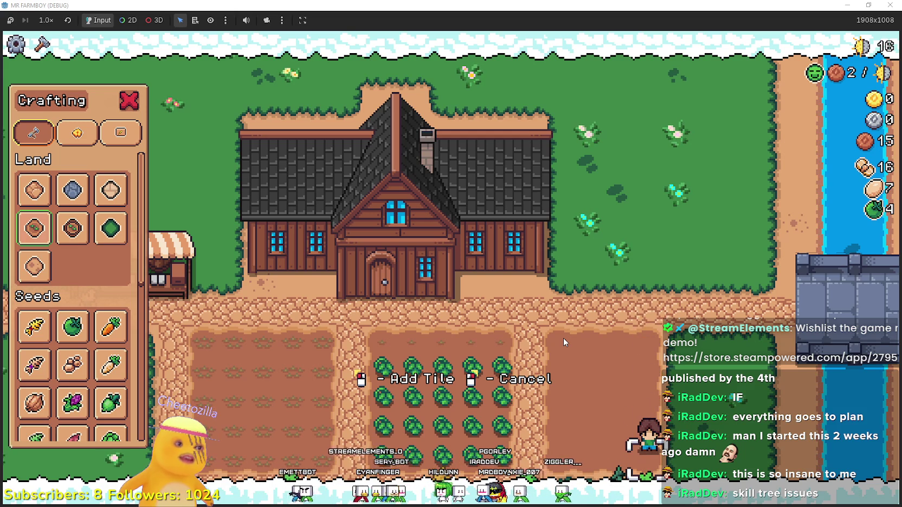
key("a")
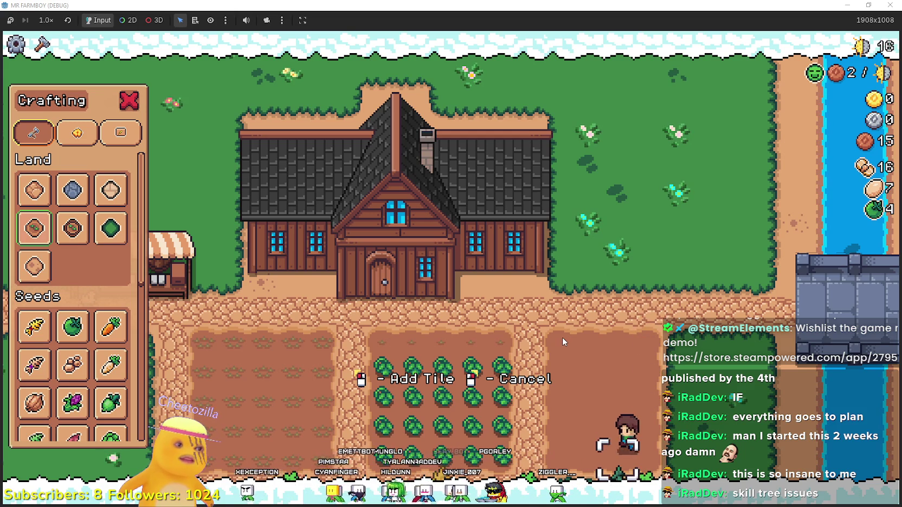
key("d")
key("w")
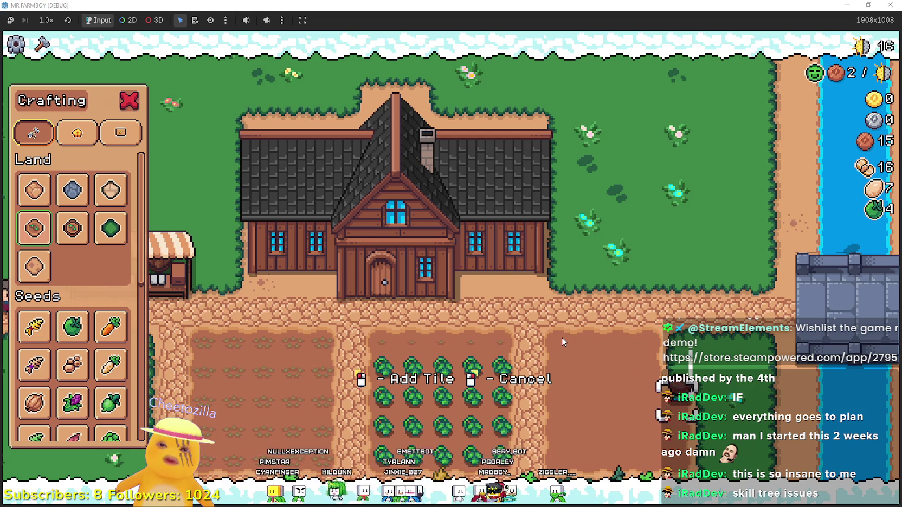
- Reopen crafting, reselect the road tile, and continue placing tiles downward
key("Escape")
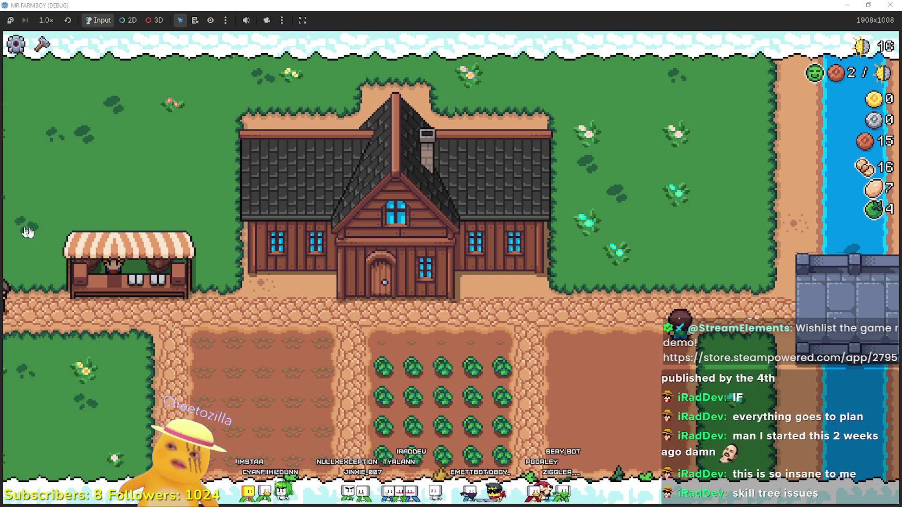
key("c")
left_click(35, 190)
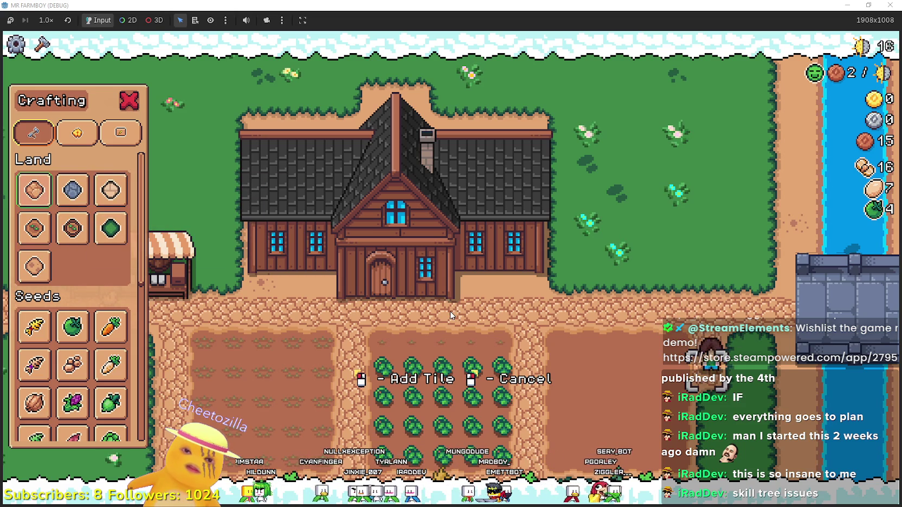
key("s")
key("s")
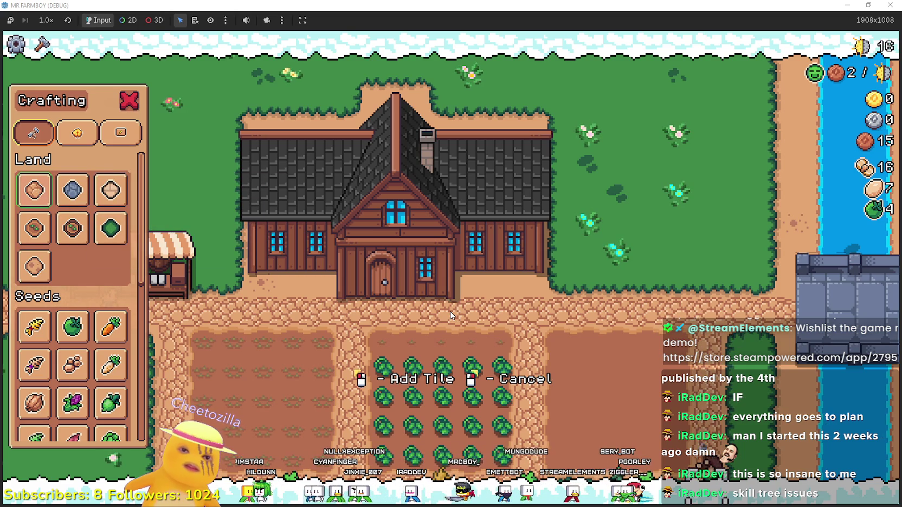